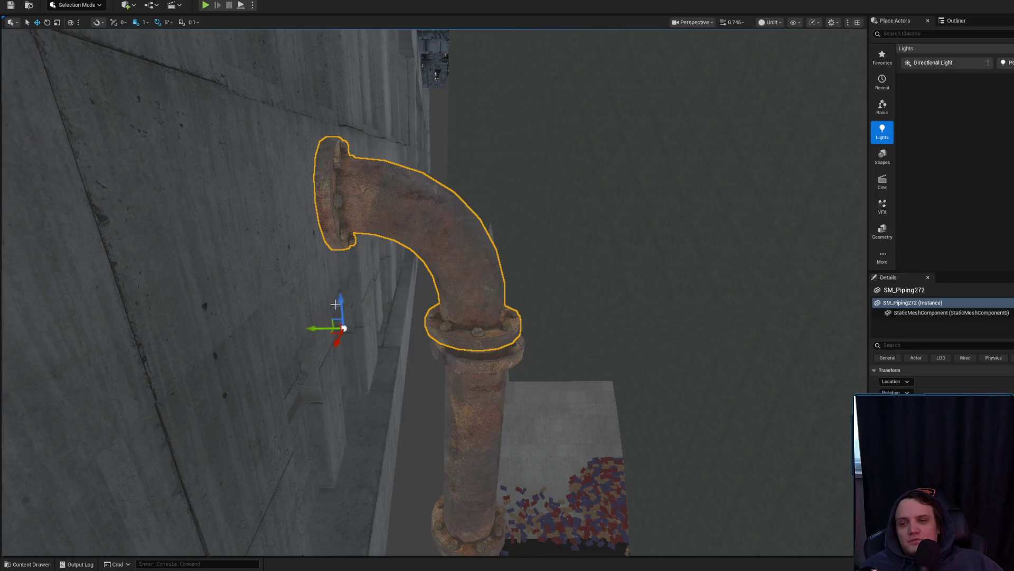
# Step: Select the straight pipe below the elbow and frame it up close
pyautogui.moveTo(333, 310); pyautogui.dragTo(333, 309)
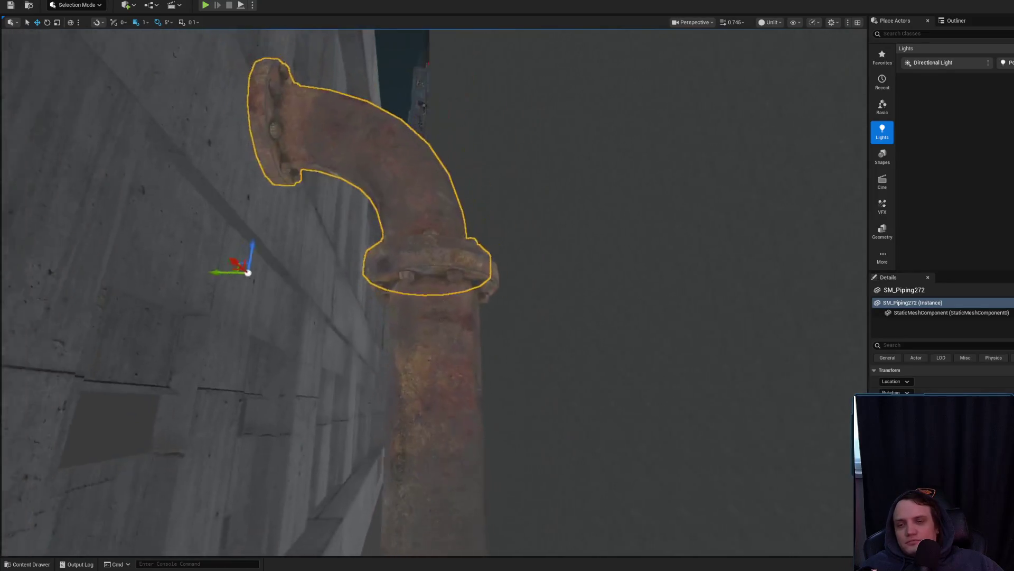
pyautogui.scroll(-2, 450, 294)
pyautogui.click(451, 293)
pyautogui.press('f')
pyautogui.press('e')
pyautogui.moveTo(456, 281)
pyautogui.mouseDown()
pyautogui.moveTo(492, 285)
pyautogui.moveTo(489, 296)
pyautogui.mouseUp()
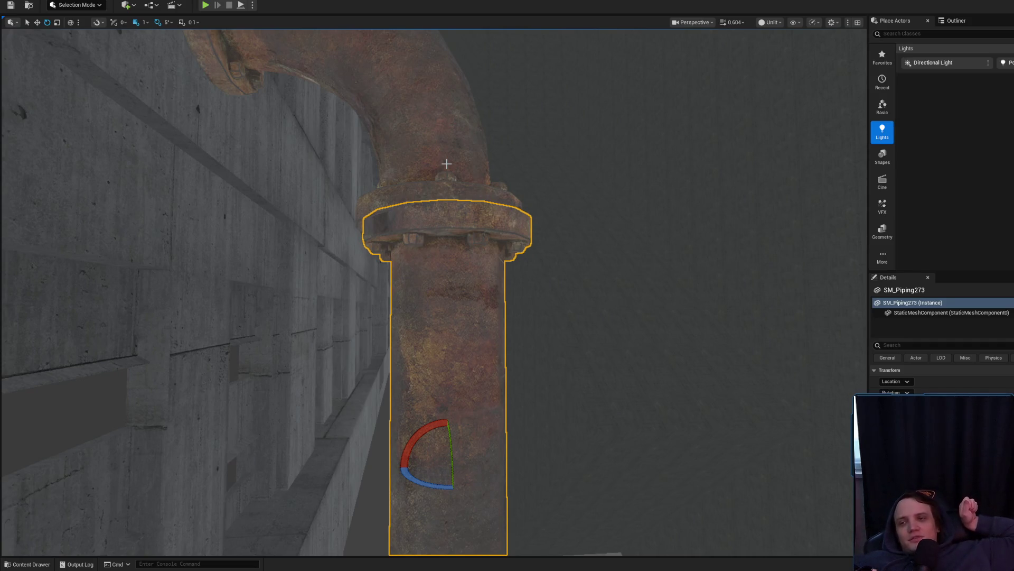
# Step: Scale elbow pipe SM_Piping272 up uniformly, then check its new size from around it
pyautogui.click(447, 164)
pyautogui.moveTo(446, 168); pyautogui.dragTo(447, 168)
pyautogui.press('r')
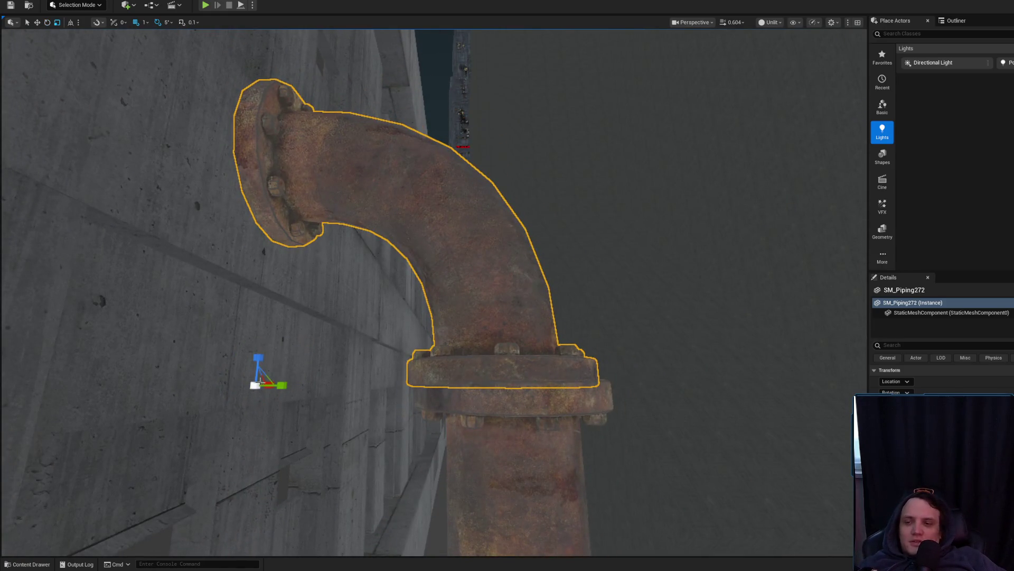
pyautogui.moveTo(222, 384); pyautogui.dragTo(233, 385)
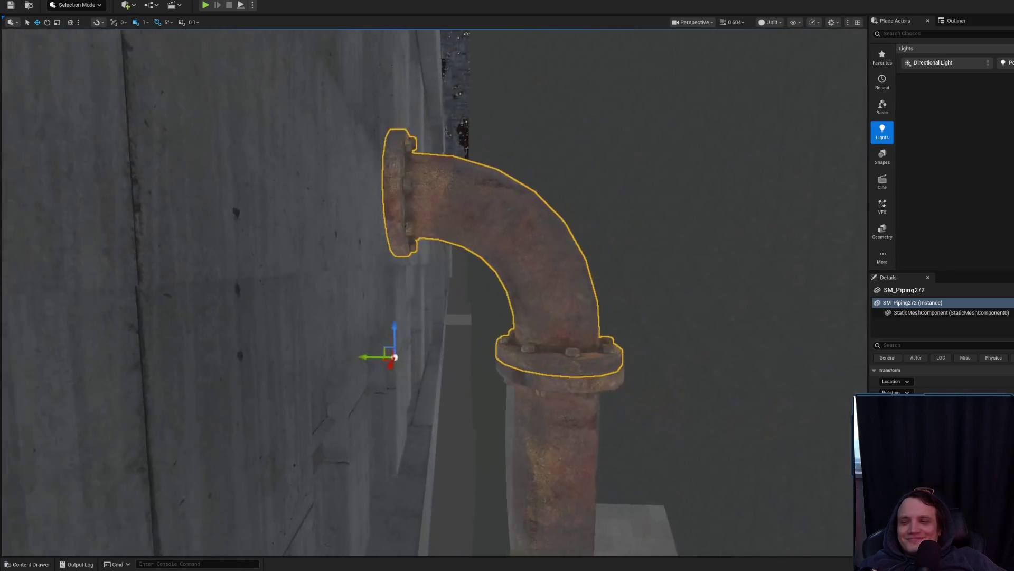
pyautogui.moveTo(292, 374); pyautogui.dragTo(292, 373)
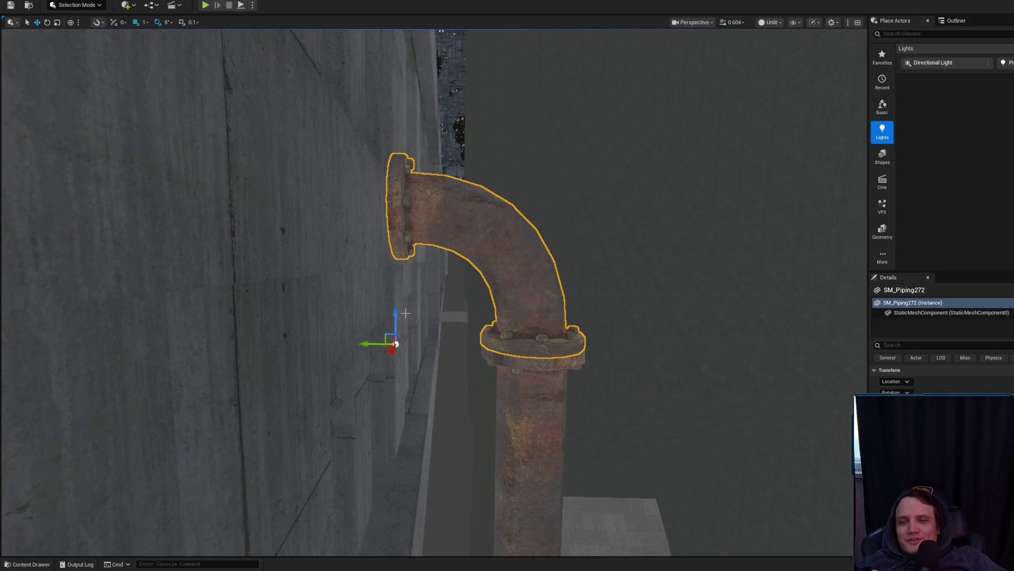
pyautogui.press('Escape')
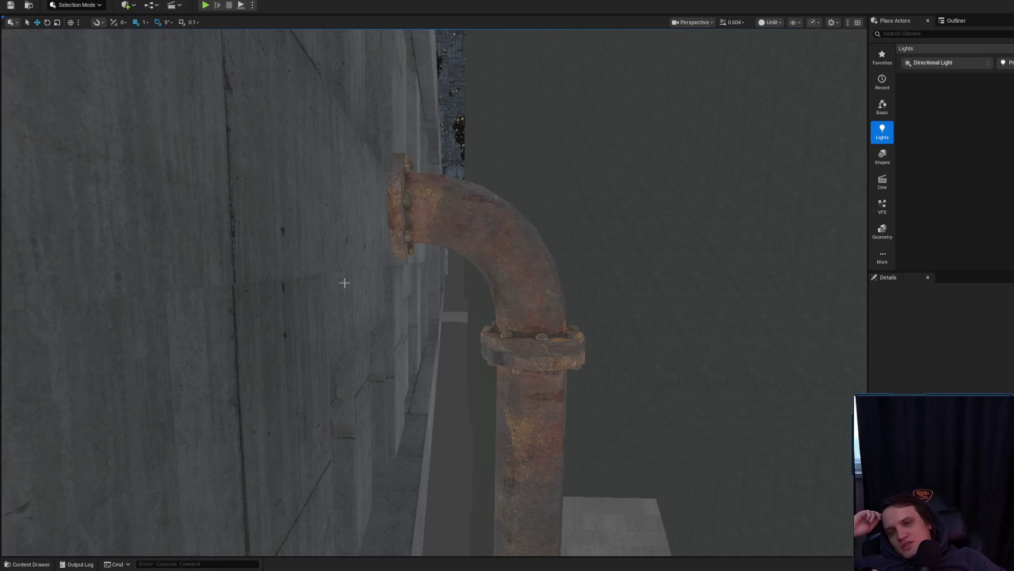
pyautogui.click(424, 222)
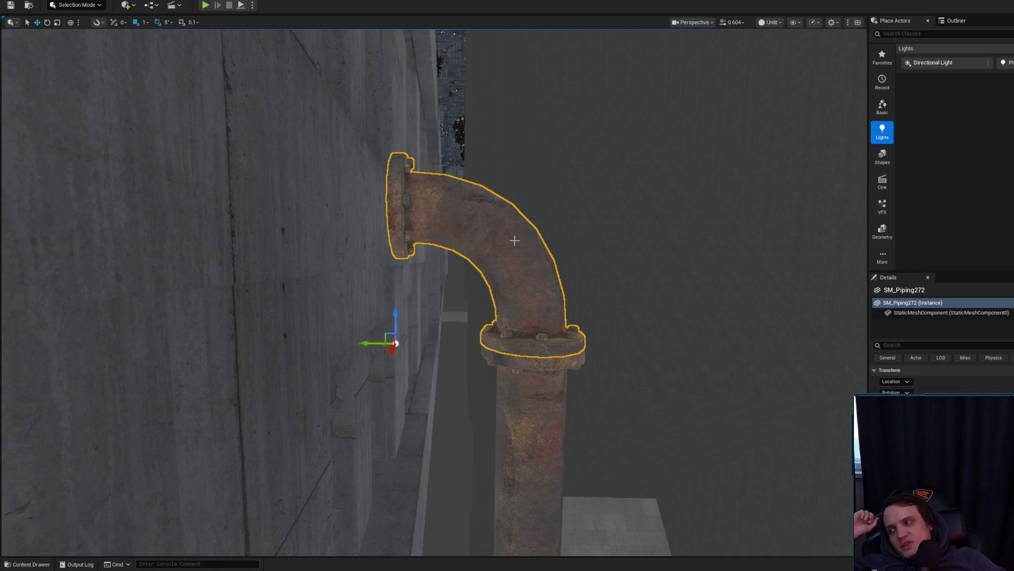
pyautogui.click(479, 301)
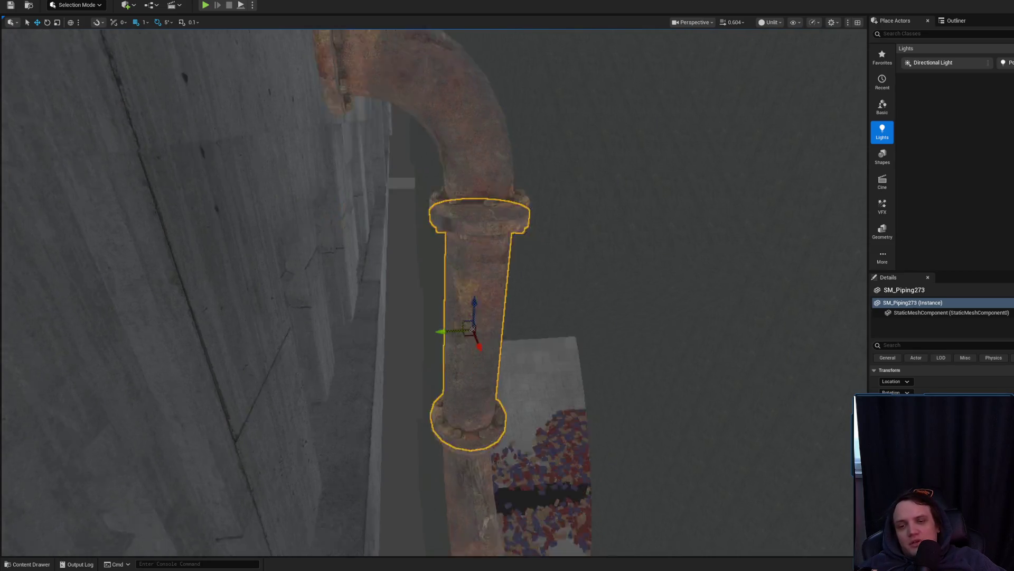
pyautogui.press('f')
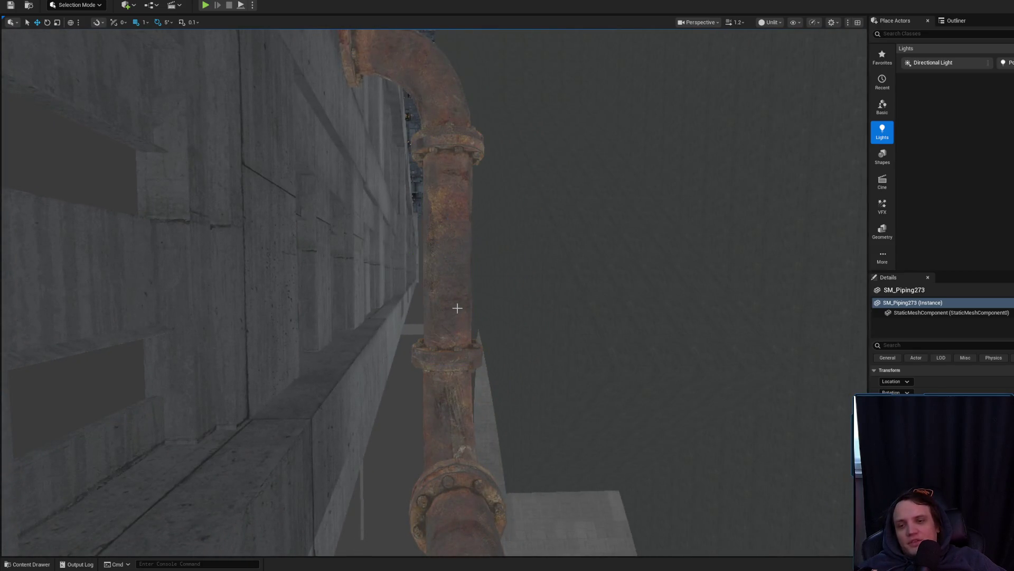
pyautogui.press('f')
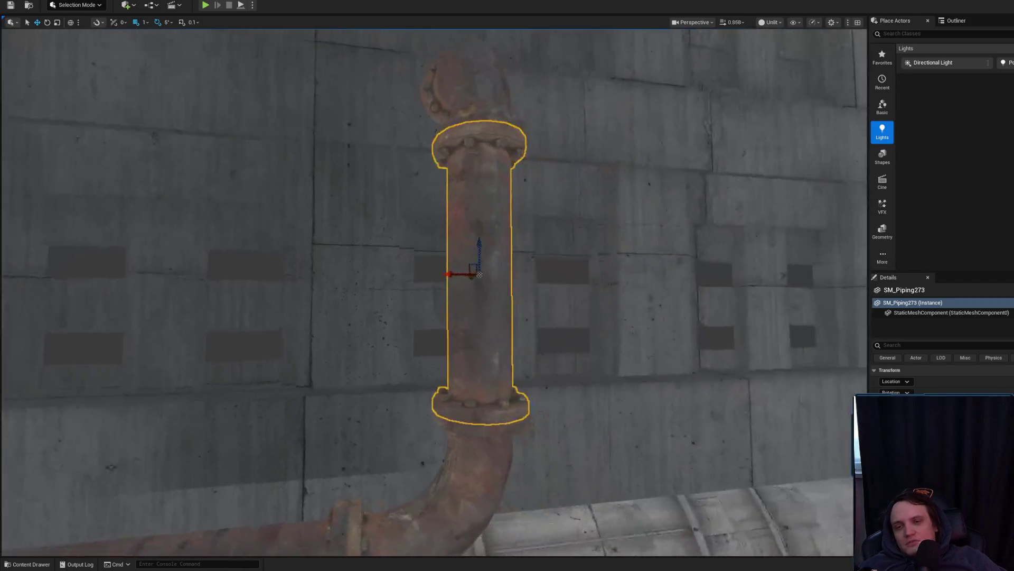
pyautogui.scroll(3, 453, 280)
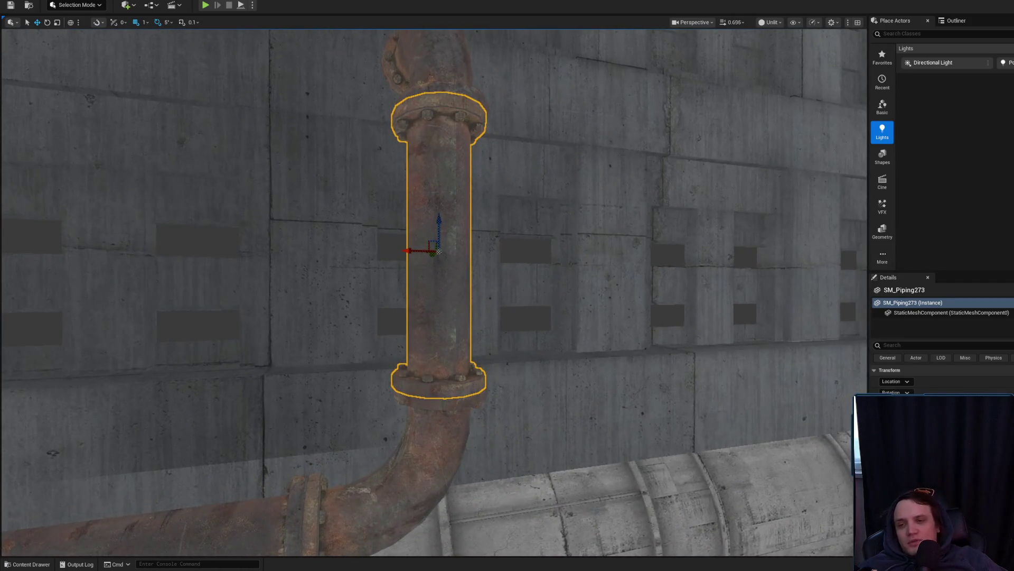
pyautogui.moveTo(429, 291); pyautogui.dragTo(446, 287)
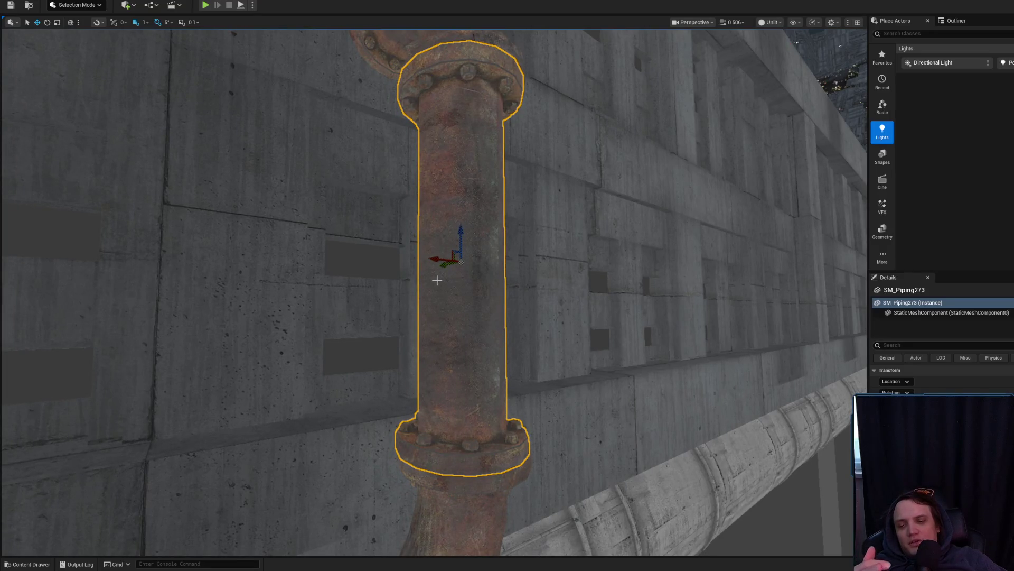
pyautogui.moveTo(439, 275)
pyautogui.mouseDown()
pyautogui.moveTo(431, 351)
pyautogui.moveTo(416, 334)
pyautogui.mouseUp()
pyautogui.moveTo(421, 250)
pyautogui.mouseDown()
pyautogui.moveTo(407, 265)
pyautogui.moveTo(435, 253)
pyautogui.mouseUp()
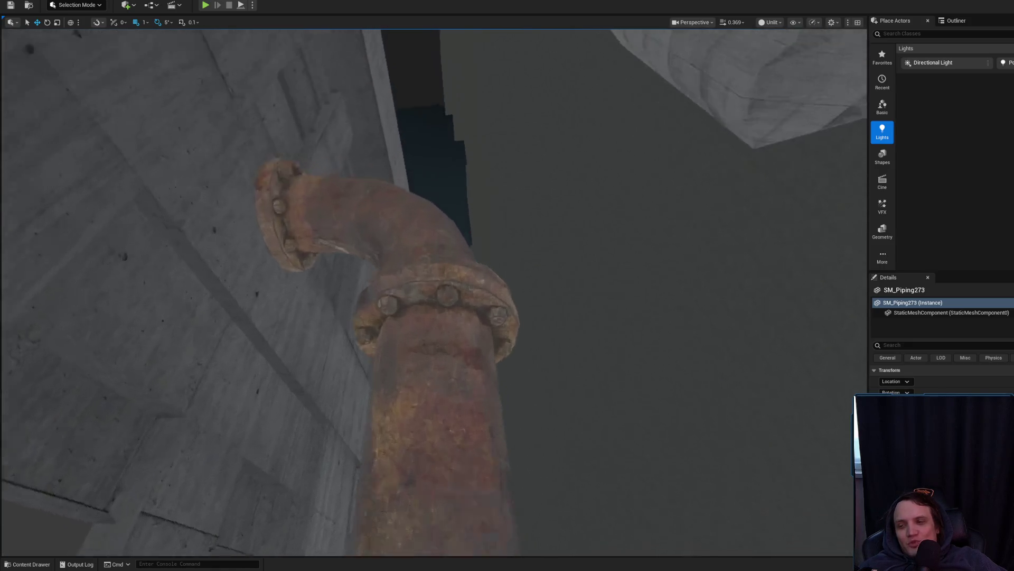
pyautogui.click(414, 206)
pyautogui.moveTo(413, 211)
pyautogui.mouseDown()
pyautogui.moveTo(413, 243)
pyautogui.moveTo(390, 238)
pyautogui.moveTo(389, 223)
pyautogui.mouseUp()
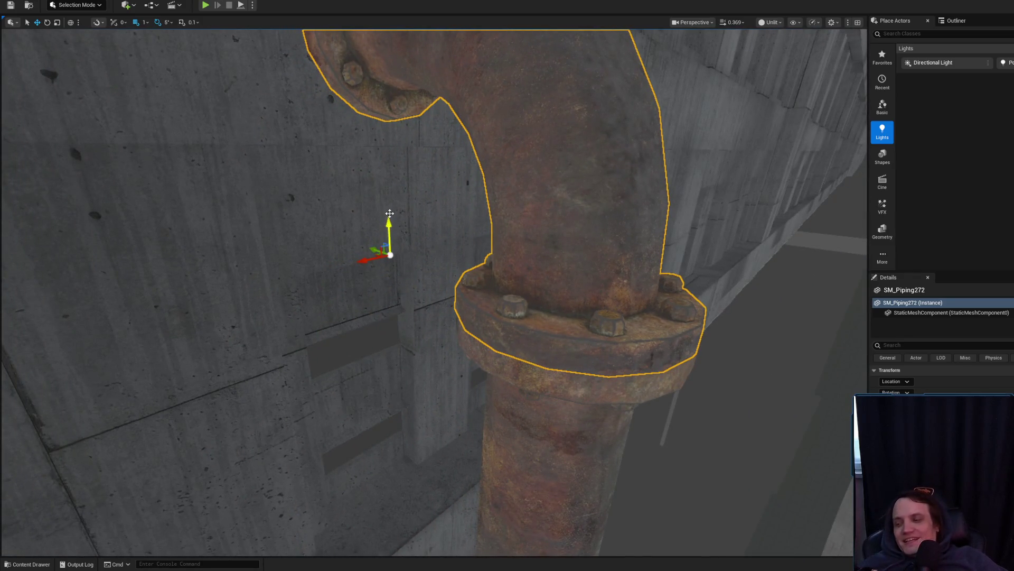
pyautogui.moveTo(461, 270); pyautogui.dragTo(515, 260)
pyautogui.moveTo(449, 256)
pyautogui.mouseDown()
pyautogui.moveTo(449, 277)
pyautogui.moveTo(480, 282)
pyautogui.moveTo(475, 262)
pyautogui.mouseUp()
pyautogui.click(480, 282)
pyautogui.moveTo(295, 257); pyautogui.dragTo(266, 258)
pyautogui.press('Escape')
pyautogui.moveTo(388, 254)
pyautogui.mouseDown()
pyautogui.moveTo(388, 238)
pyautogui.moveTo(405, 256)
pyautogui.mouseUp()
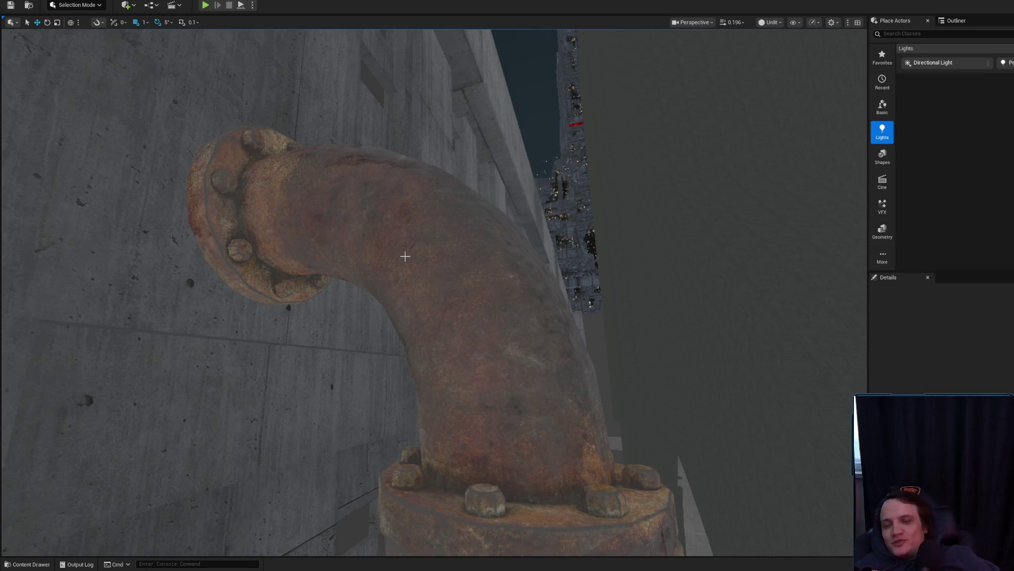
pyautogui.click(407, 253)
pyautogui.moveTo(408, 254); pyautogui.dragTo(430, 246)
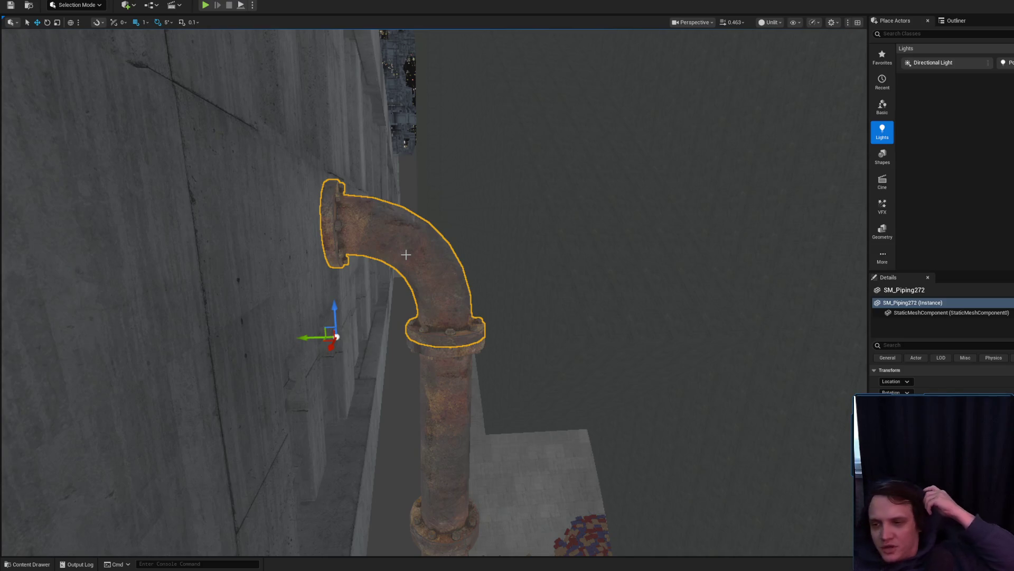
# Step: Duplicate straight pipe SM_Piping273 as a test copy and try rotating it
pyautogui.moveTo(421, 274)
pyautogui.mouseDown()
pyautogui.moveTo(405, 266)
pyautogui.moveTo(415, 275)
pyautogui.moveTo(414, 264)
pyautogui.moveTo(407, 349)
pyautogui.moveTo(449, 327)
pyautogui.moveTo(430, 141)
pyautogui.moveTo(444, 213)
pyautogui.moveTo(328, 158)
pyautogui.moveTo(290, 173)
pyautogui.moveTo(240, 160)
pyautogui.moveTo(351, 185)
pyautogui.mouseUp()
pyautogui.click(489, 412)
pyautogui.press('e')
pyautogui.press('w')
pyautogui.scroll(-2, 284, 272)
pyautogui.moveTo(284, 273); pyautogui.dragTo(284, 272)
pyautogui.moveTo(352, 243); pyautogui.dragTo(352, 244)
pyautogui.moveTo(444, 291); pyautogui.dragTo(399, 328)
pyautogui.press('e')
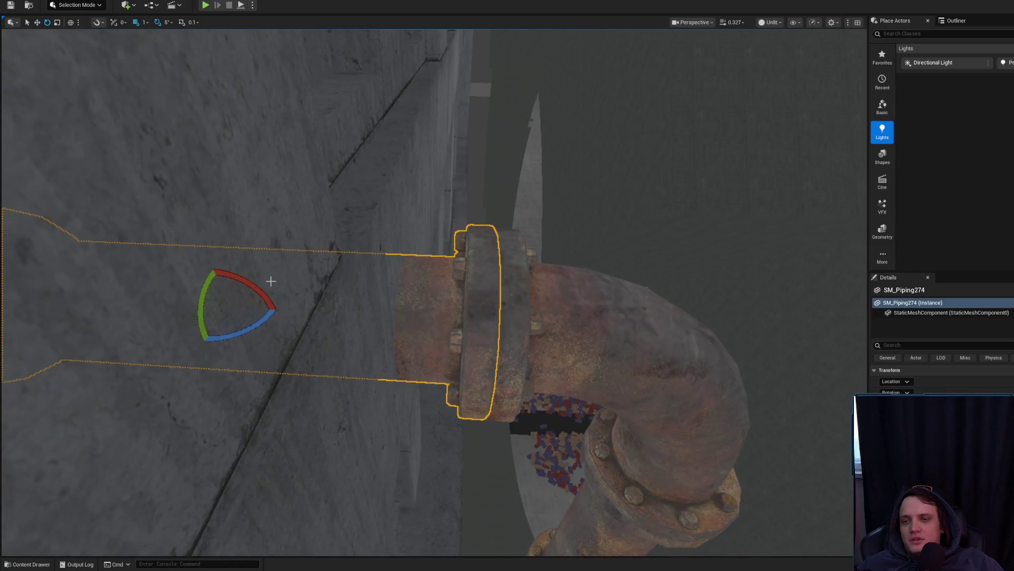
pyautogui.moveTo(261, 289)
pyautogui.mouseDown()
pyautogui.moveTo(233, 267)
pyautogui.moveTo(268, 351)
pyautogui.moveTo(259, 343)
pyautogui.mouseUp()
pyautogui.moveTo(280, 239)
pyautogui.mouseDown()
pyautogui.moveTo(335, 268)
pyautogui.moveTo(377, 321)
pyautogui.moveTo(380, 223)
pyautogui.mouseUp()
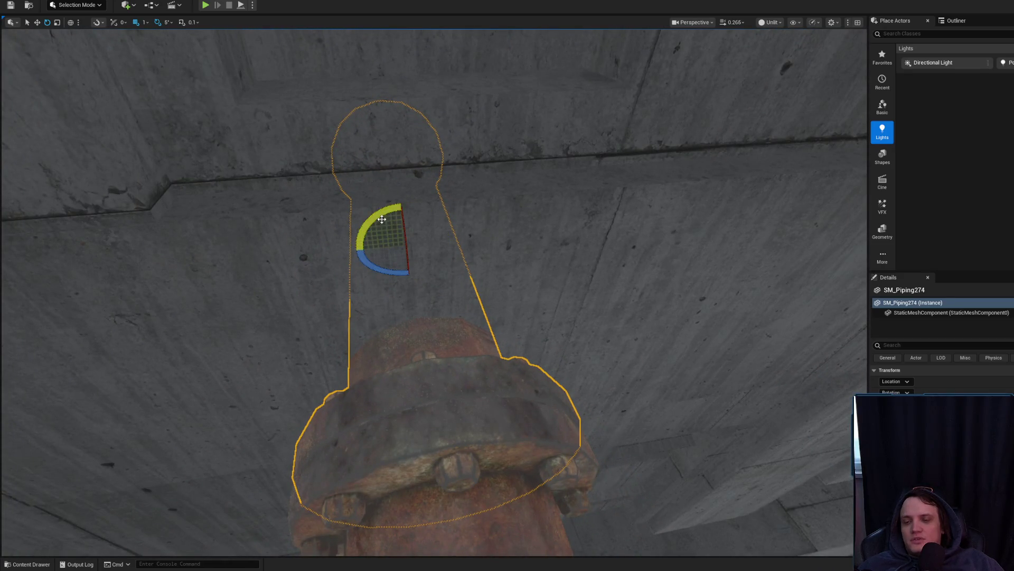
pyautogui.moveTo(379, 224)
pyautogui.mouseDown()
pyautogui.moveTo(424, 257)
pyautogui.moveTo(384, 231)
pyautogui.mouseUp()
# Step: Delete the test duplicate pipe SM_Piping274
pyautogui.press('Escape')
pyautogui.click(423, 257)
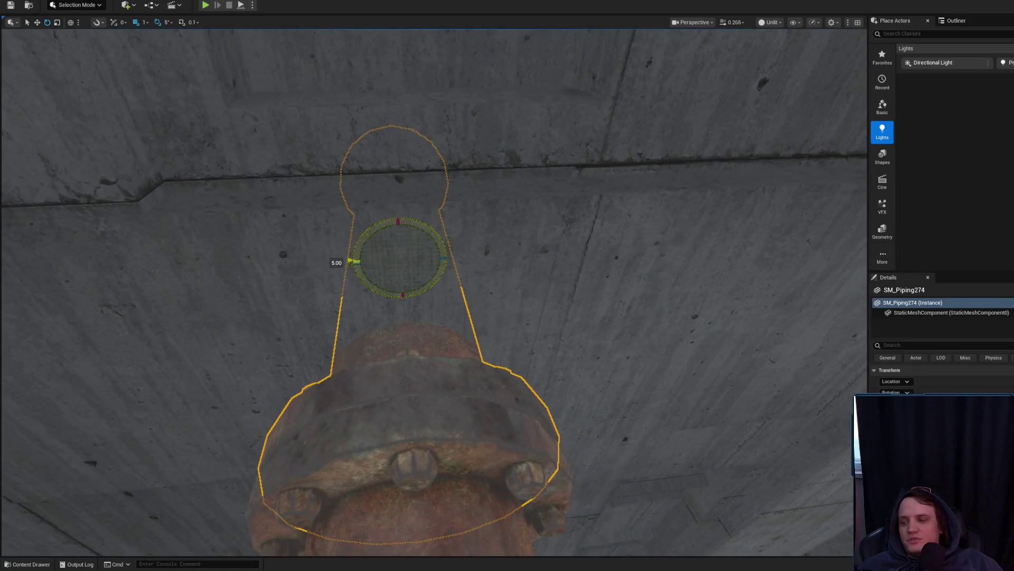
pyautogui.press('Escape')
pyautogui.moveTo(433, 283)
pyautogui.mouseDown()
pyautogui.moveTo(298, 237)
pyautogui.moveTo(391, 279)
pyautogui.mouseUp()
pyautogui.scroll(2, 309, 240)
pyautogui.click(392, 280)
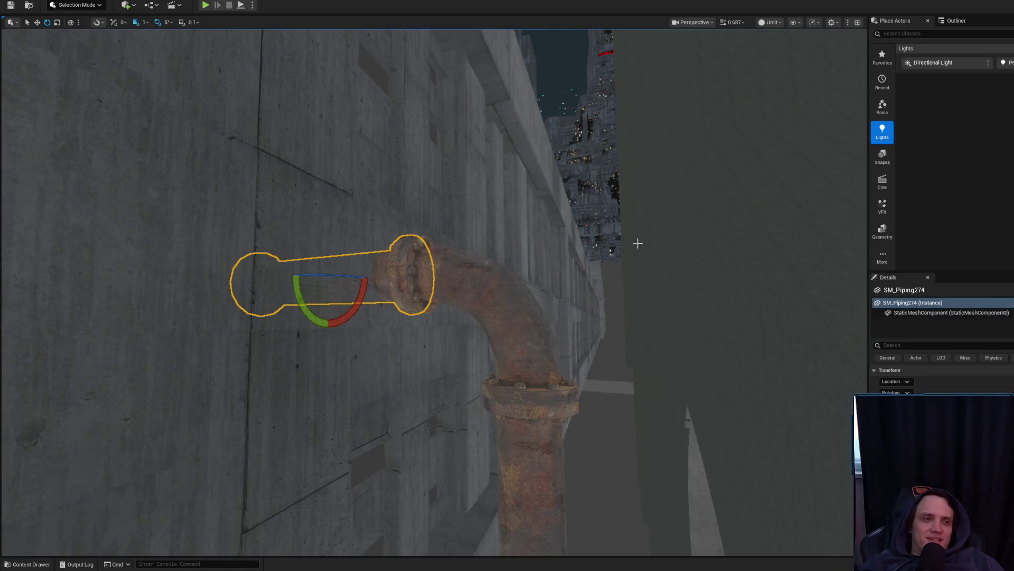
pyautogui.press('Delete')
# Step: Frame elbow pipe SM_Piping272 in the viewport
pyautogui.click(433, 296)
pyautogui.moveTo(433, 296); pyautogui.dragTo(483, 367)
pyautogui.press('f')
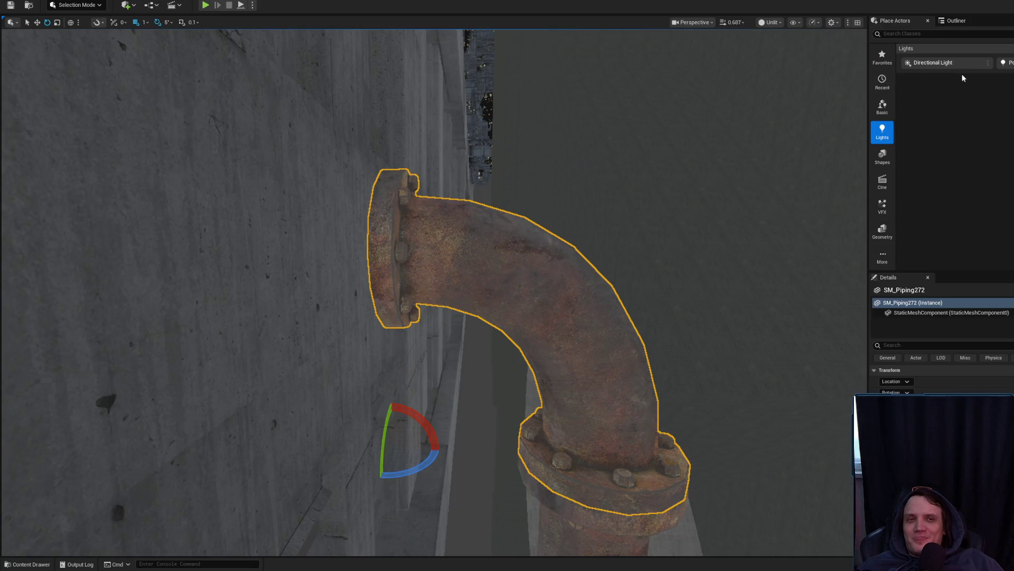
# Step: Drag a Cube from Shapes onto the wall by the flange and scale it up
pyautogui.moveTo(948, 64)
pyautogui.mouseDown()
pyautogui.moveTo(272, 285)
pyautogui.moveTo(278, 215)
pyautogui.mouseUp()
pyautogui.press('f')
pyautogui.press('r')
pyautogui.press('e')
pyautogui.press('r')
pyautogui.moveTo(337, 305)
pyautogui.mouseDown()
pyautogui.moveTo(370, 287)
pyautogui.moveTo(346, 312)
pyautogui.mouseUp()
pyautogui.press('w')
pyautogui.moveTo(300, 270); pyautogui.dragTo(277, 293)
pyautogui.moveTo(448, 277)
pyautogui.mouseDown()
pyautogui.moveTo(411, 280)
pyautogui.moveTo(442, 289)
pyautogui.moveTo(405, 295)
pyautogui.mouseUp()
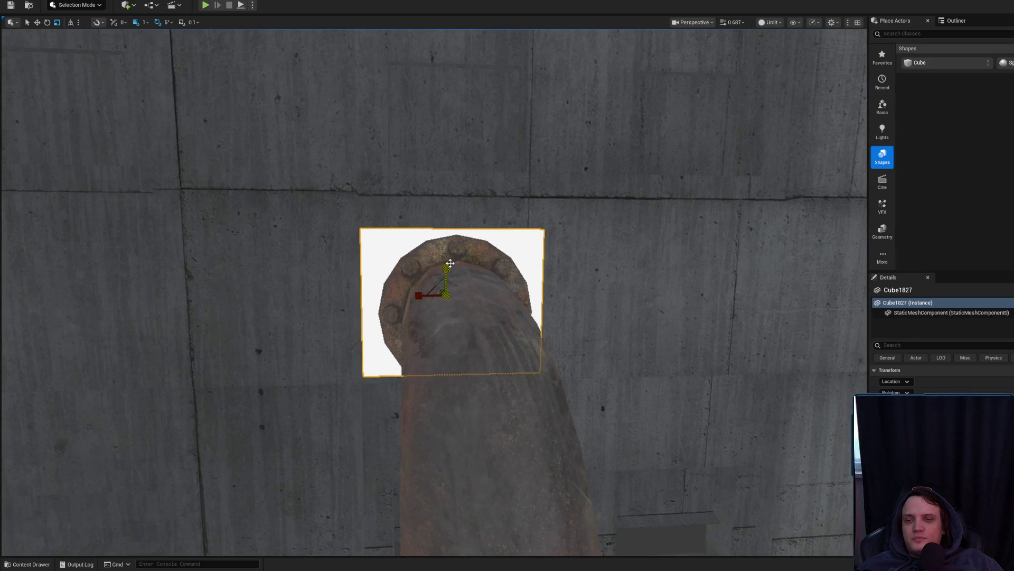
# Step: Inspect the cube, concrete duct, vent and Cube1819 around the pipe's wall joint
pyautogui.moveTo(507, 317); pyautogui.dragTo(559, 312)
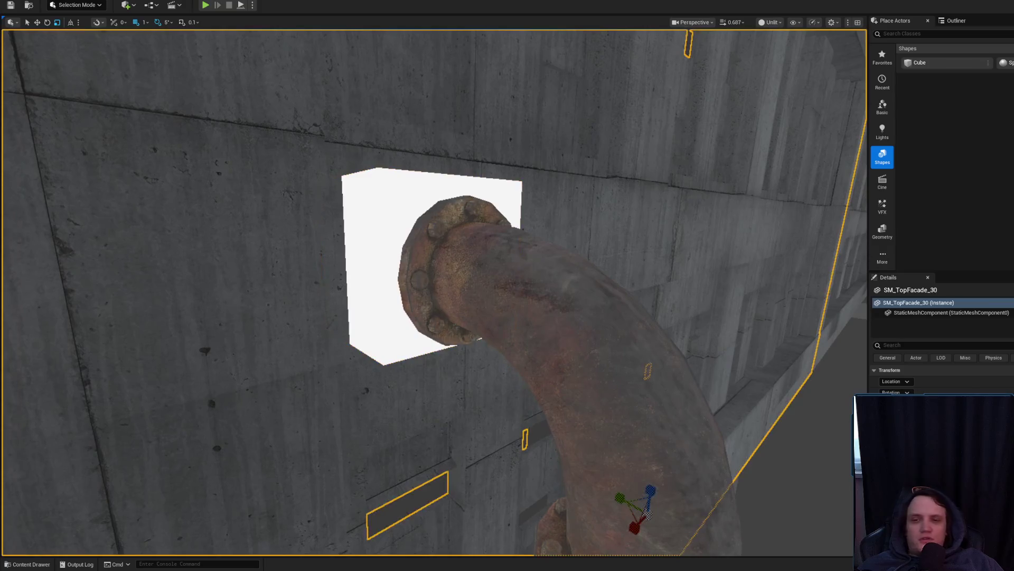
pyautogui.hotkey('ctrl', 'space')
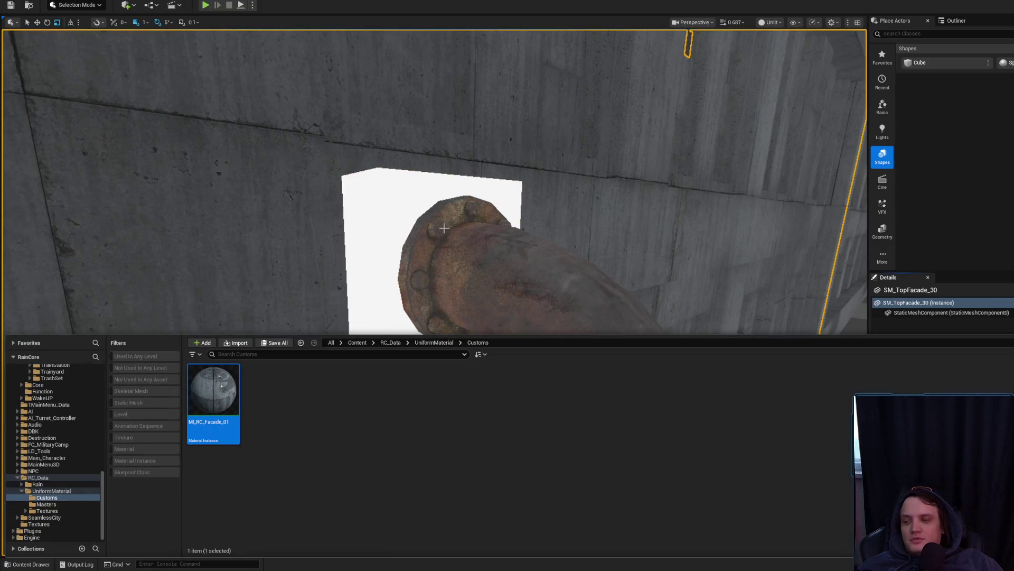
pyautogui.click(437, 220)
pyautogui.moveTo(528, 327); pyautogui.dragTo(550, 350)
pyautogui.moveTo(665, 336)
pyautogui.mouseDown()
pyautogui.moveTo(663, 317)
pyautogui.moveTo(641, 330)
pyautogui.mouseUp()
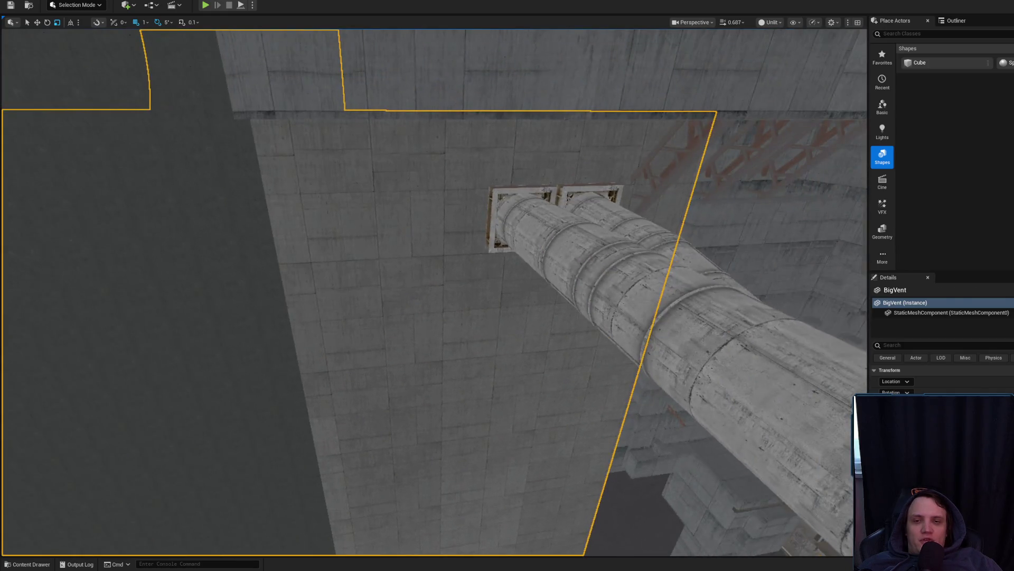
pyautogui.click(612, 339)
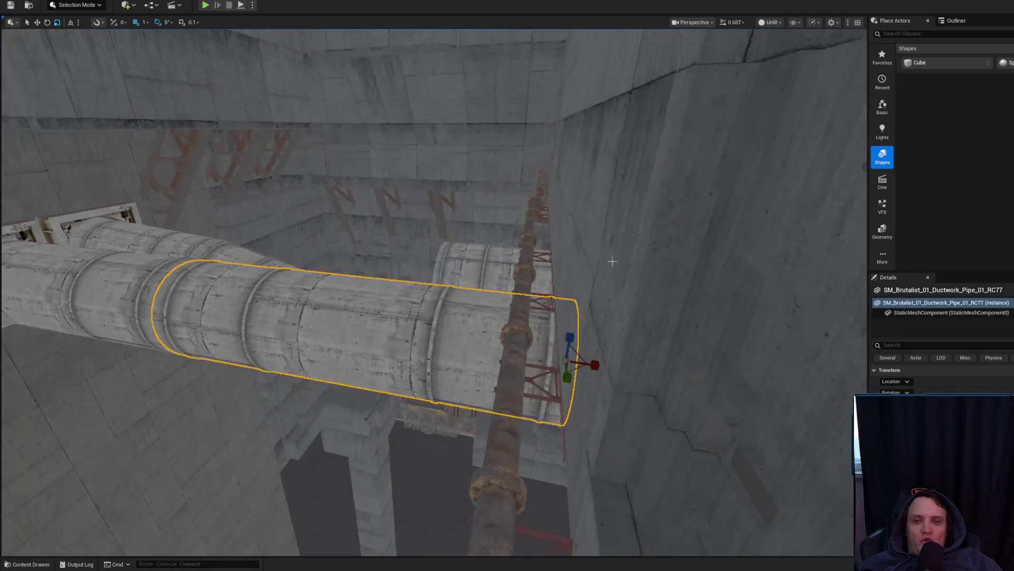
pyautogui.click(609, 291)
pyautogui.click(465, 222)
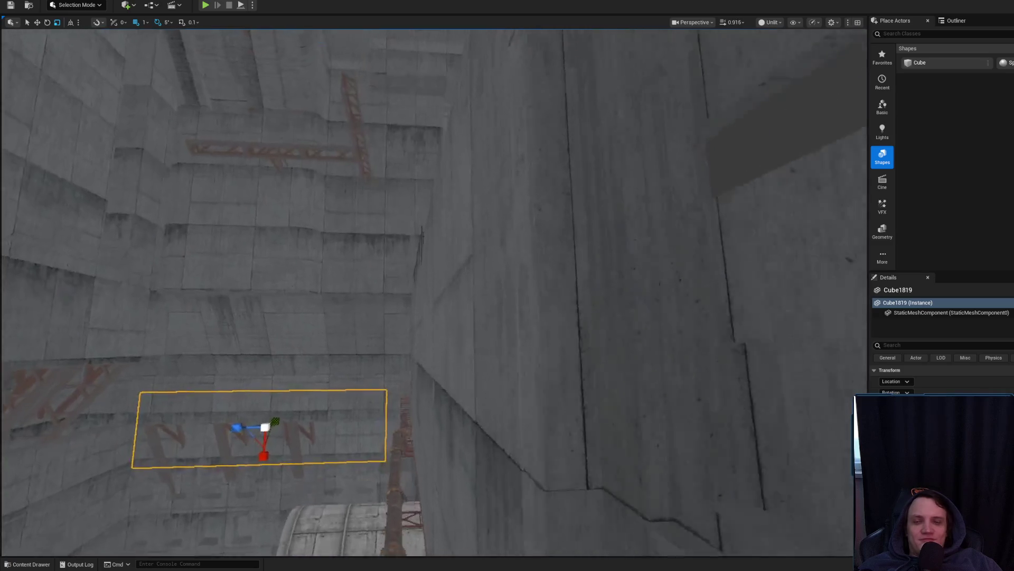
pyautogui.hotkey('ctrl', 'space')
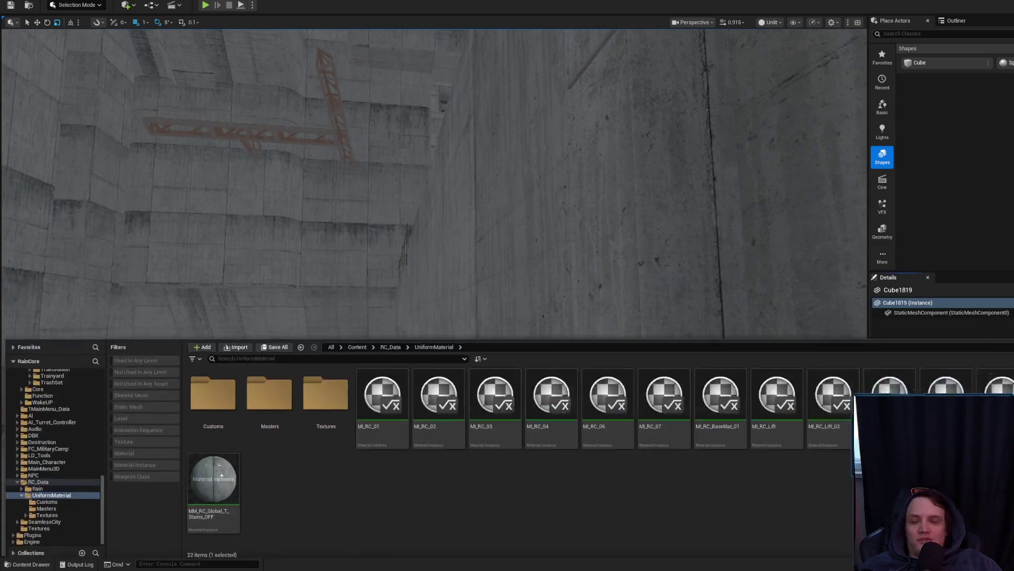
pyautogui.click(438, 181)
# Step: Reselect Cube1827 at the flange, switch it to the Move gizmo, then deselect it
pyautogui.click(214, 206)
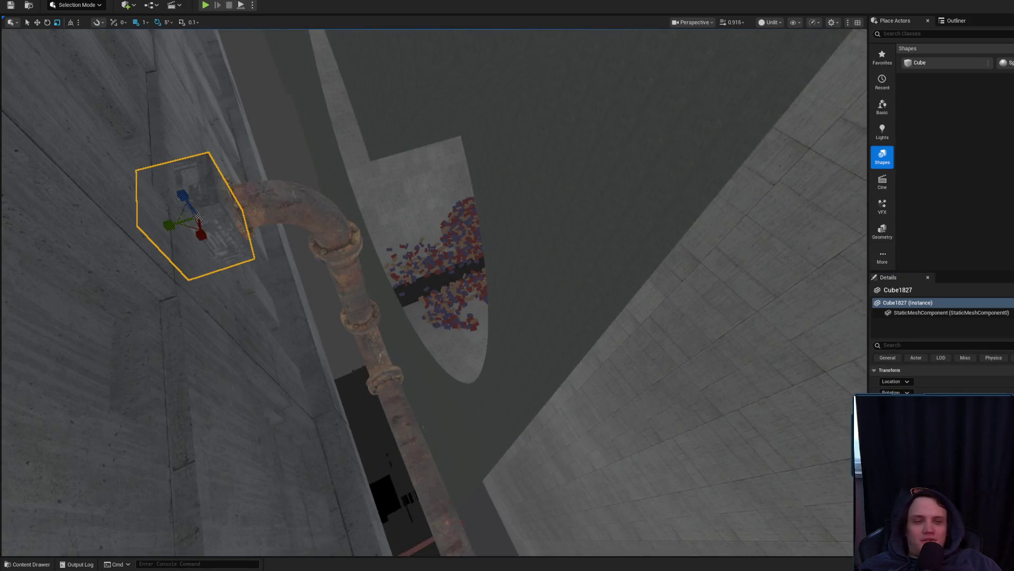
pyautogui.moveTo(486, 238)
pyautogui.mouseDown()
pyautogui.moveTo(448, 270)
pyautogui.moveTo(391, 152)
pyautogui.moveTo(290, 244)
pyautogui.moveTo(285, 264)
pyautogui.moveTo(381, 272)
pyautogui.mouseUp()
pyautogui.press('Escape')
pyautogui.click(391, 152)
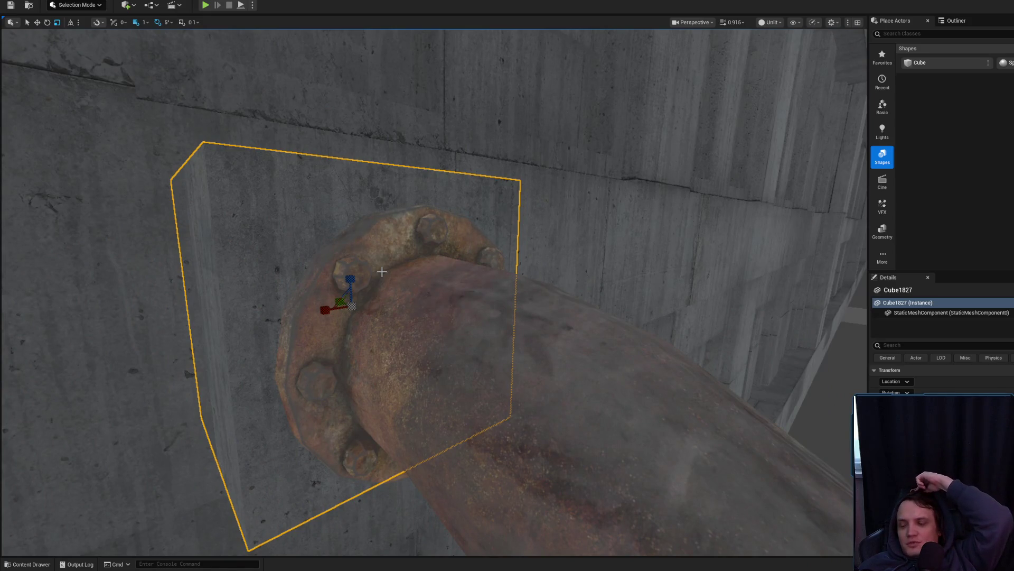
pyautogui.moveTo(381, 272)
pyautogui.mouseDown()
pyautogui.moveTo(359, 296)
pyautogui.moveTo(325, 248)
pyautogui.moveTo(349, 296)
pyautogui.moveTo(319, 267)
pyautogui.moveTo(344, 261)
pyautogui.moveTo(364, 267)
pyautogui.moveTo(305, 308)
pyautogui.moveTo(232, 298)
pyautogui.moveTo(265, 306)
pyautogui.moveTo(267, 285)
pyautogui.moveTo(257, 293)
pyautogui.mouseUp()
pyautogui.press('w')
pyautogui.press('Escape')
pyautogui.scroll(1, 507, 286)
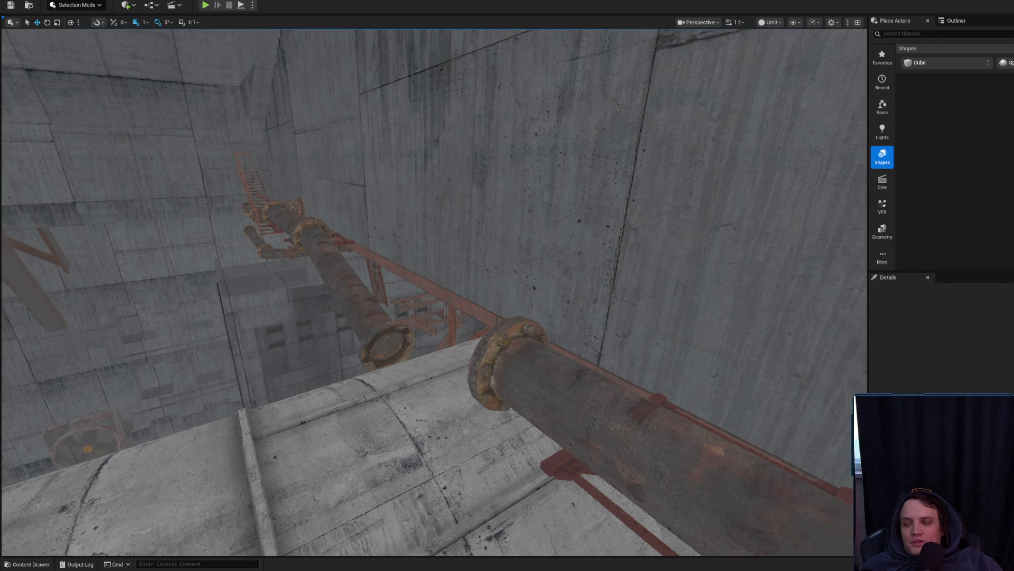
# Step: Alt-drag a copy of the red support bracket farther along the pipe
pyautogui.moveTo(257, 293); pyautogui.dragTo(230, 305)
pyautogui.scroll(-1, 244, 296)
pyautogui.scroll(1, 239, 299)
pyautogui.scroll(2, 235, 303)
pyautogui.scroll(2, 231, 305)
pyautogui.click(441, 260)
pyautogui.moveTo(418, 261); pyautogui.dragTo(579, 261)
pyautogui.press('f')
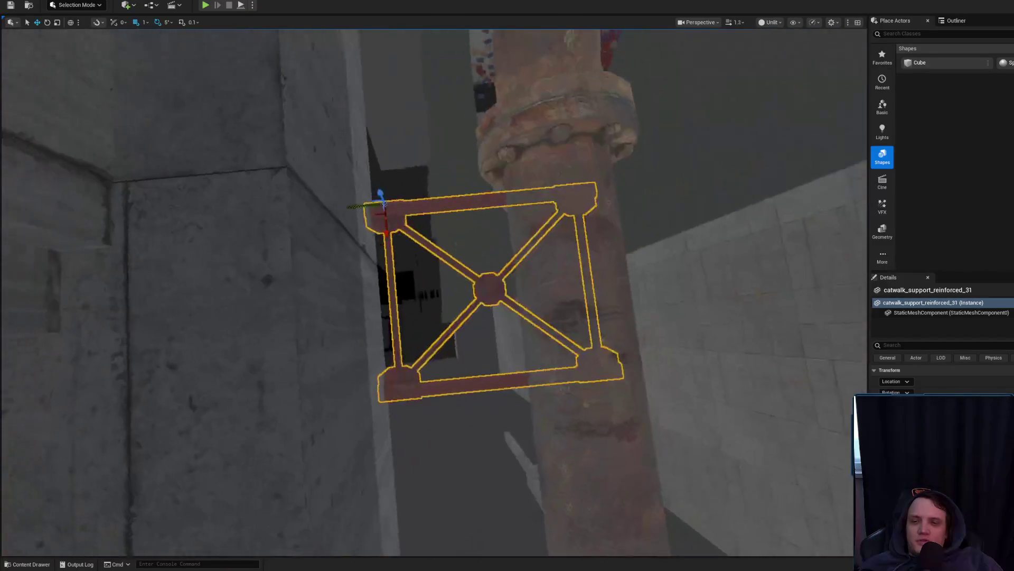
# Step: Nudge the new bracket left on X against the flange and deselect it
pyautogui.moveTo(433, 291); pyautogui.dragTo(433, 291)
pyautogui.scroll(-2, 433, 291)
pyautogui.scroll(-2, 434, 291)
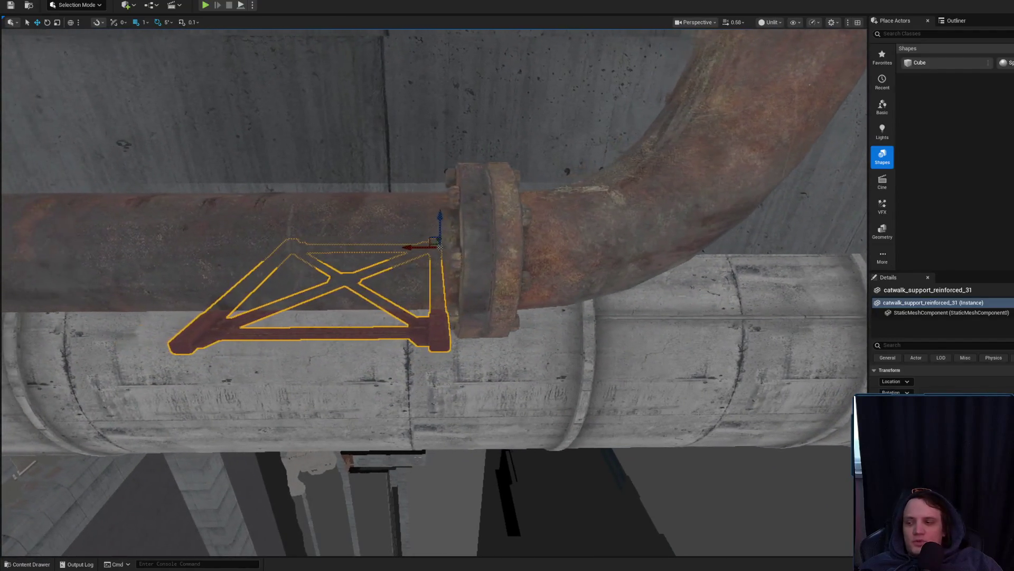
pyautogui.moveTo(413, 249); pyautogui.dragTo(410, 248)
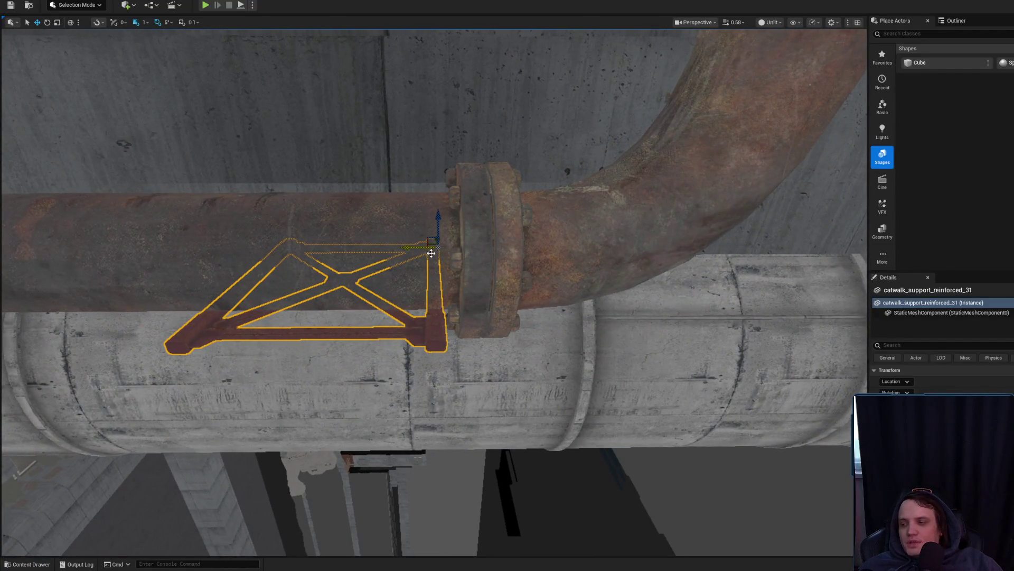
pyautogui.press('Escape')
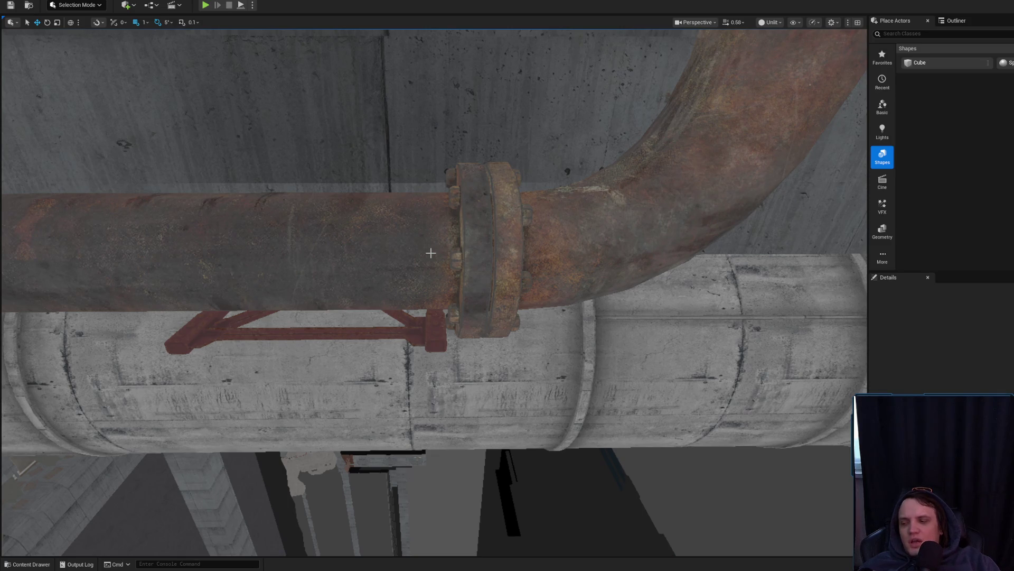
pyautogui.scroll(2, 434, 291)
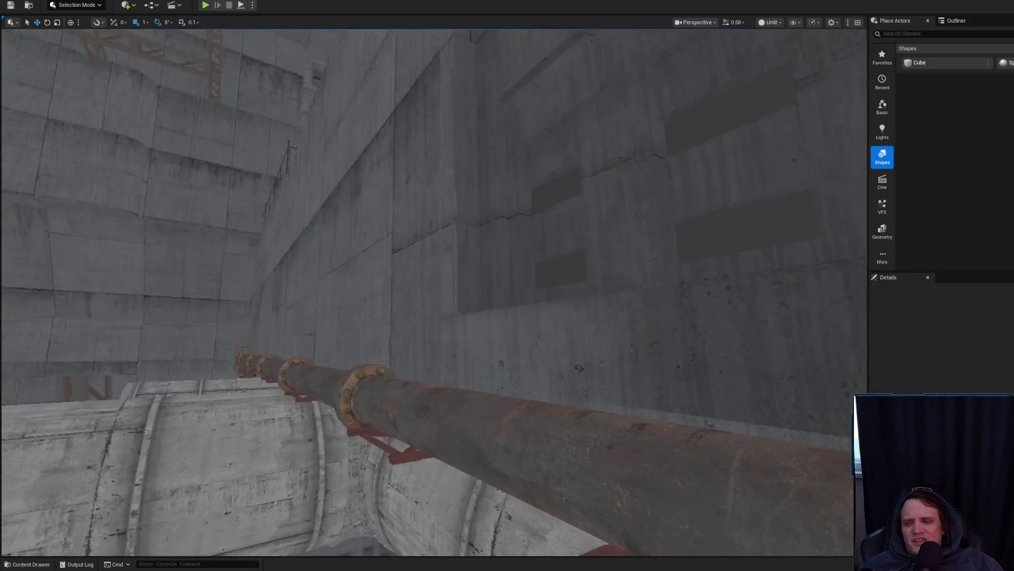
pyautogui.scroll(1, 433, 290)
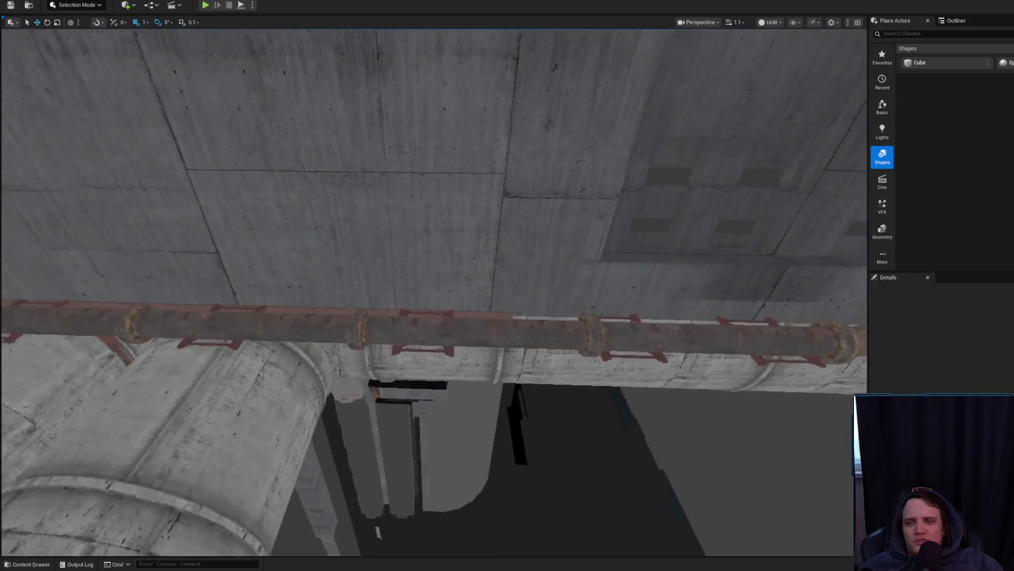
pyautogui.scroll(-1, 433, 291)
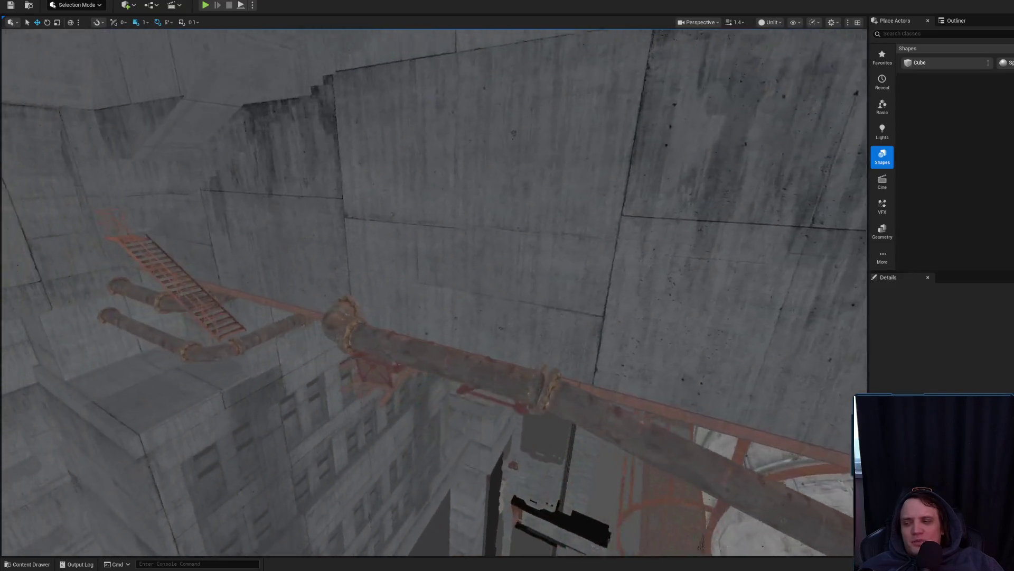
pyautogui.moveTo(433, 290); pyautogui.dragTo(423, 91)
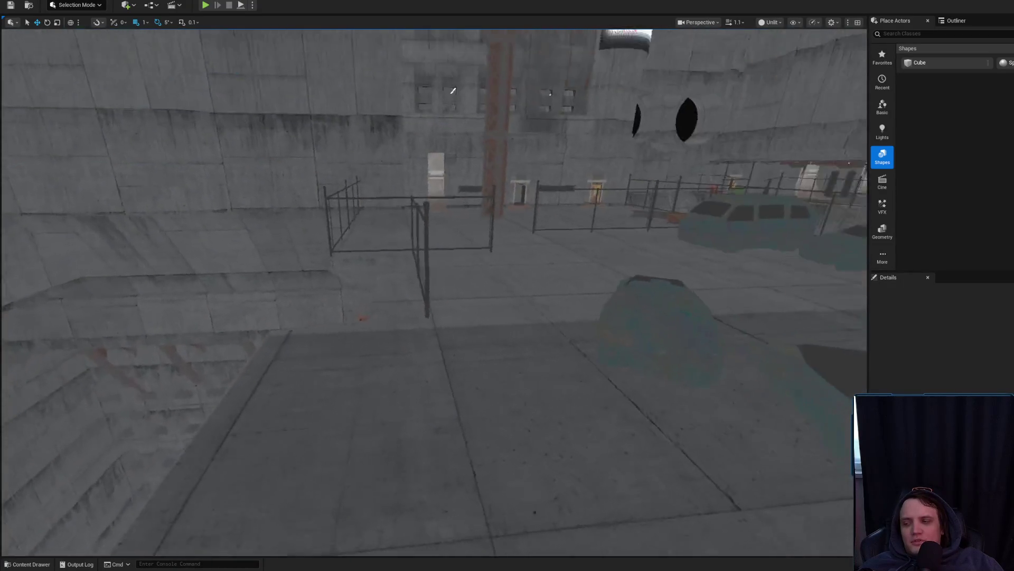
# Step: Fly to the tall concrete duct, select it, and launch Play in Editor with Alt+P
pyautogui.moveTo(433, 291)
pyautogui.mouseDown()
pyautogui.moveTo(426, 127)
pyautogui.moveTo(376, 196)
pyautogui.moveTo(320, 169)
pyautogui.moveTo(304, 177)
pyautogui.moveTo(202, 474)
pyautogui.mouseUp()
pyautogui.scroll(-1, 434, 285)
pyautogui.scroll(2, 433, 285)
pyautogui.scroll(2, 434, 285)
pyautogui.scroll(-1, 433, 285)
pyautogui.scroll(-2, 433, 285)
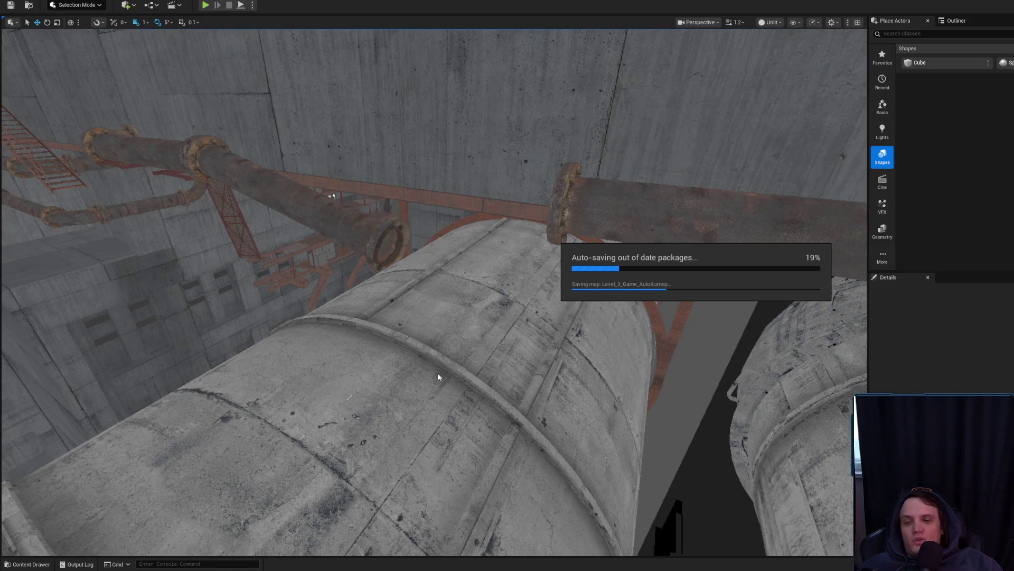
pyautogui.moveTo(487, 358); pyautogui.dragTo(459, 344)
pyautogui.scroll(3, 473, 347)
pyautogui.rightClick(415, 189)
pyautogui.press('Escape')
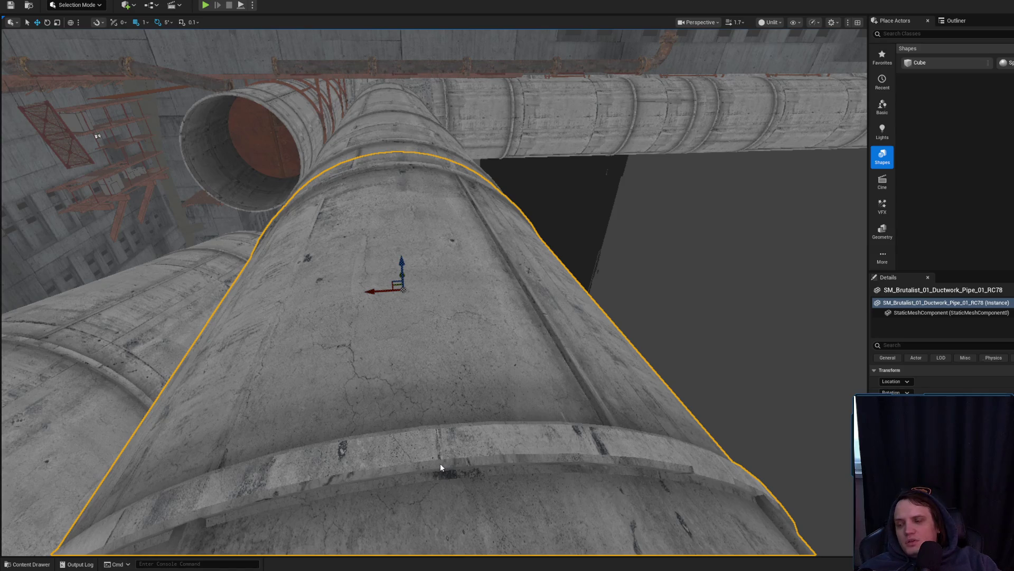
pyautogui.hotkey('alt', 'p')
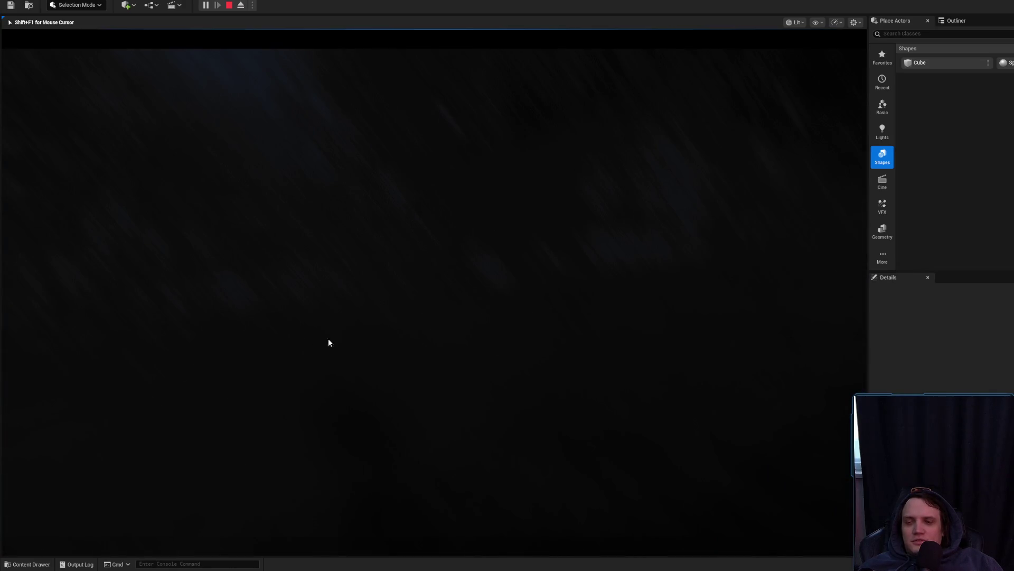
# Step: Stop the play test and use Play From Here on the centre duct
pyautogui.press('Escape')
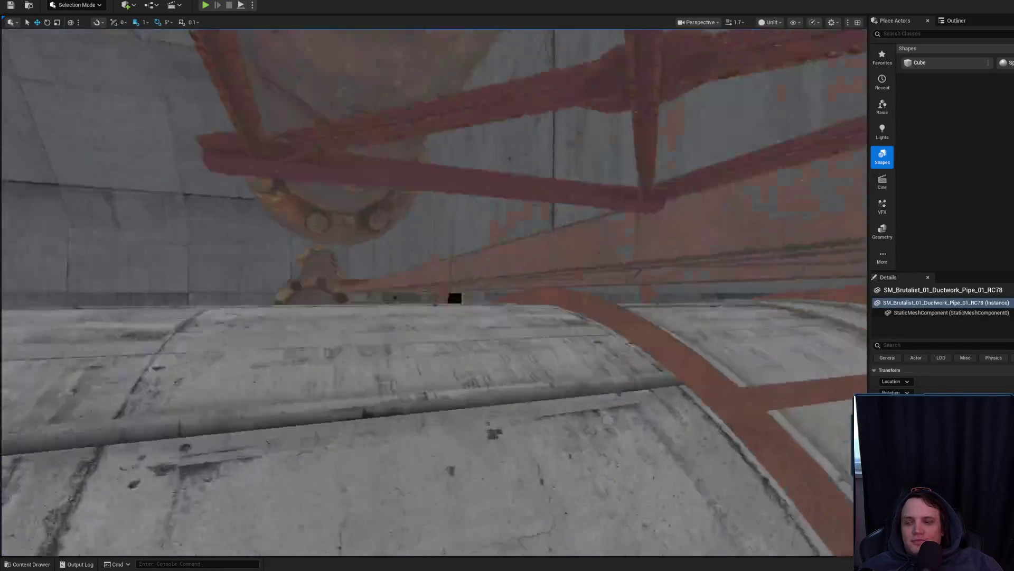
pyautogui.scroll(-2, 433, 291)
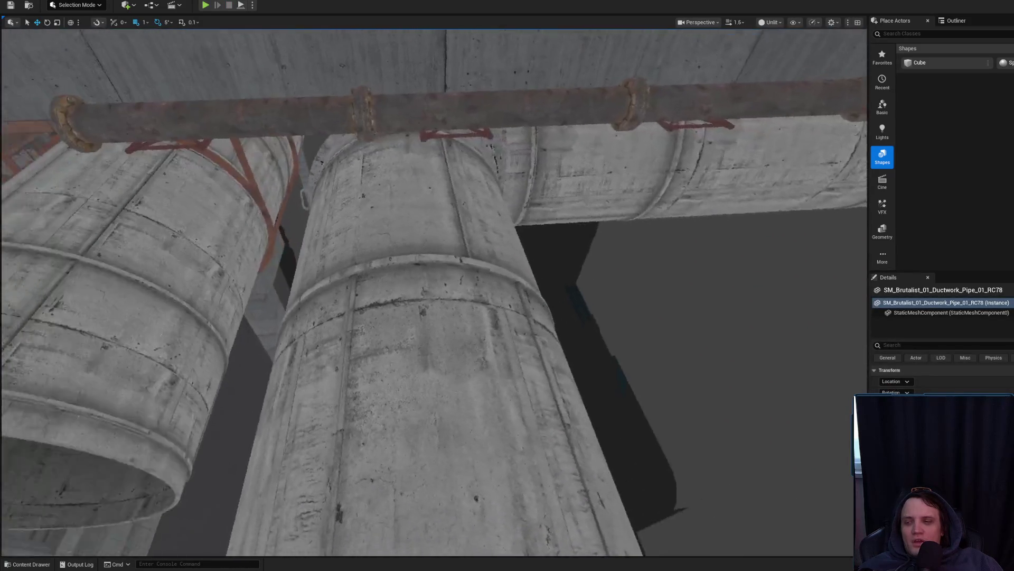
pyautogui.scroll(3, 433, 291)
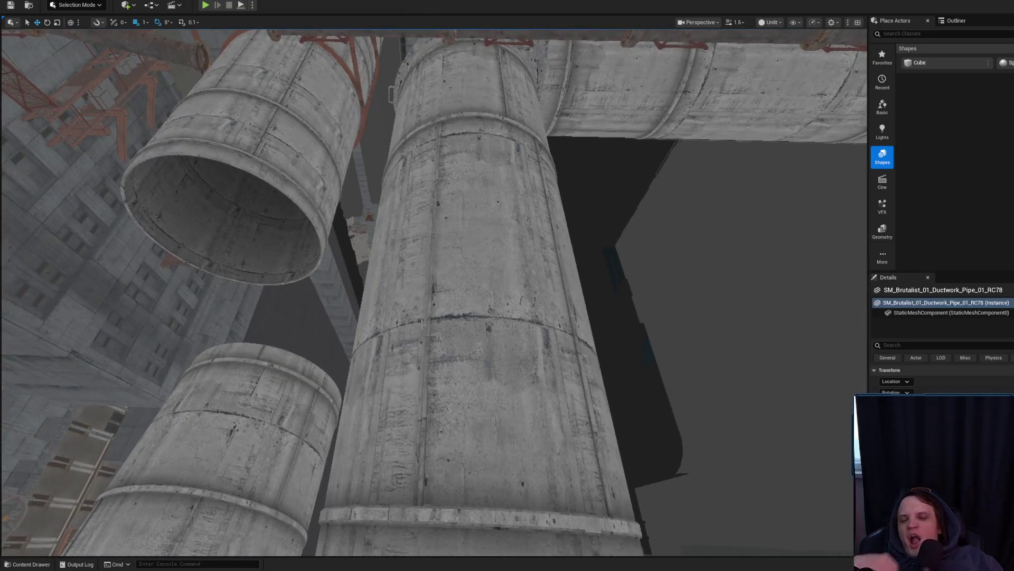
pyautogui.rightClick(445, 93)
pyautogui.click(474, 370)
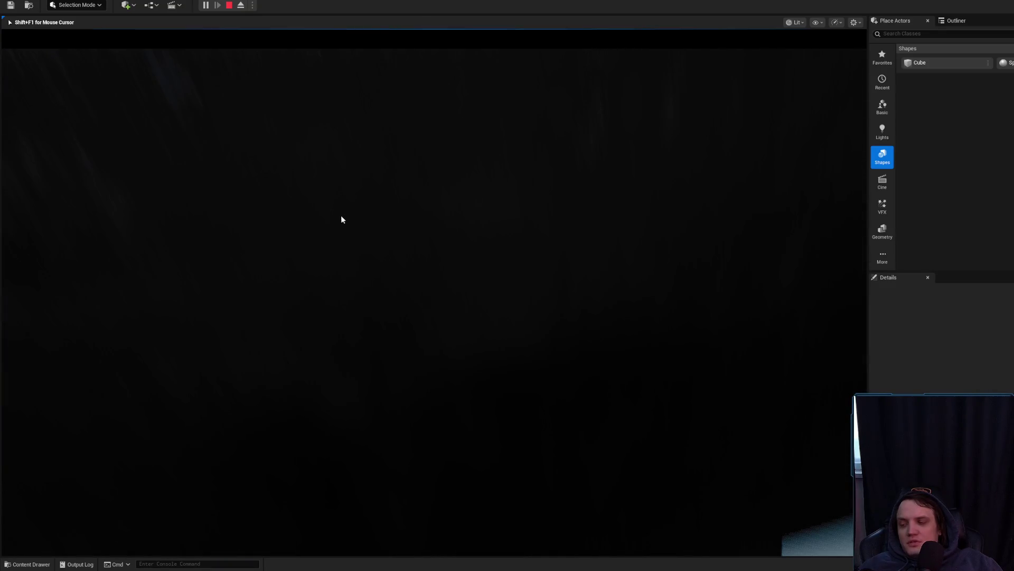
# Step: Restart the play test from another duct pipe, then switch to the Discord chat
pyautogui.press('Escape')
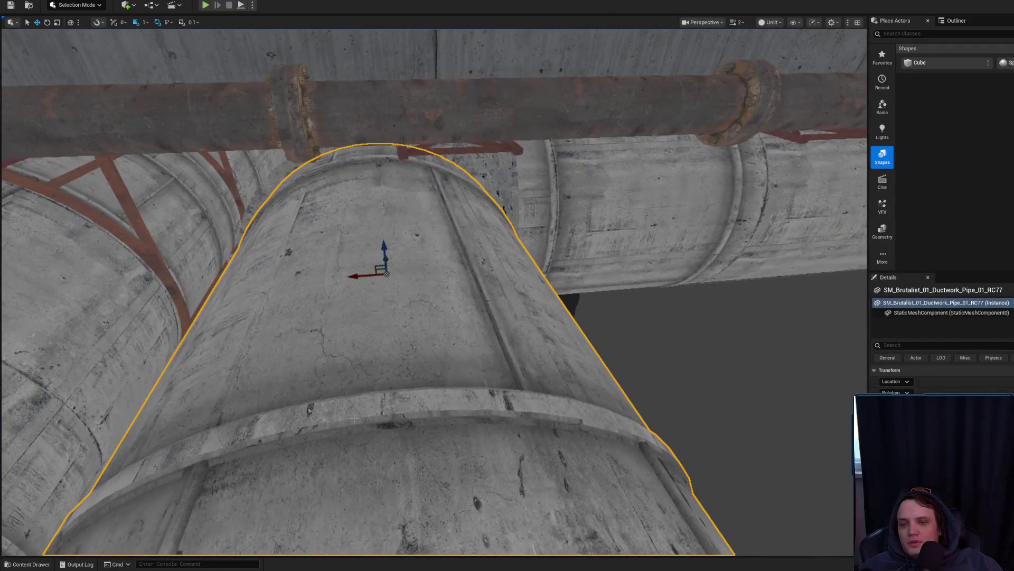
pyautogui.rightClick(355, 134)
pyautogui.click(363, 409)
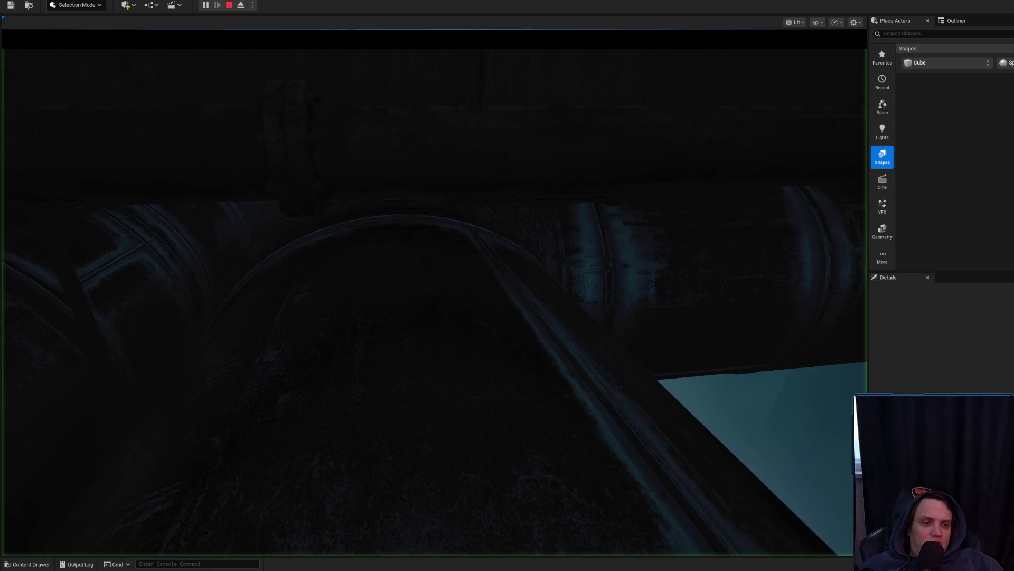
pyautogui.hotkey('alt', 'Tab')
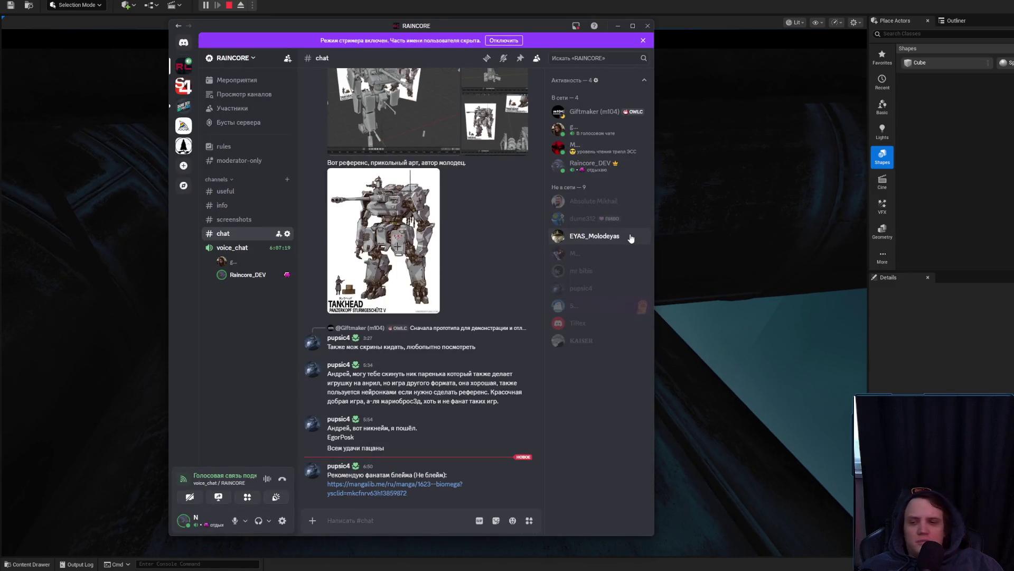
# Step: Open the mangalib.me BioMega link from the latest #chat message
pyautogui.click(401, 492)
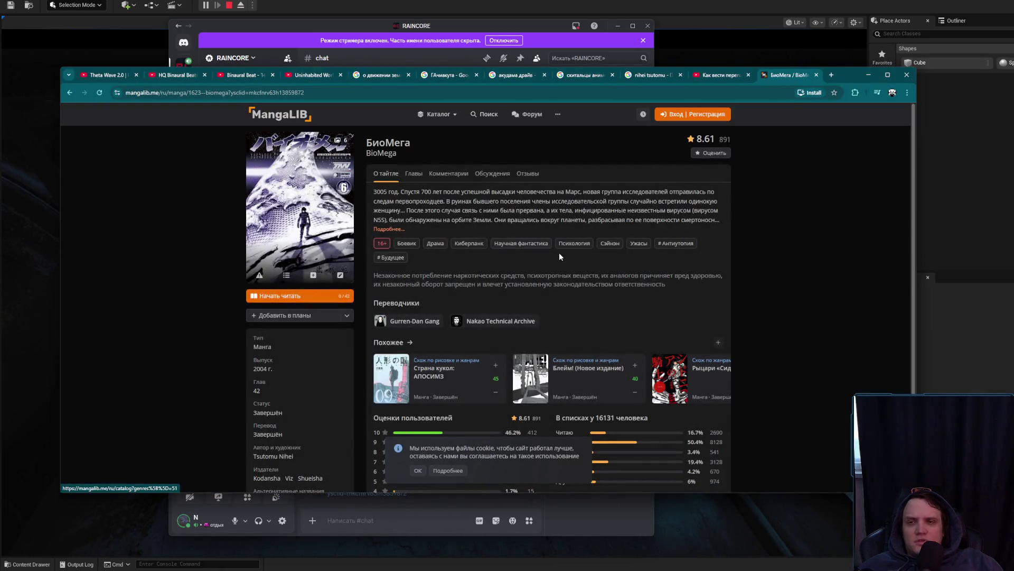
pyautogui.click(339, 216)
pyautogui.click(452, 461)
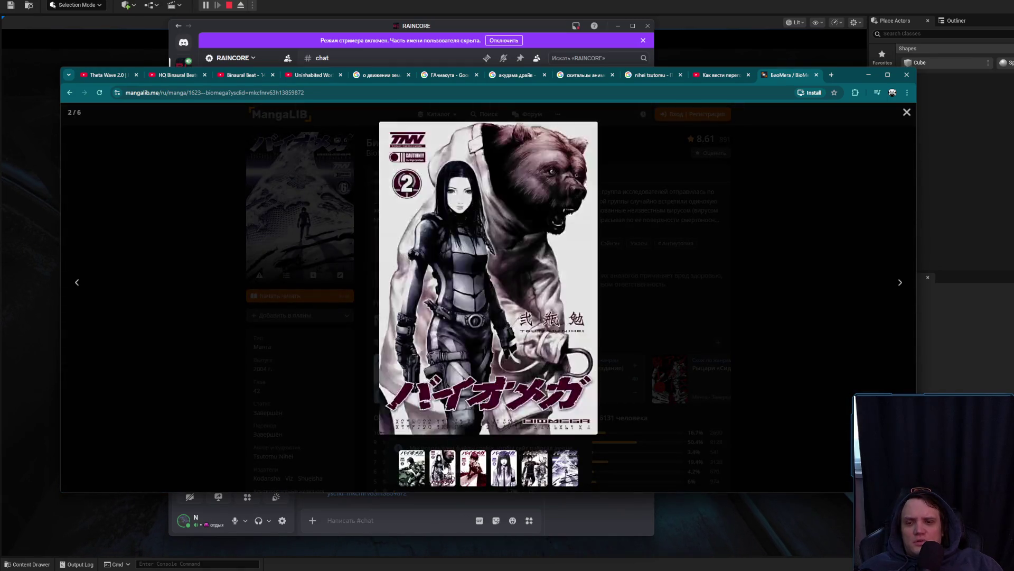
pyautogui.click(466, 466)
pyautogui.click(503, 467)
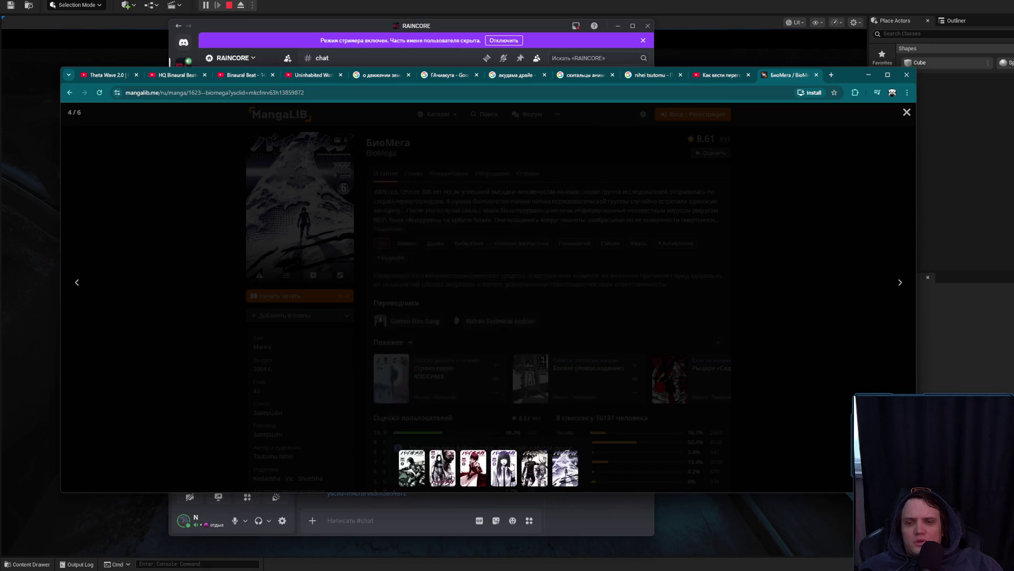
pyautogui.click(534, 467)
pyautogui.click(558, 467)
pyautogui.click(533, 468)
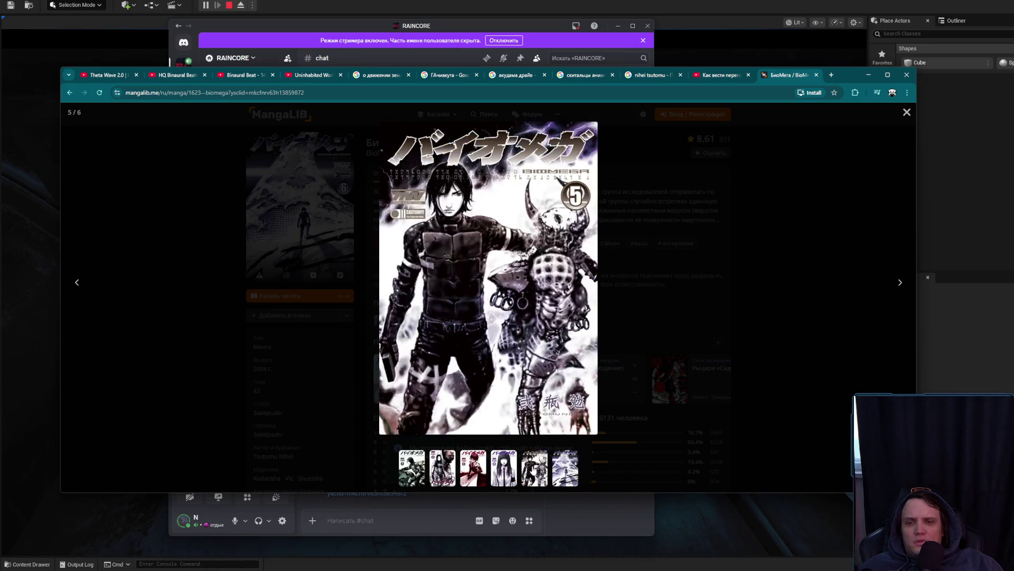
pyautogui.click(709, 260)
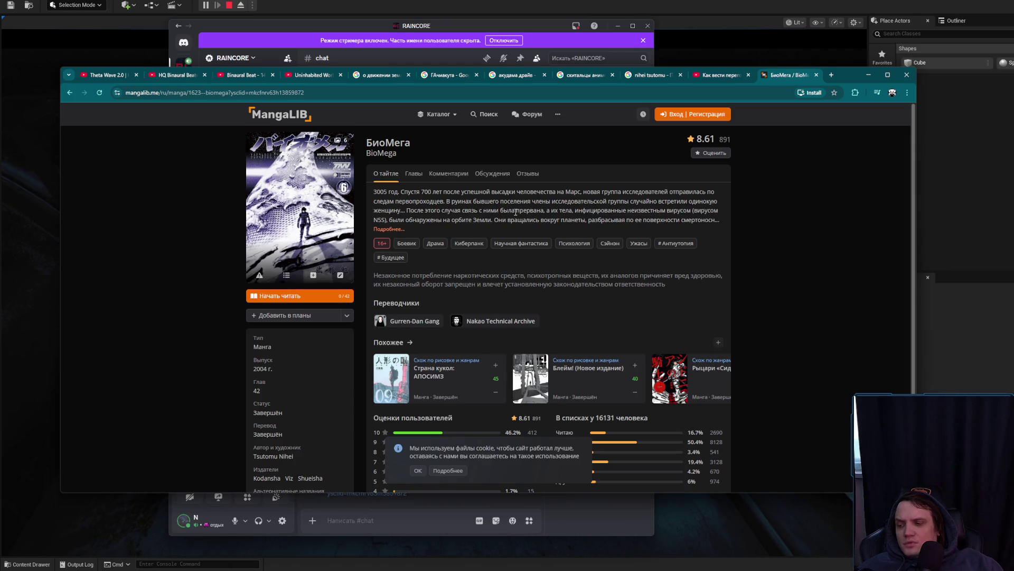
pyautogui.scroll(-1, 485, 271)
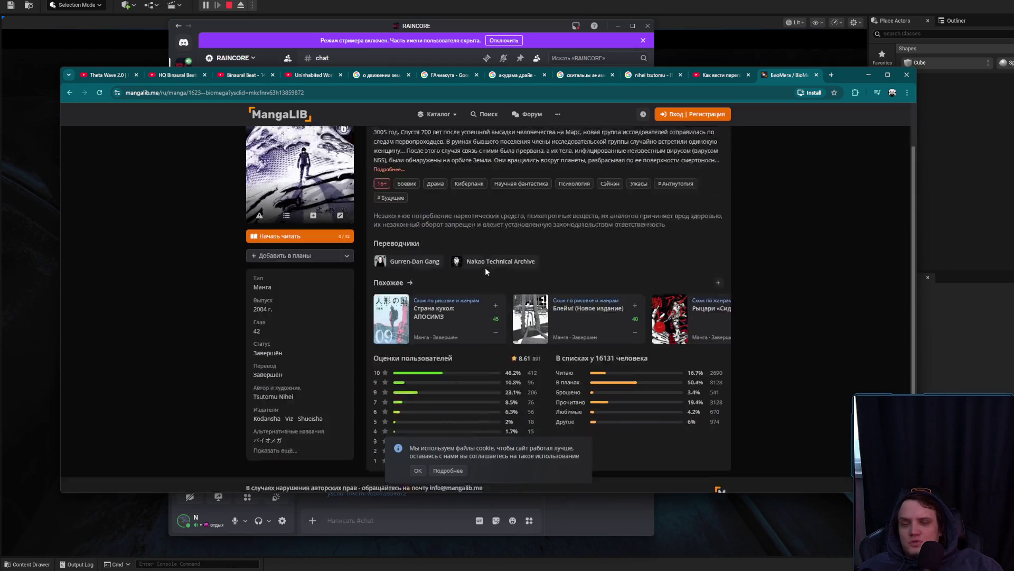
pyautogui.scroll(-1, 485, 267)
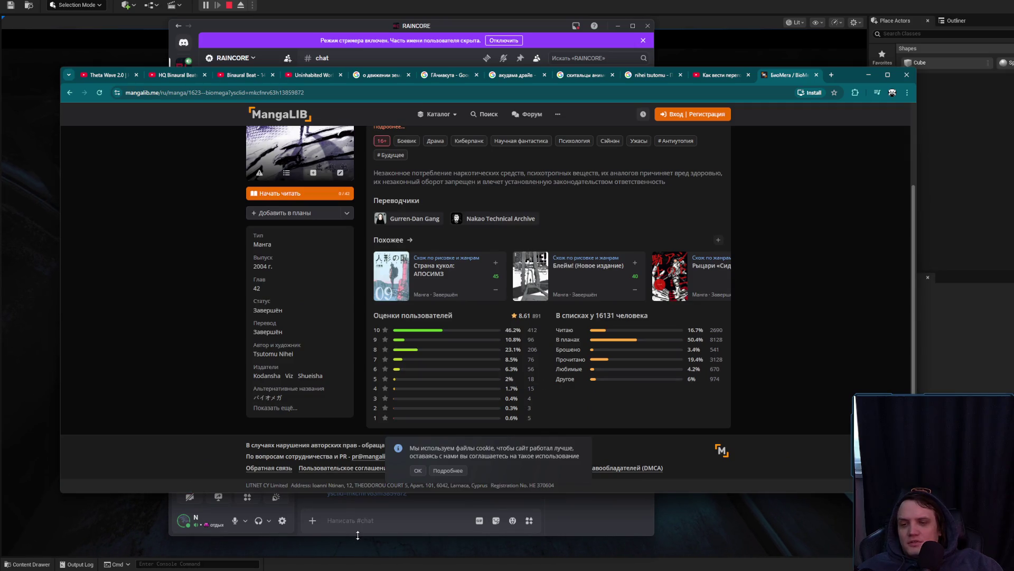
pyautogui.click(411, 473)
pyautogui.scroll(2, 443, 419)
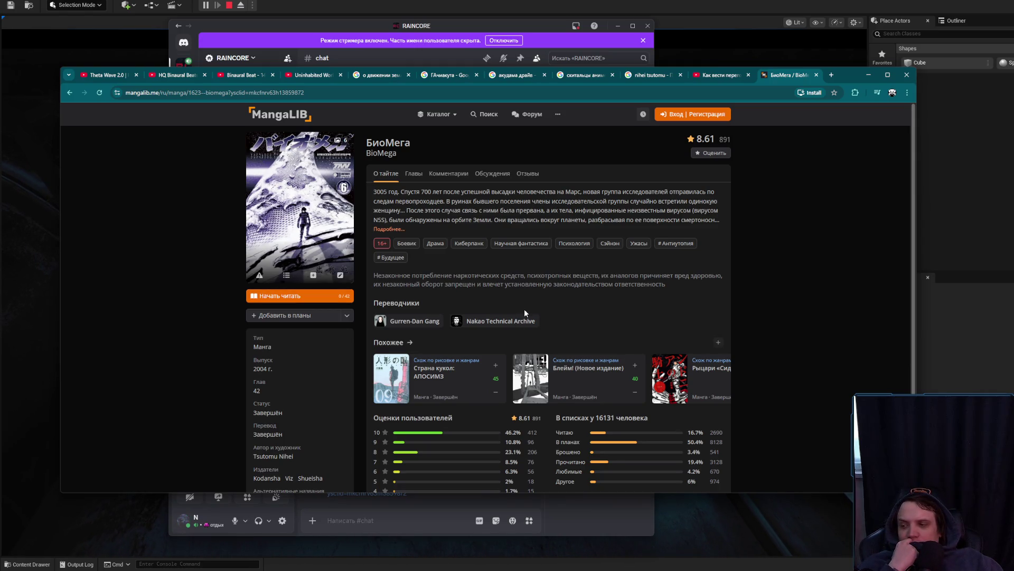
pyautogui.scroll(-2, 708, 341)
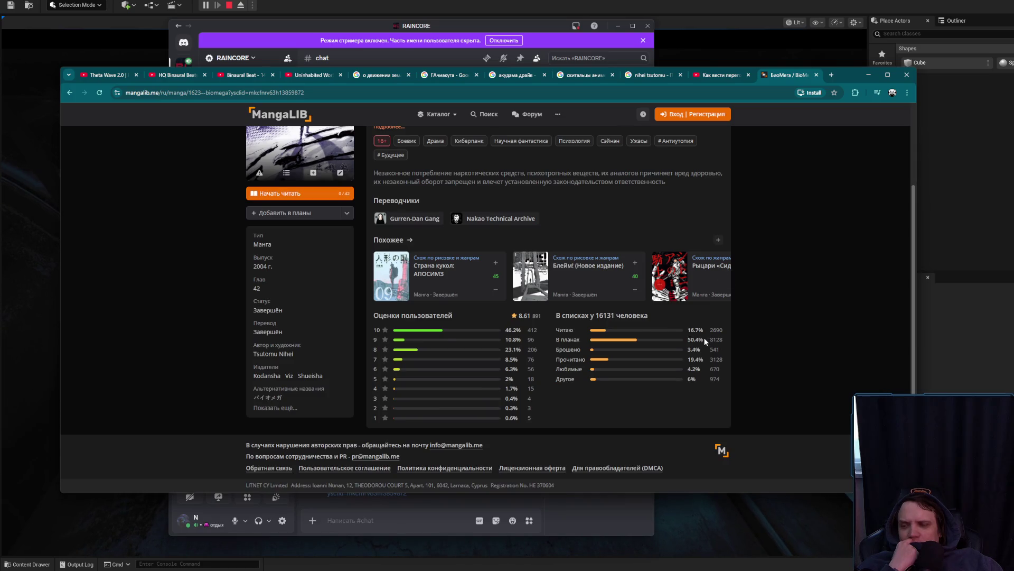
pyautogui.scroll(2, 619, 341)
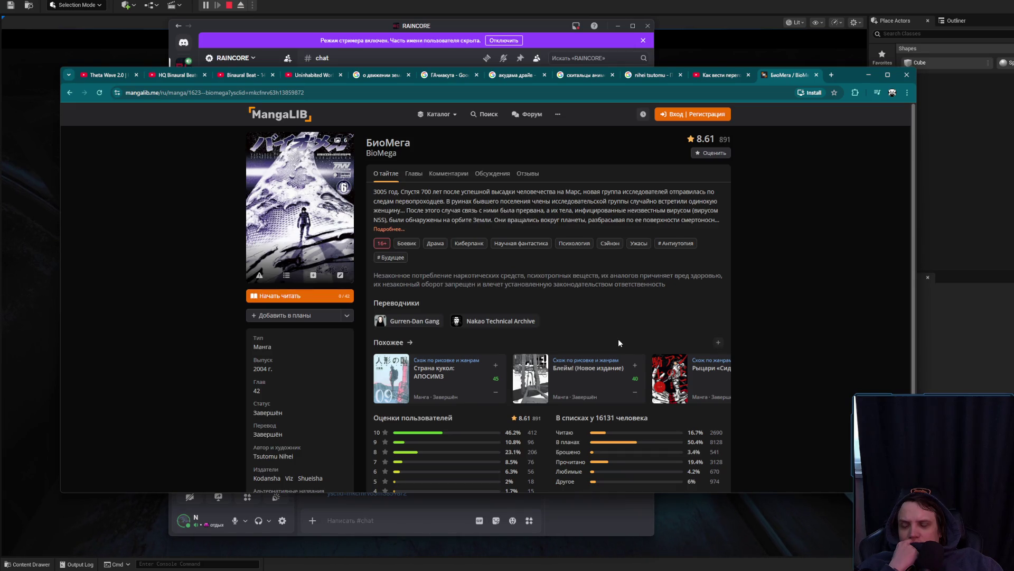
pyautogui.scroll(-3, 615, 328)
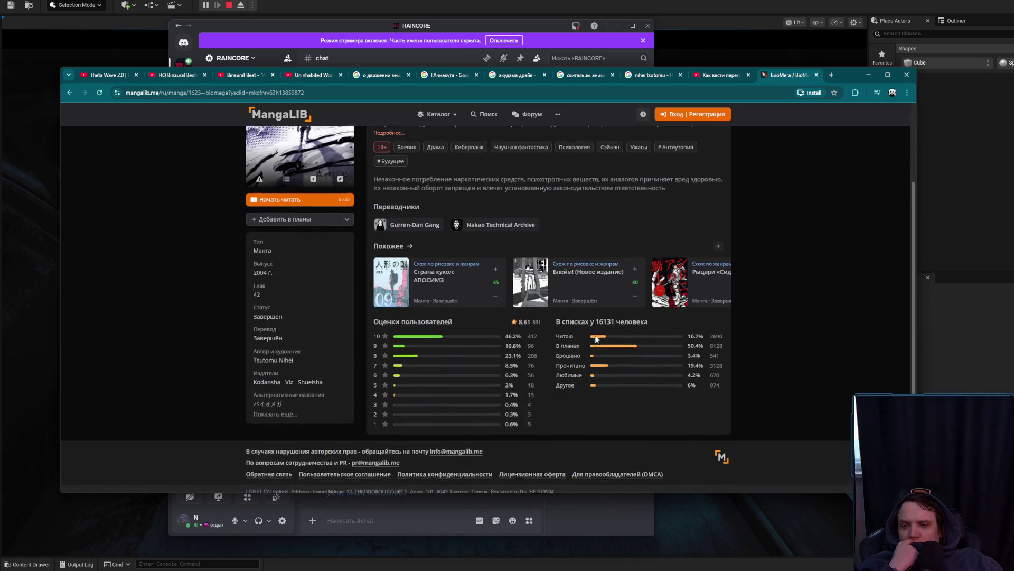
pyautogui.scroll(2, 596, 339)
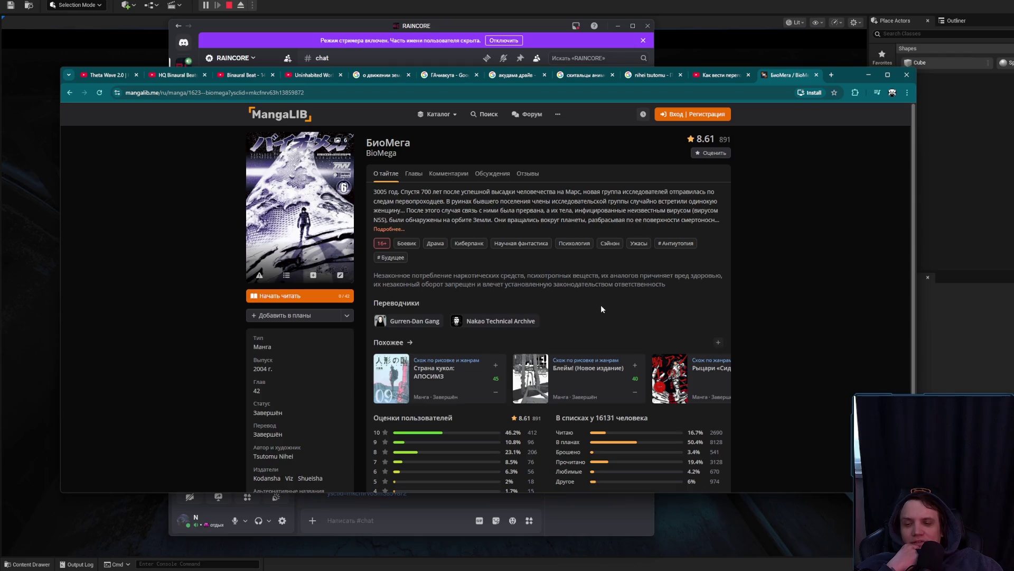
pyautogui.scroll(-3, 595, 302)
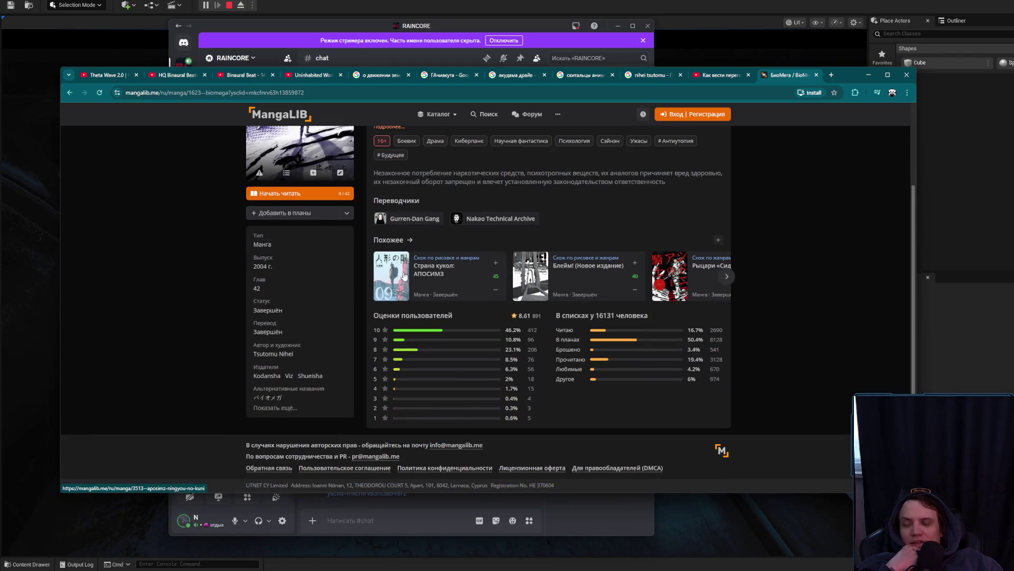
pyautogui.scroll(3, 549, 267)
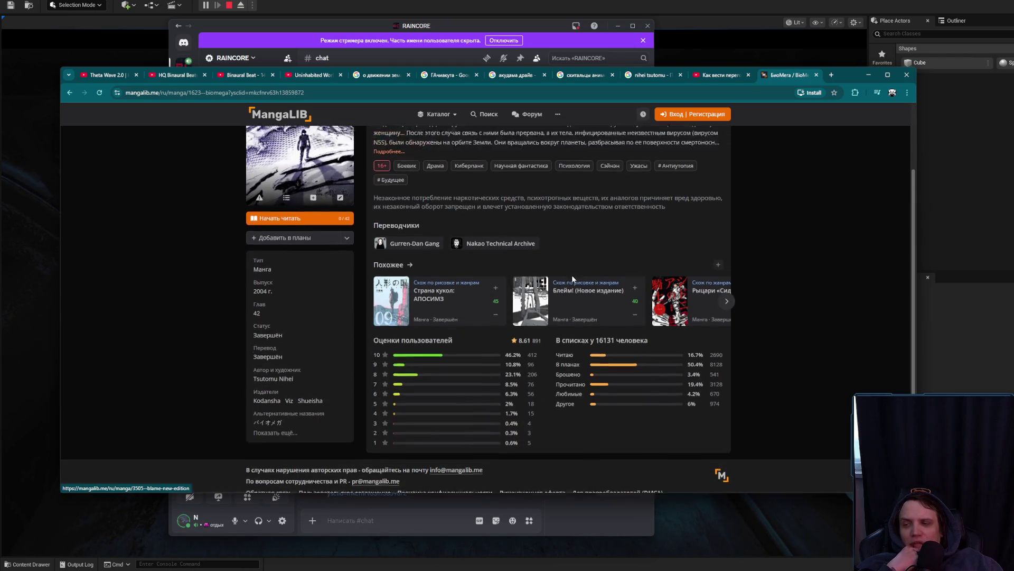
pyautogui.scroll(-3, 574, 278)
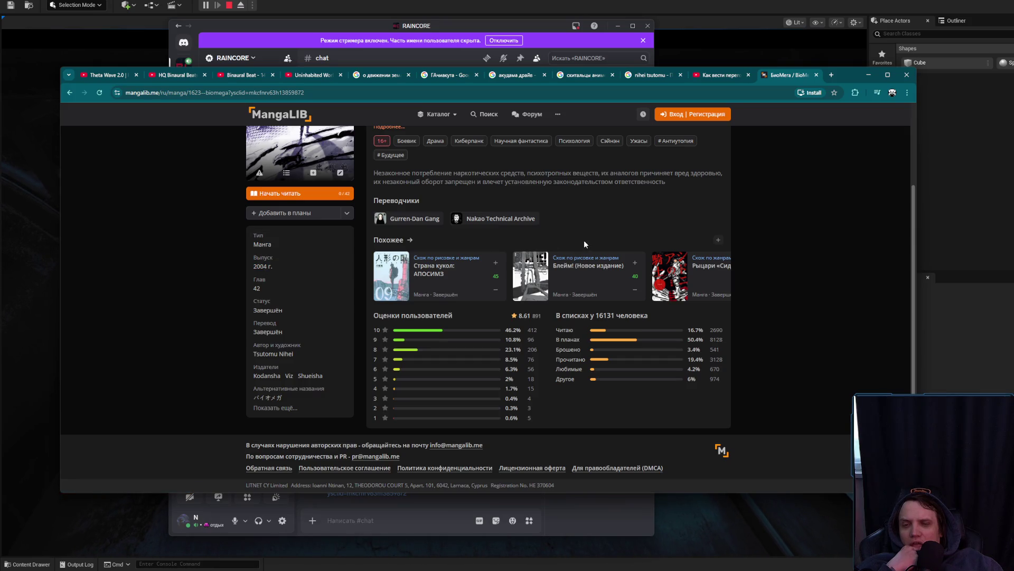
pyautogui.scroll(3, 584, 238)
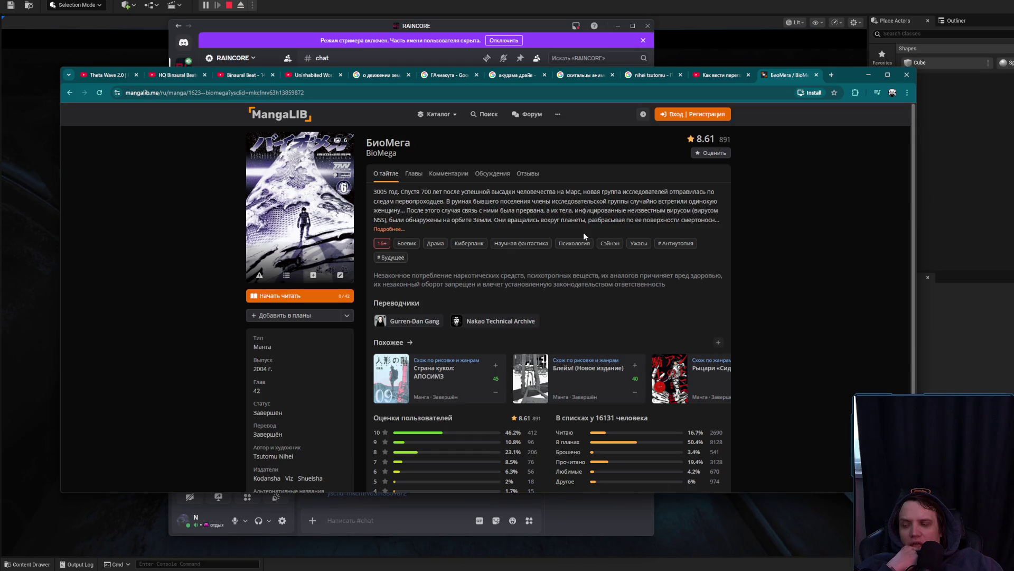
pyautogui.scroll(-3, 584, 235)
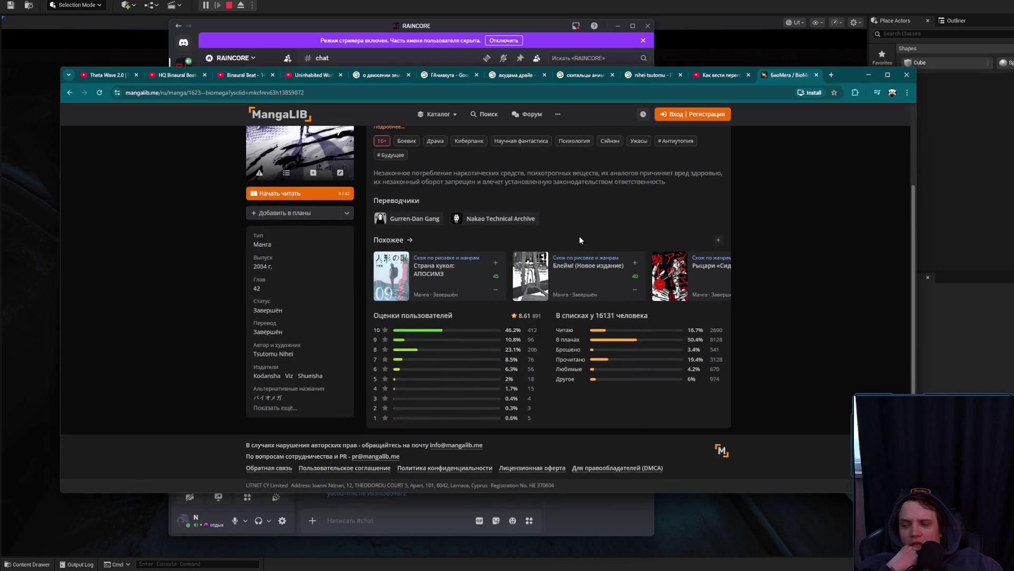
pyautogui.scroll(3, 579, 237)
# Step: Expand BioMega's description with 'Подробнее...', read it through, then minimise the browser
pyautogui.moveTo(494, 191); pyautogui.dragTo(642, 199)
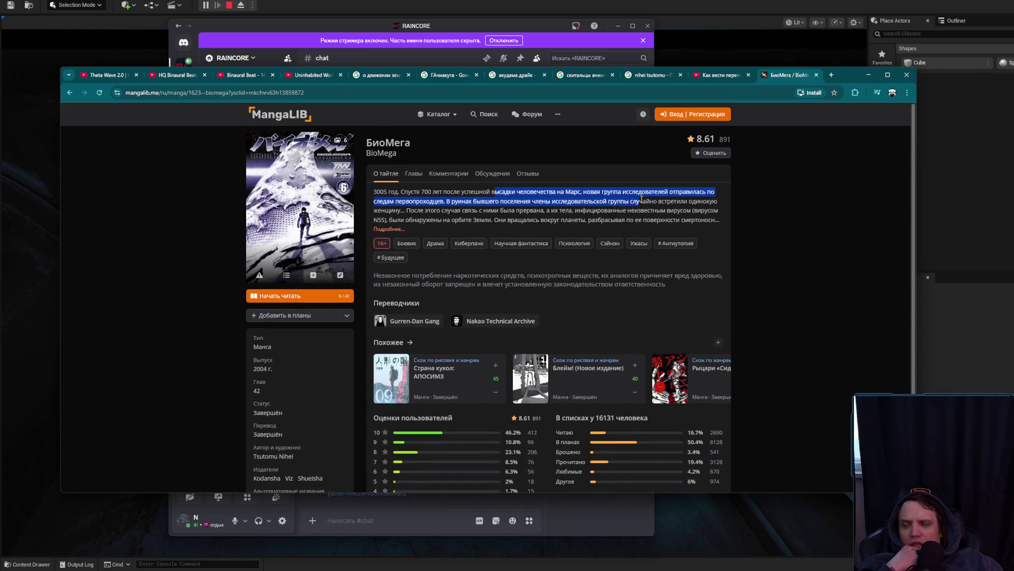
pyautogui.click(613, 203)
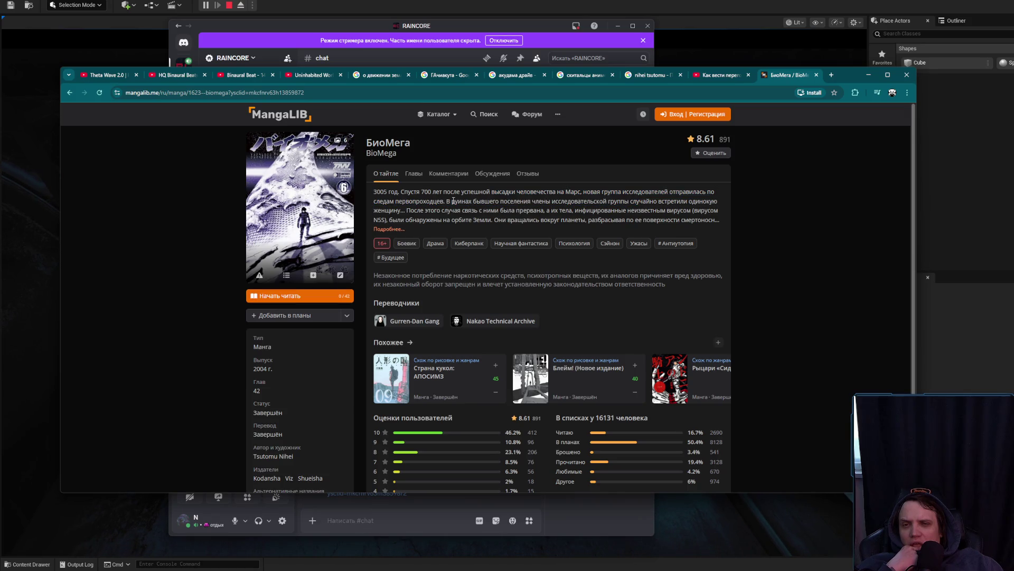
pyautogui.moveTo(447, 201)
pyautogui.mouseDown()
pyautogui.moveTo(639, 202)
pyautogui.moveTo(639, 220)
pyautogui.mouseUp()
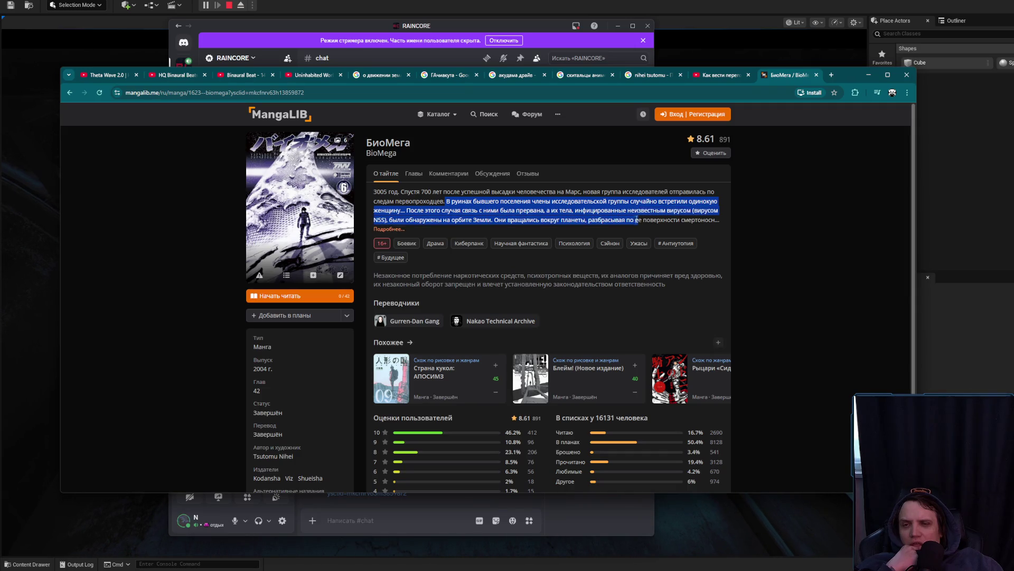
pyautogui.click(397, 229)
pyautogui.click(474, 245)
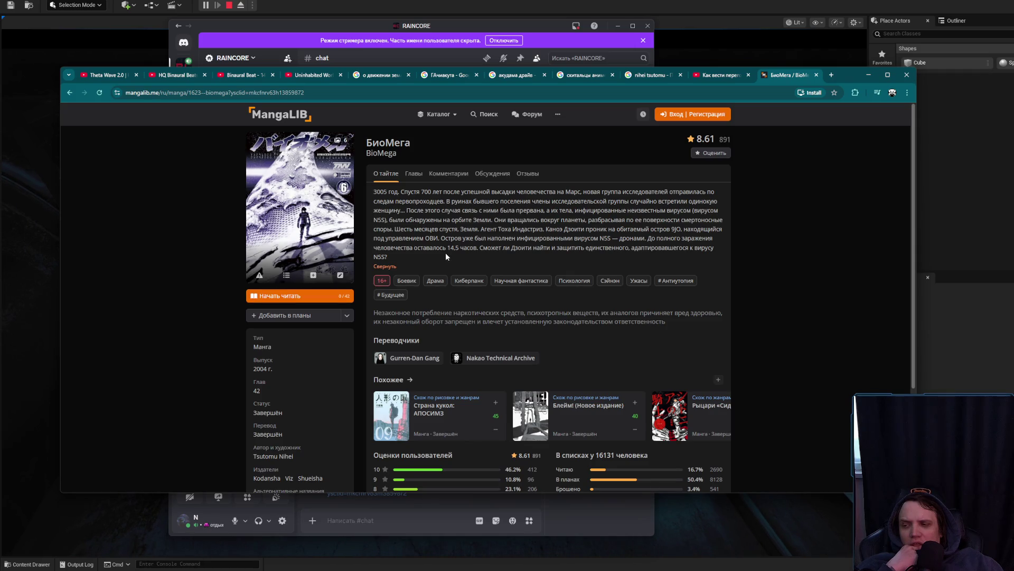
pyautogui.moveTo(423, 253)
pyautogui.mouseDown()
pyautogui.moveTo(438, 248)
pyautogui.moveTo(376, 189)
pyautogui.mouseUp()
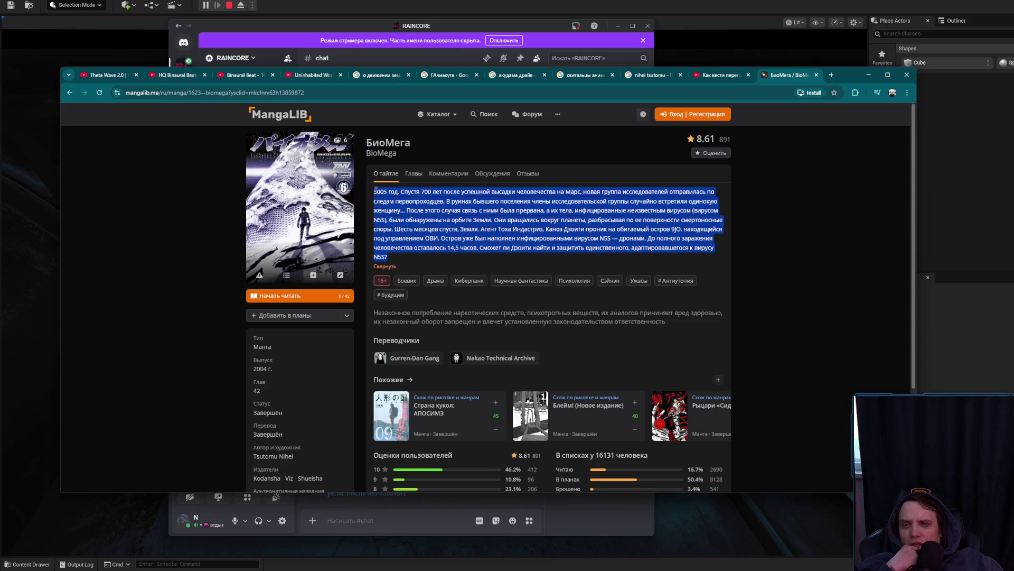
pyautogui.click(417, 219)
pyautogui.moveTo(394, 257); pyautogui.dragTo(375, 197)
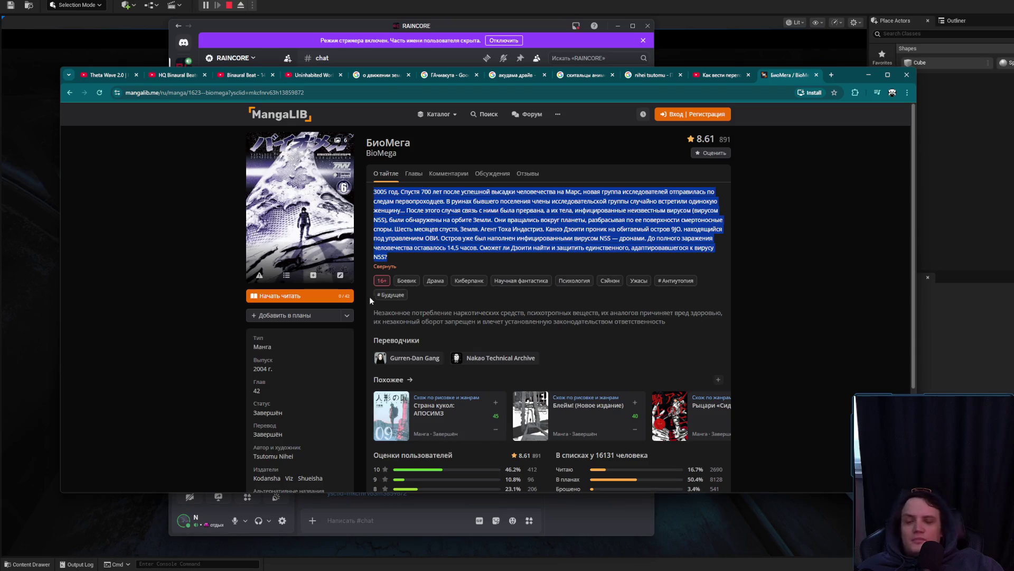
pyautogui.click(880, 150)
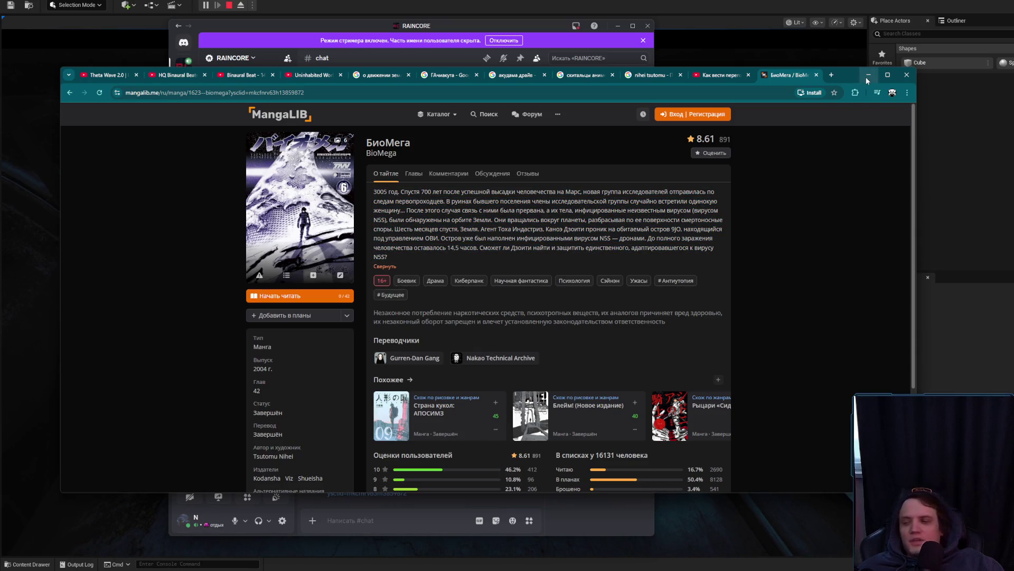
pyautogui.click(869, 75)
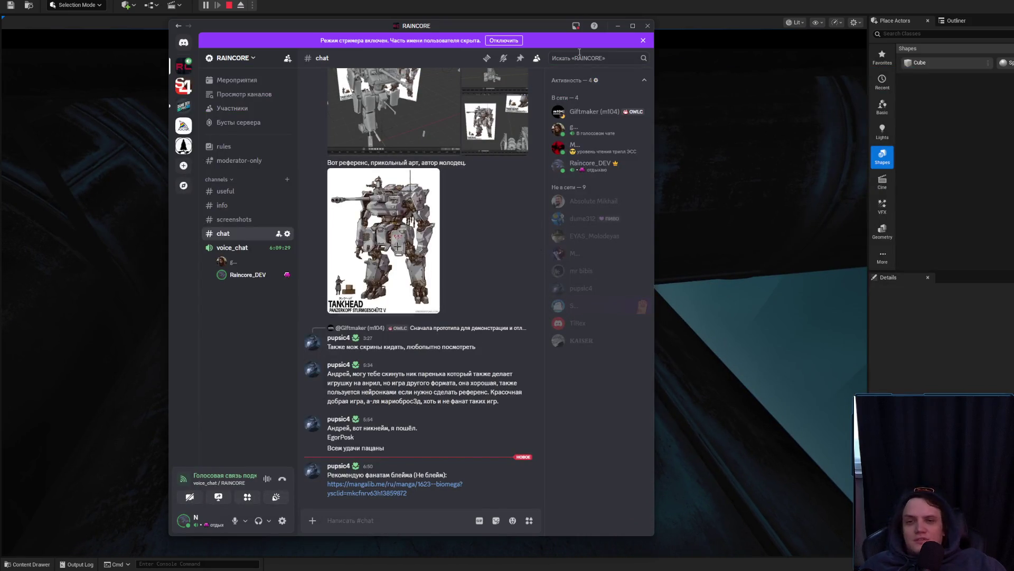
# Step: Minimise Discord, release the PIE mouse with Shift+F1 and stop play with Esc
pyautogui.click(618, 26)
pyautogui.click(433, 285)
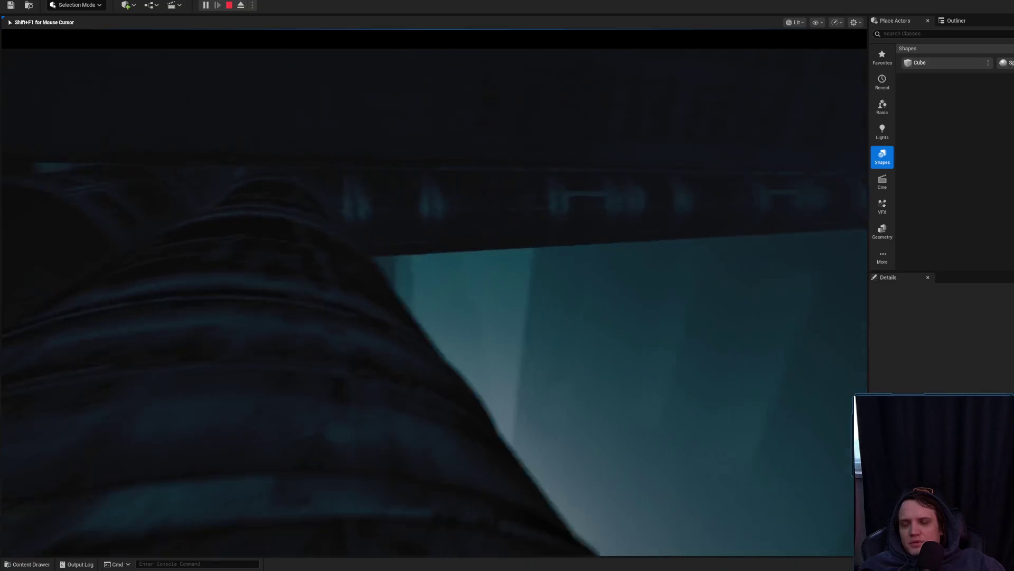
pyautogui.hotkey('shift', 'F1')
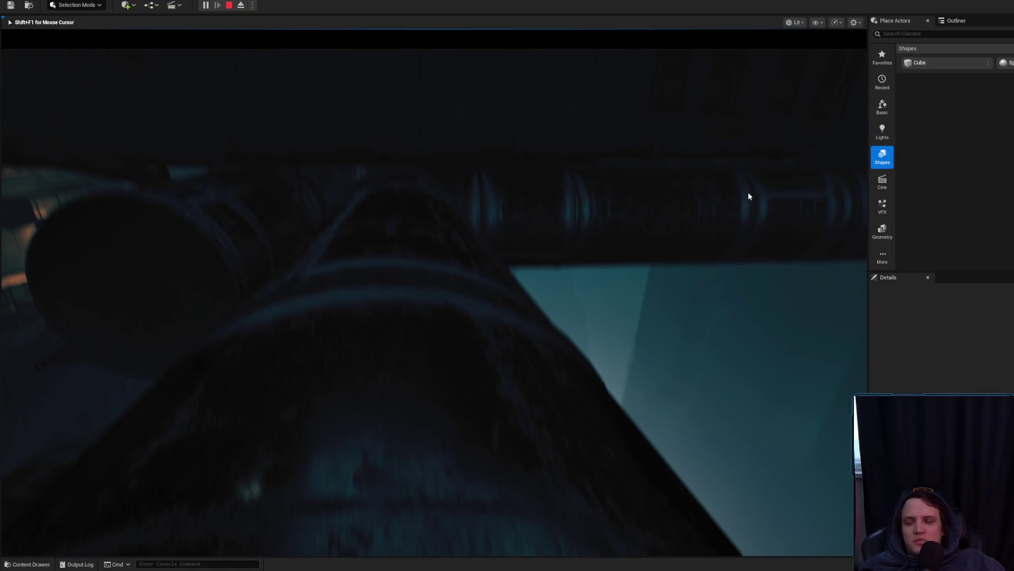
pyautogui.press('Escape')
pyautogui.click(773, 22)
pyautogui.click(782, 59)
pyautogui.moveTo(505, 216); pyautogui.dragTo(506, 132)
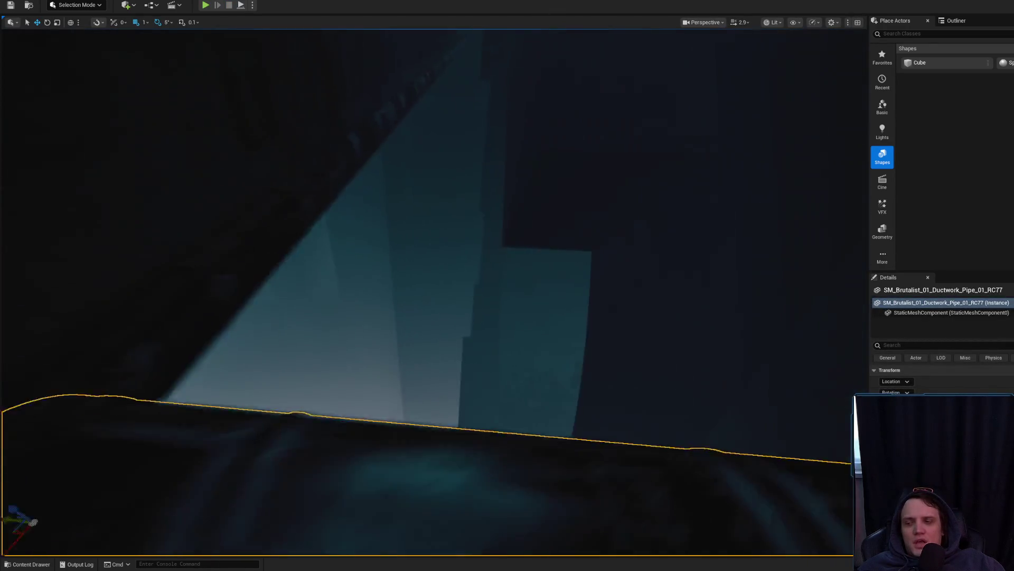
# Step: Switch the viewport to Unlit and frame the rusty pipe SM_Piping238
pyautogui.press('Escape')
pyautogui.click(783, 23)
pyautogui.click(782, 63)
pyautogui.moveTo(781, 63)
pyautogui.mouseDown()
pyautogui.moveTo(781, 158)
pyautogui.moveTo(740, 200)
pyautogui.mouseUp()
pyautogui.moveTo(508, 285)
pyautogui.mouseDown()
pyautogui.moveTo(412, 327)
pyautogui.moveTo(412, 306)
pyautogui.moveTo(444, 264)
pyautogui.moveTo(412, 311)
pyautogui.moveTo(438, 280)
pyautogui.moveTo(425, 293)
pyautogui.mouseUp()
pyautogui.scroll(2, 422, 285)
pyautogui.scroll(-2, 434, 285)
pyautogui.click(393, 370)
pyautogui.press('f')
pyautogui.press('Escape')
# Step: Select the red beam SM_Beam441 beneath the catwalk support
pyautogui.scroll(-2, 433, 285)
pyautogui.scroll(-1, 428, 290)
pyautogui.click(478, 359)
pyautogui.moveTo(478, 359)
pyautogui.mouseDown()
pyautogui.moveTo(459, 341)
pyautogui.moveTo(476, 317)
pyautogui.moveTo(385, 313)
pyautogui.moveTo(499, 306)
pyautogui.mouseUp()
pyautogui.scroll(-1, 462, 343)
pyautogui.click(498, 305)
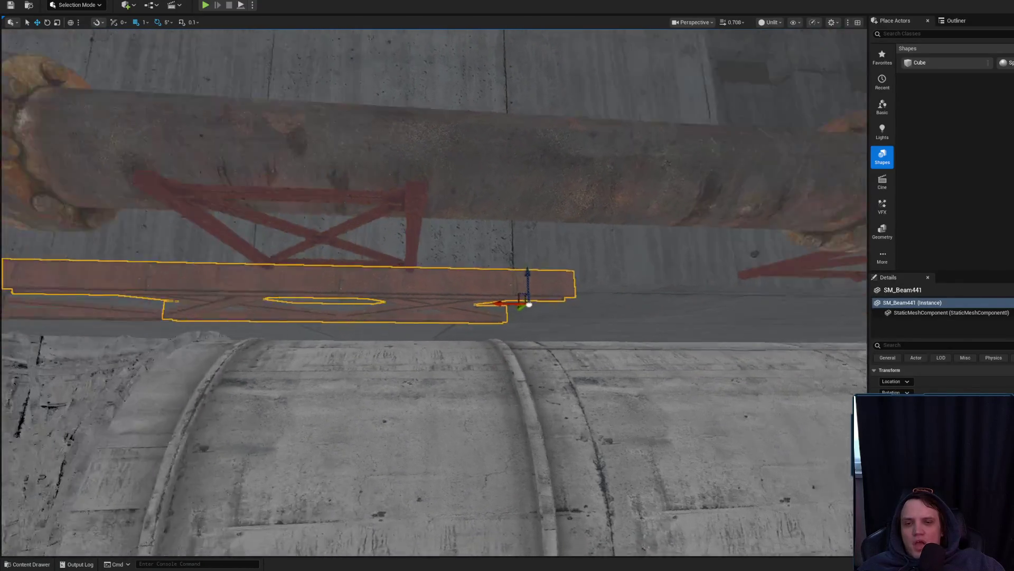
# Step: Set the grid snap size to 10, then look over the beam and deselect it
pyautogui.click(140, 22)
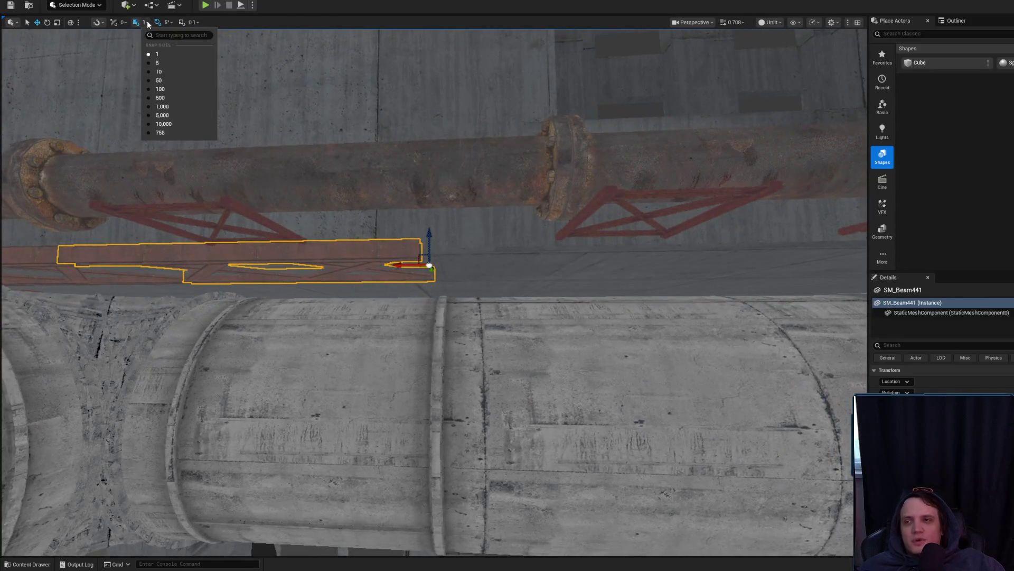
pyautogui.click(152, 72)
pyautogui.moveTo(392, 263); pyautogui.dragTo(360, 252)
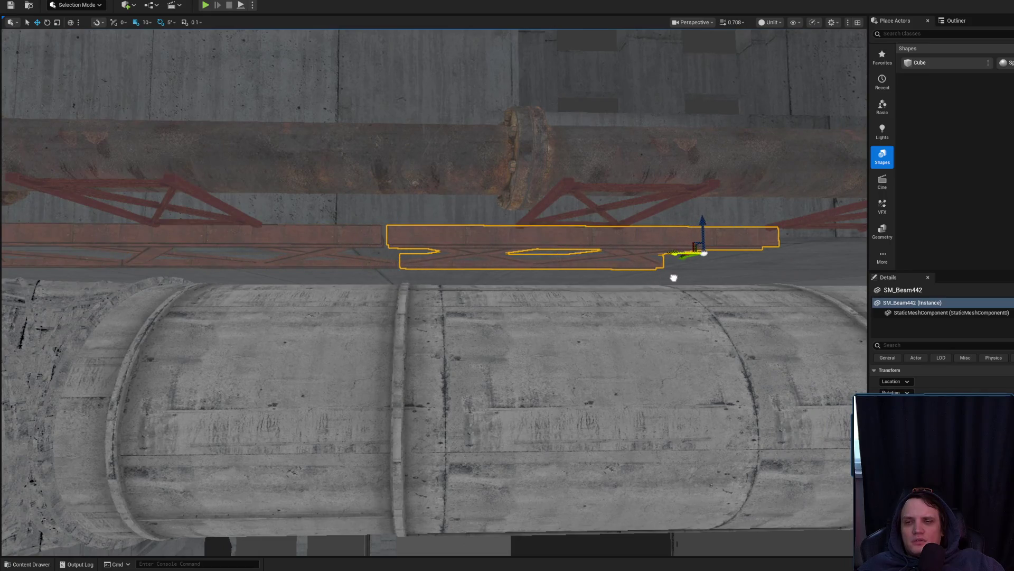
pyautogui.moveTo(674, 278); pyautogui.dragTo(655, 264)
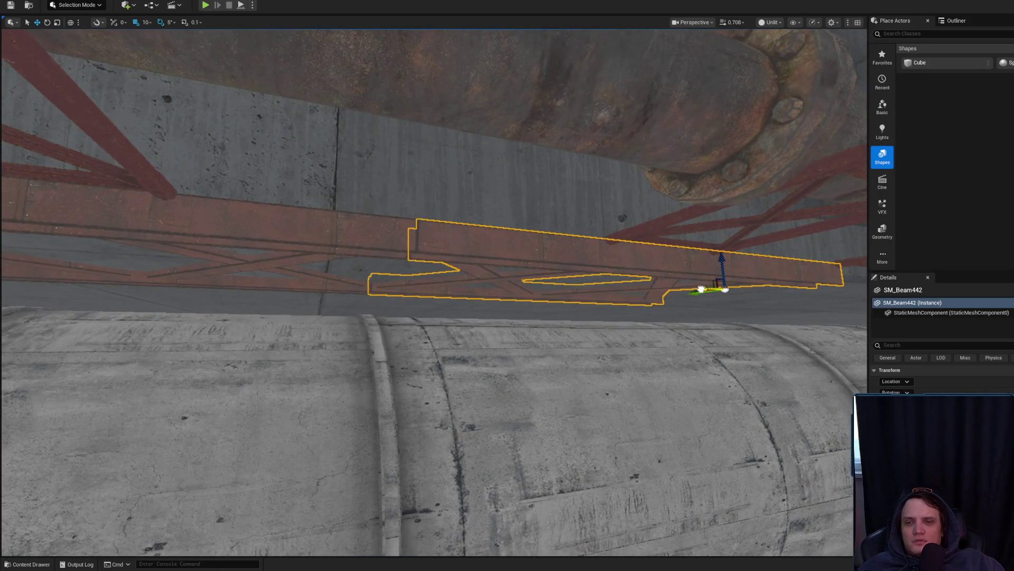
pyautogui.scroll(2, 433, 264)
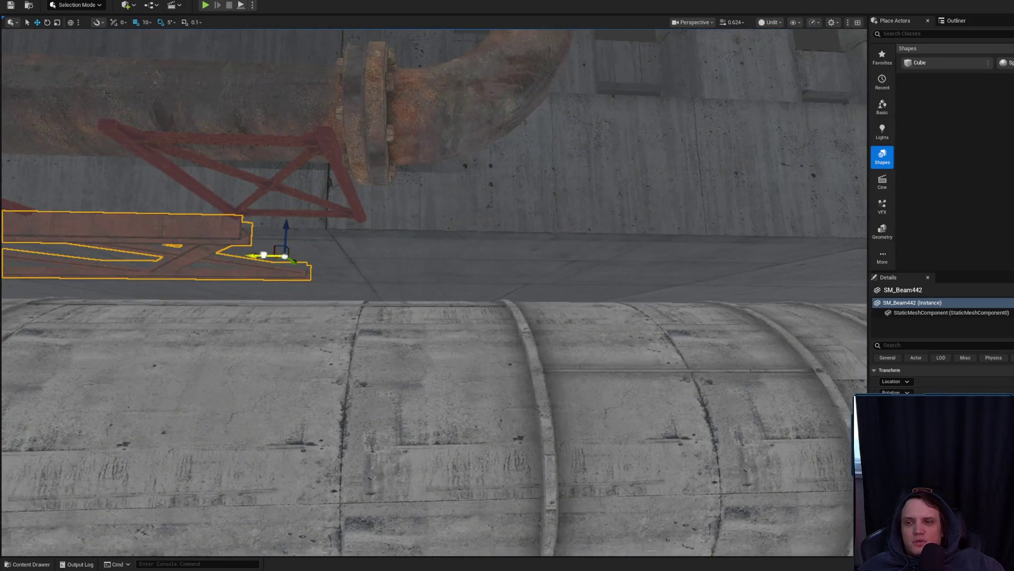
pyautogui.moveTo(624, 264)
pyautogui.mouseDown()
pyautogui.moveTo(418, 317)
pyautogui.moveTo(482, 245)
pyautogui.moveTo(465, 275)
pyautogui.moveTo(560, 243)
pyautogui.moveTo(523, 272)
pyautogui.moveTo(512, 243)
pyautogui.moveTo(529, 275)
pyautogui.mouseUp()
pyautogui.press('Escape')
pyautogui.scroll(1, 497, 264)
pyautogui.click(659, 347)
pyautogui.moveTo(659, 347)
pyautogui.mouseDown()
pyautogui.moveTo(564, 417)
pyautogui.moveTo(576, 321)
pyautogui.moveTo(529, 296)
pyautogui.mouseUp()
pyautogui.click(261, 277)
pyautogui.moveTo(260, 276)
pyautogui.mouseDown()
pyautogui.moveTo(316, 446)
pyautogui.moveTo(368, 224)
pyautogui.mouseUp()
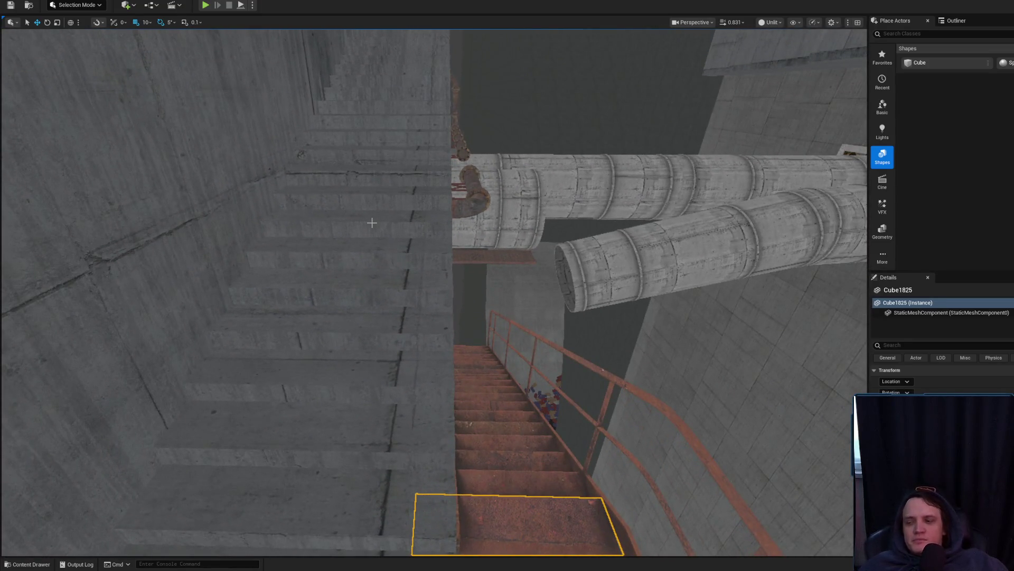
pyautogui.moveTo(438, 252); pyautogui.dragTo(466, 258)
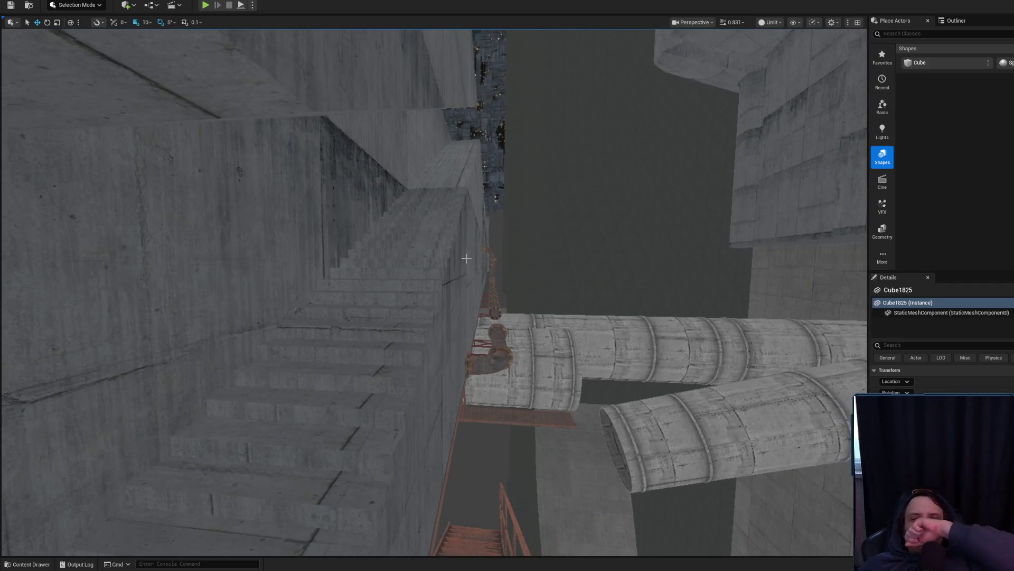
pyautogui.moveTo(547, 240); pyautogui.dragTo(548, 239)
pyautogui.scroll(3, 547, 240)
pyautogui.moveTo(595, 277); pyautogui.dragTo(595, 277)
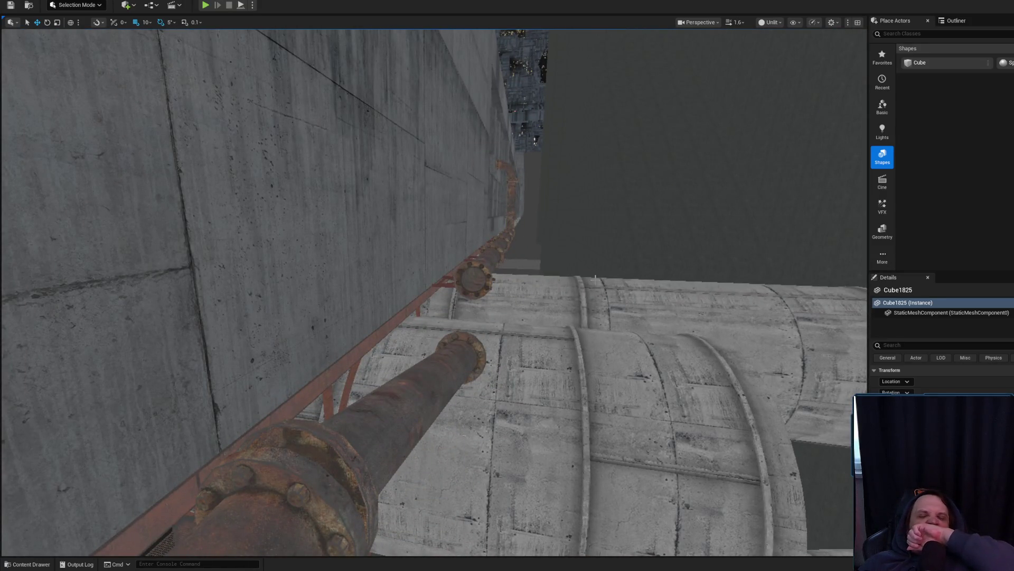
pyautogui.moveTo(595, 277); pyautogui.dragTo(595, 277)
pyautogui.moveTo(508, 314); pyautogui.dragTo(508, 313)
pyautogui.click(509, 314)
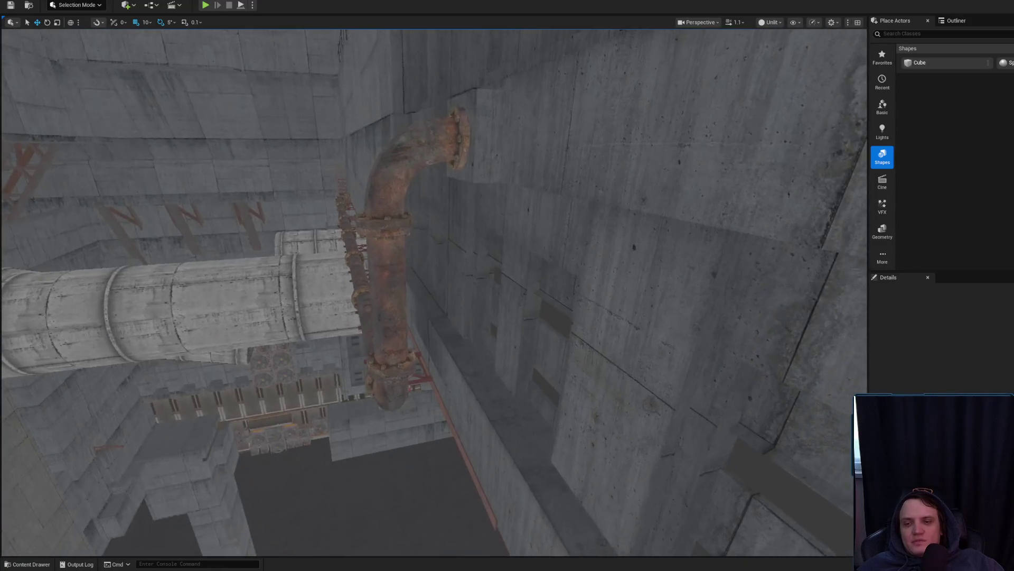
pyautogui.moveTo(508, 314); pyautogui.dragTo(509, 314)
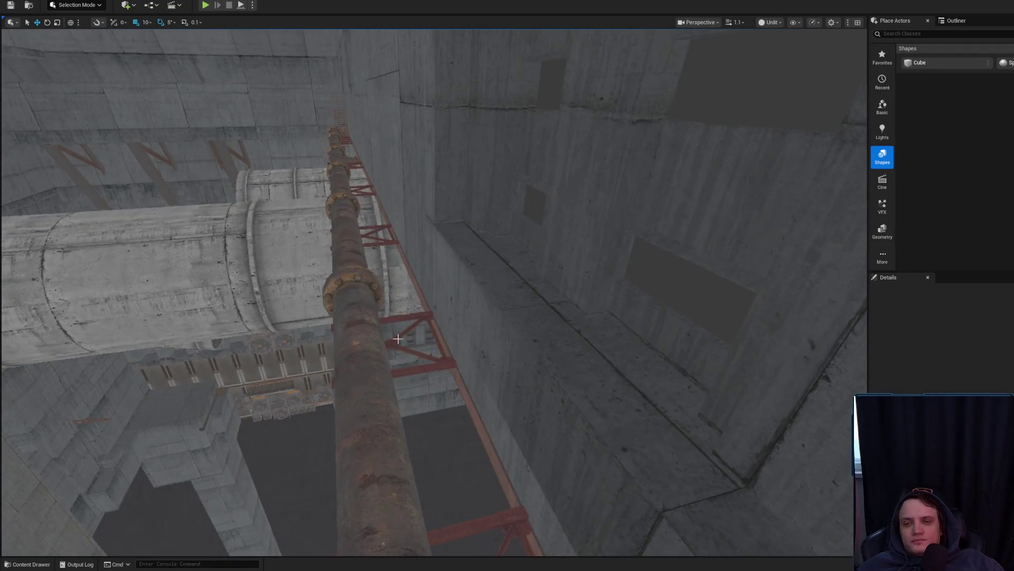
pyautogui.click(417, 338)
pyautogui.press('f')
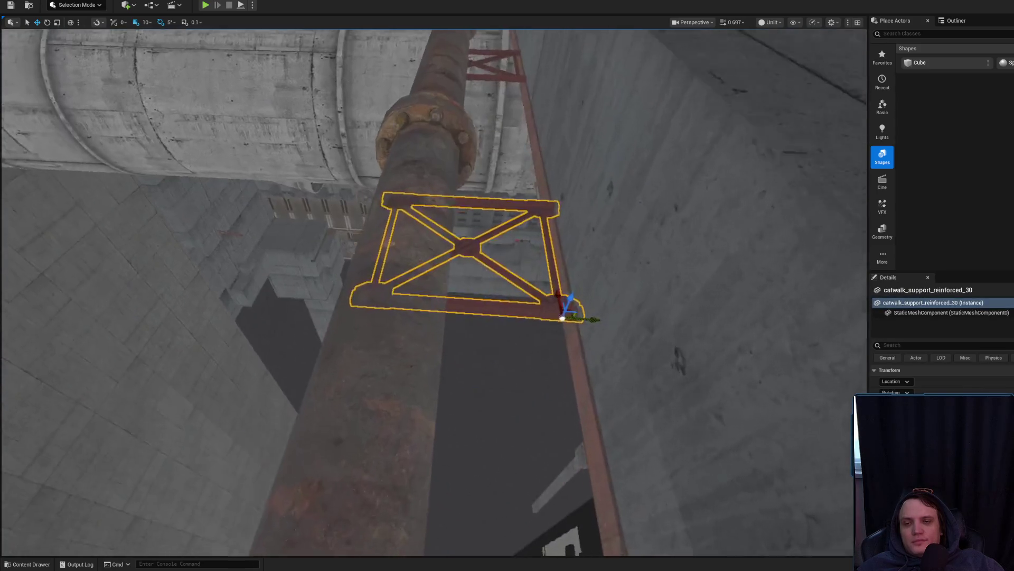
pyautogui.moveTo(572, 328); pyautogui.dragTo(573, 327)
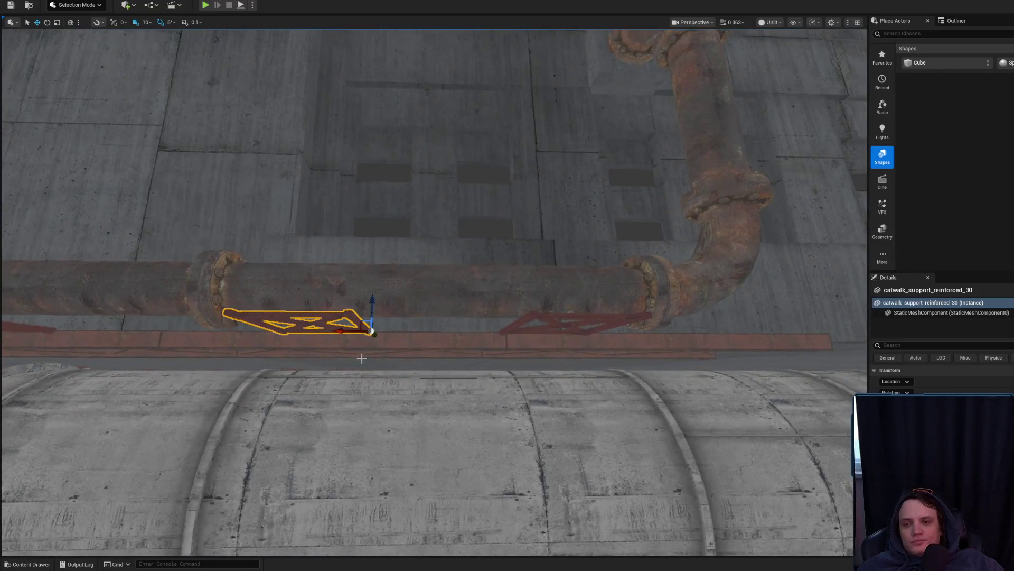
pyautogui.moveTo(419, 347); pyautogui.dragTo(419, 348)
pyautogui.moveTo(505, 352); pyautogui.dragTo(505, 352)
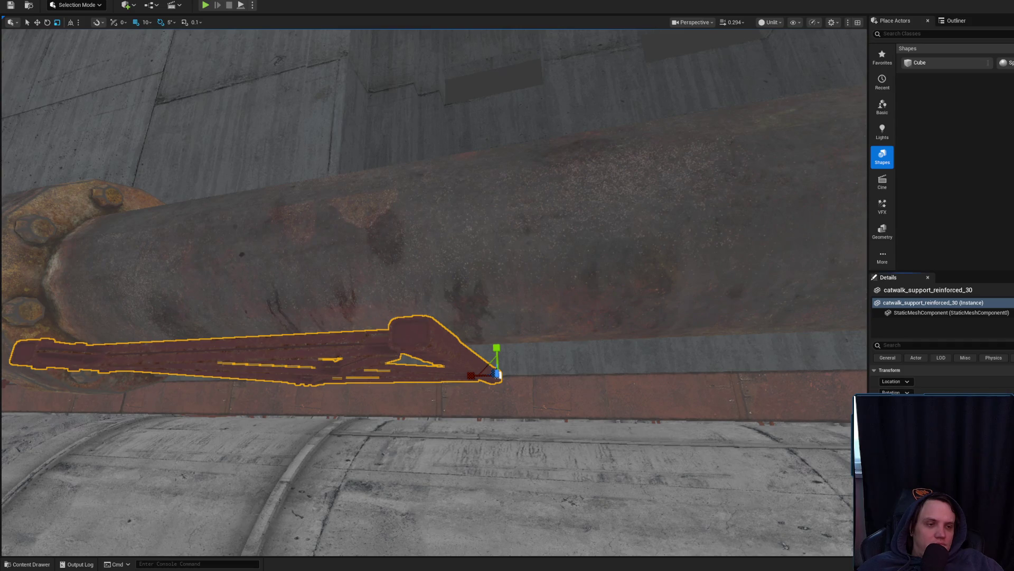
pyautogui.moveTo(551, 358); pyautogui.dragTo(551, 358)
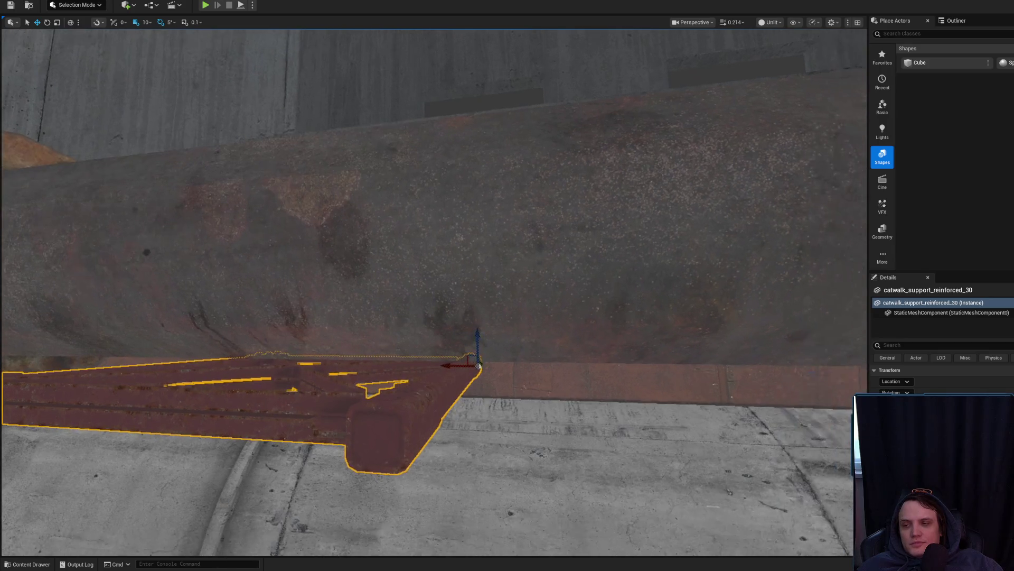
pyautogui.press('Escape')
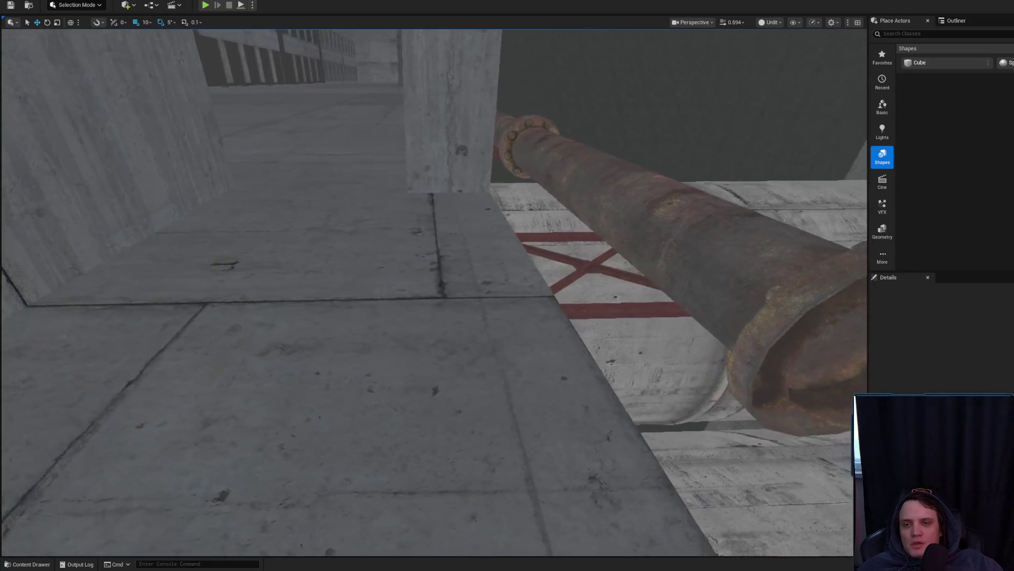
pyautogui.scroll(-1, 433, 291)
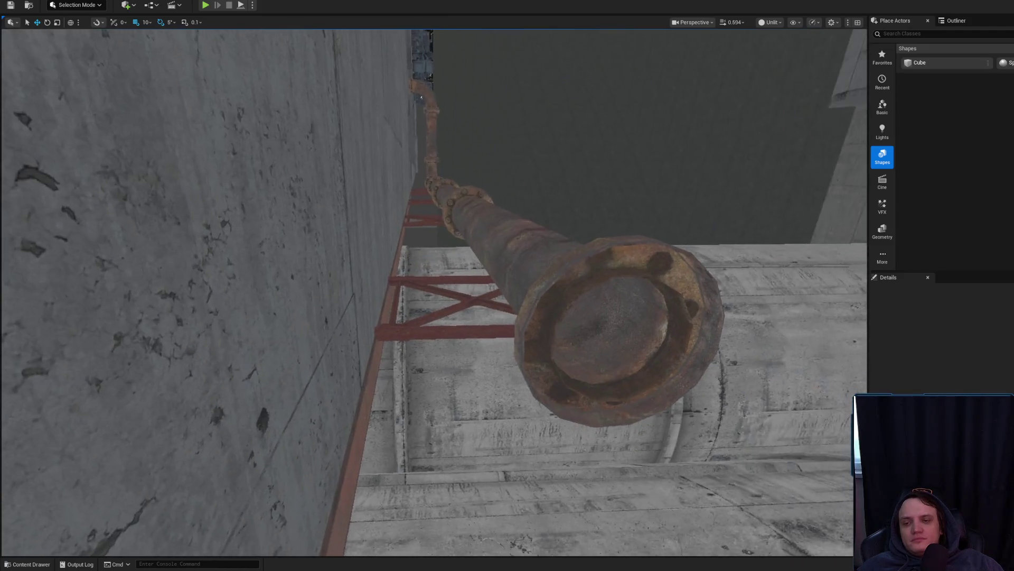
pyautogui.scroll(2, 434, 293)
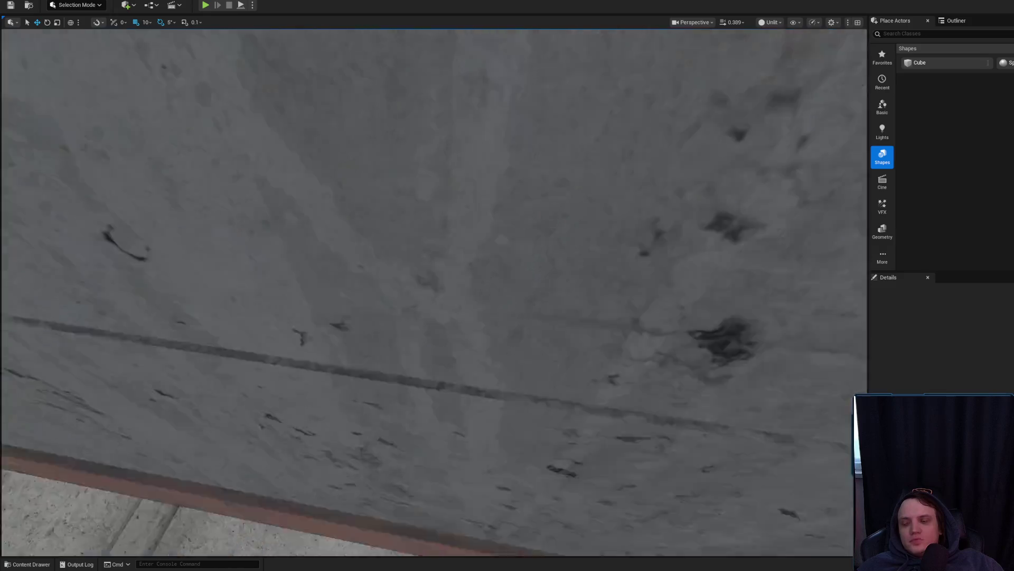
pyautogui.scroll(1, 434, 293)
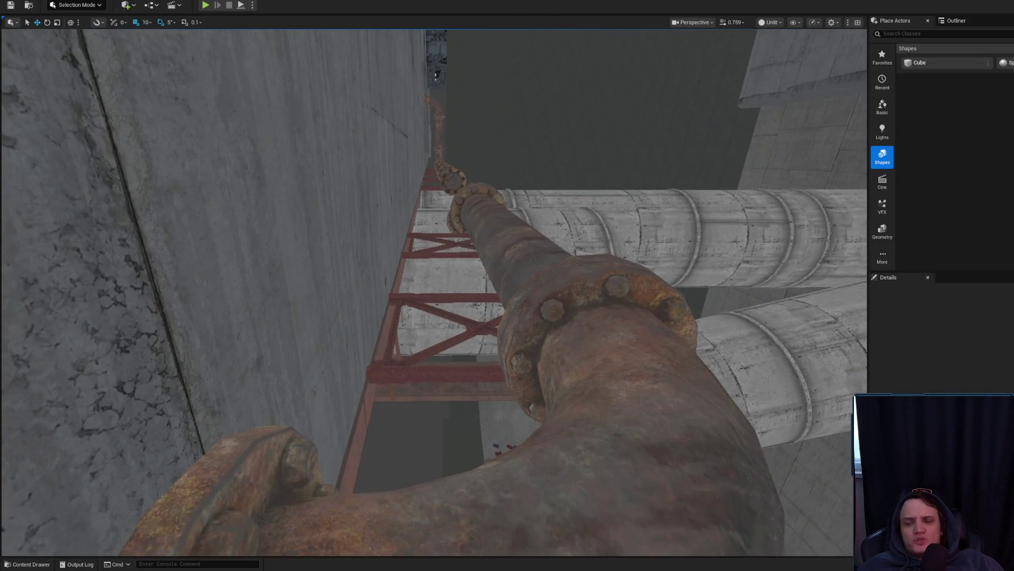
pyautogui.click(373, 380)
pyautogui.scroll(-2, 373, 380)
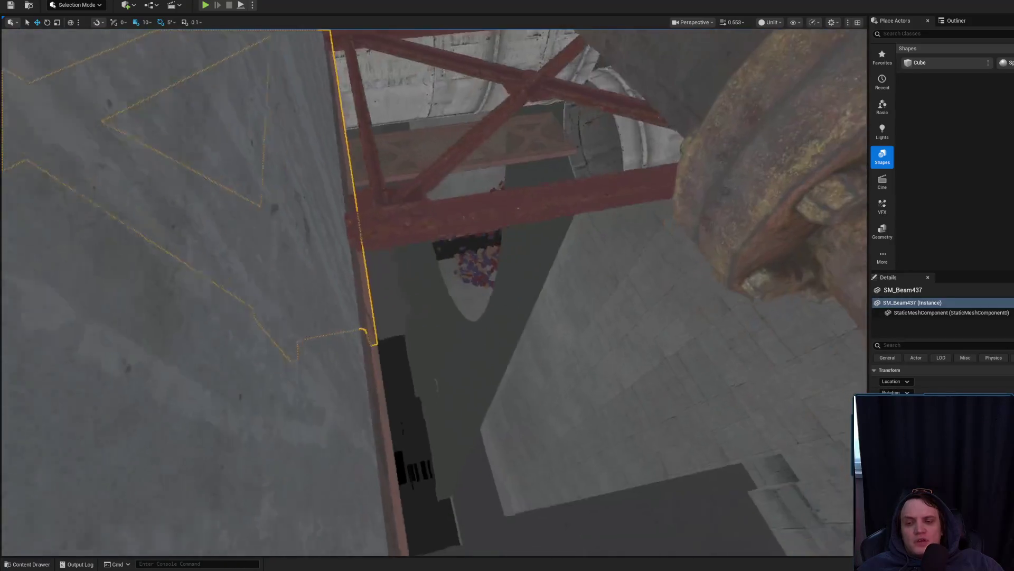
pyautogui.scroll(-1, 260, 363)
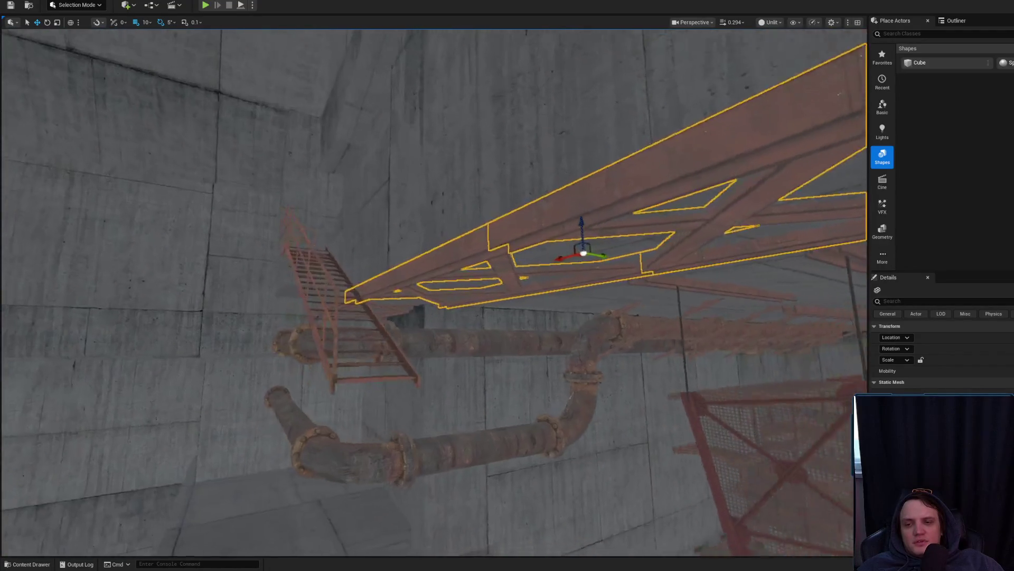
pyautogui.scroll(2, 278, 331)
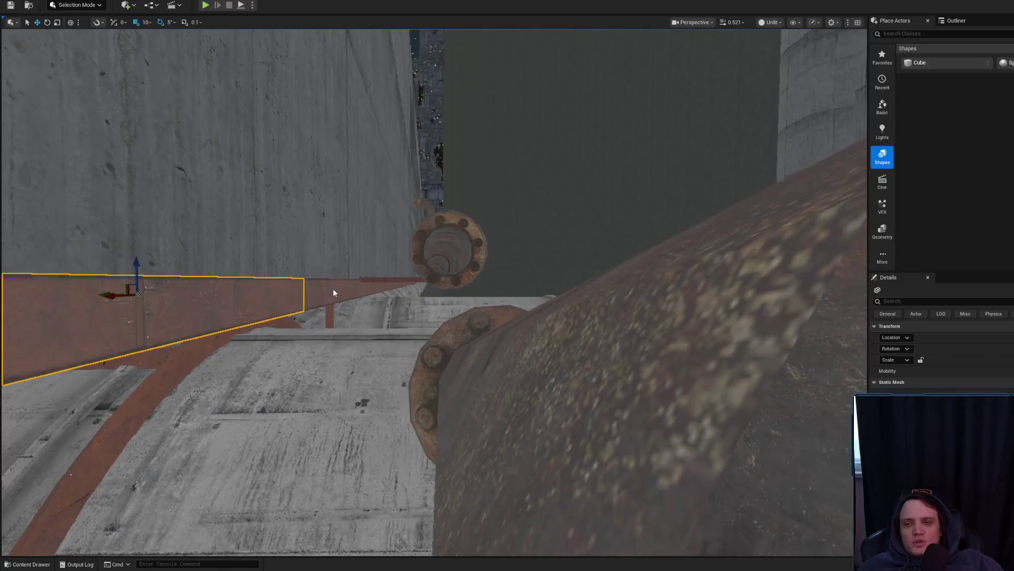
pyautogui.scroll(1, 333, 292)
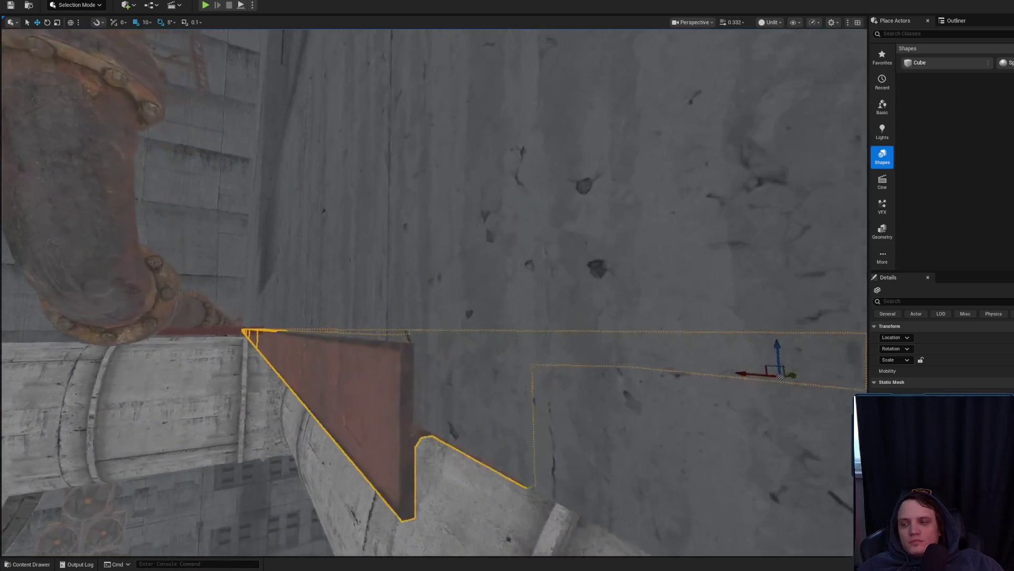
pyautogui.press('Escape')
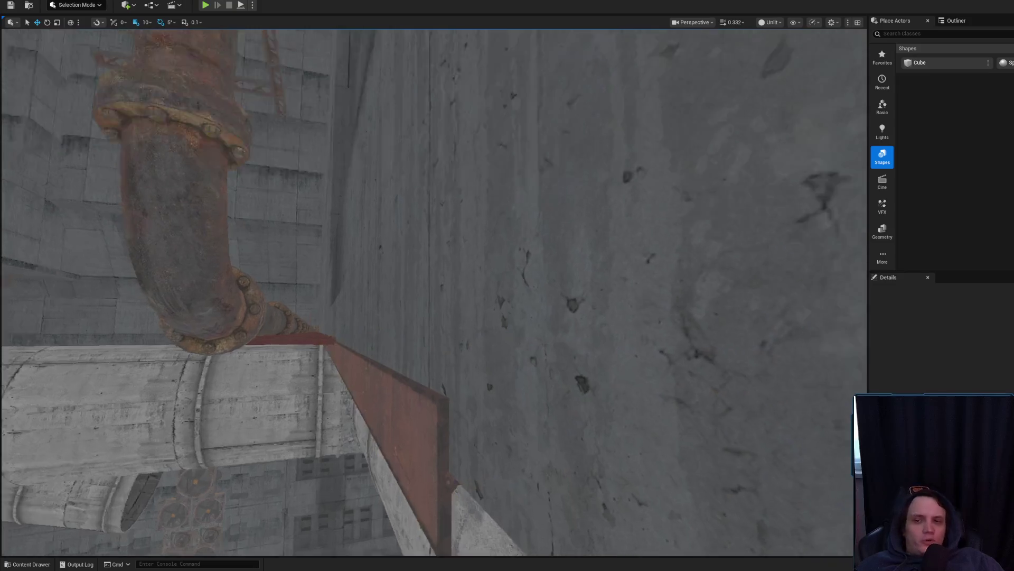
pyautogui.scroll(3, 427, 291)
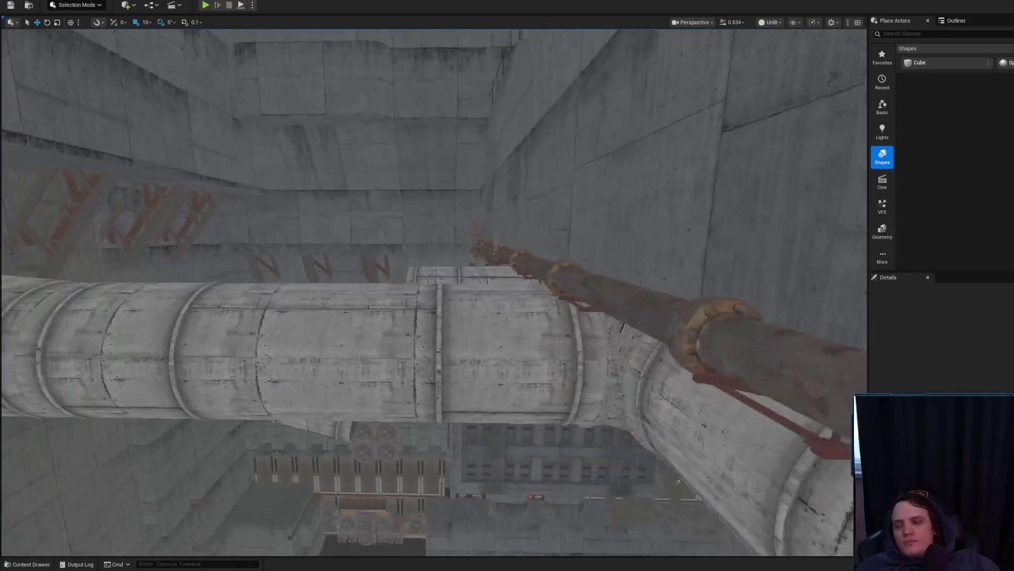
pyautogui.scroll(3, 427, 292)
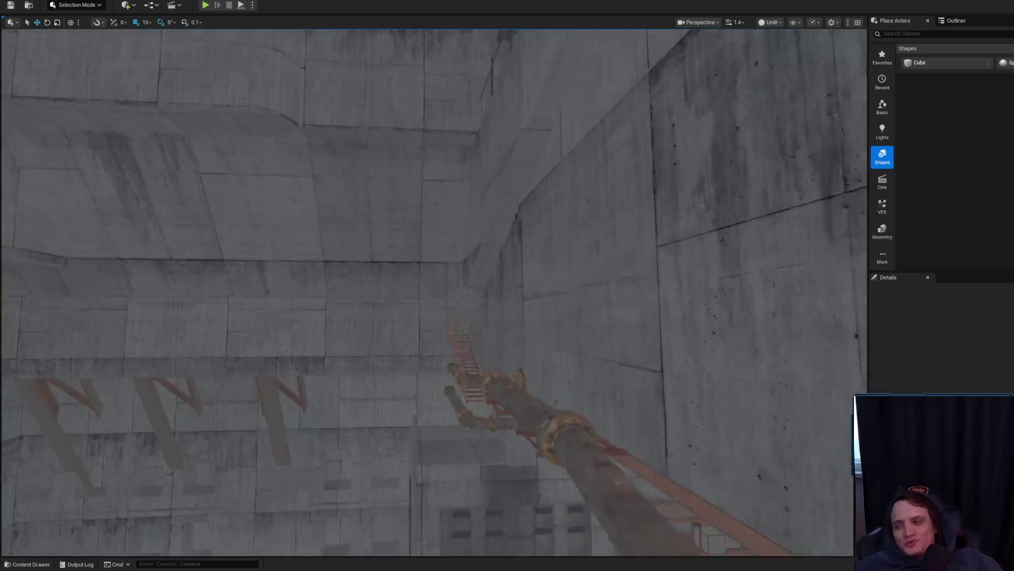
pyautogui.scroll(-2, 427, 292)
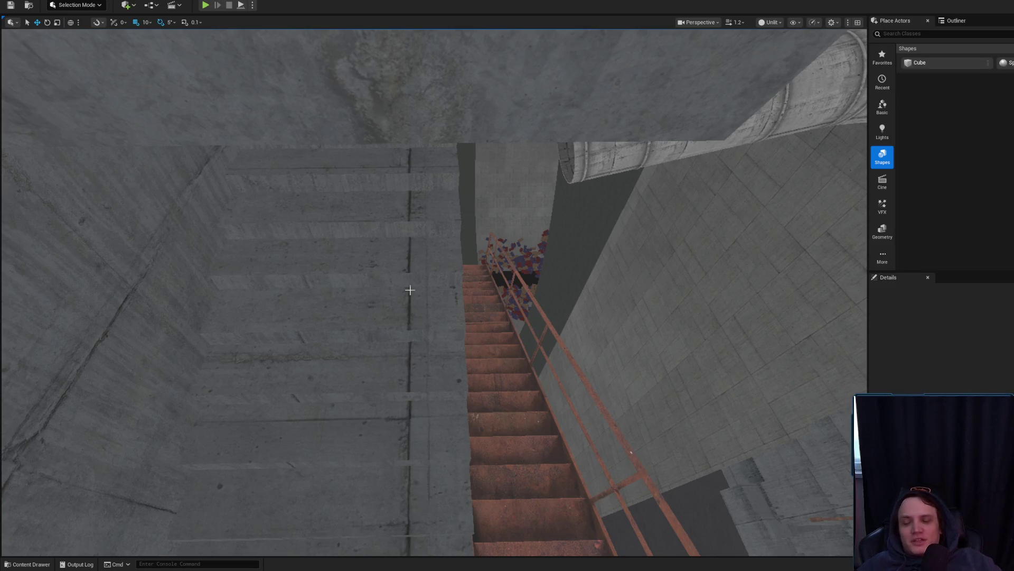
pyautogui.moveTo(410, 290); pyautogui.dragTo(410, 290)
pyautogui.scroll(-2, 410, 289)
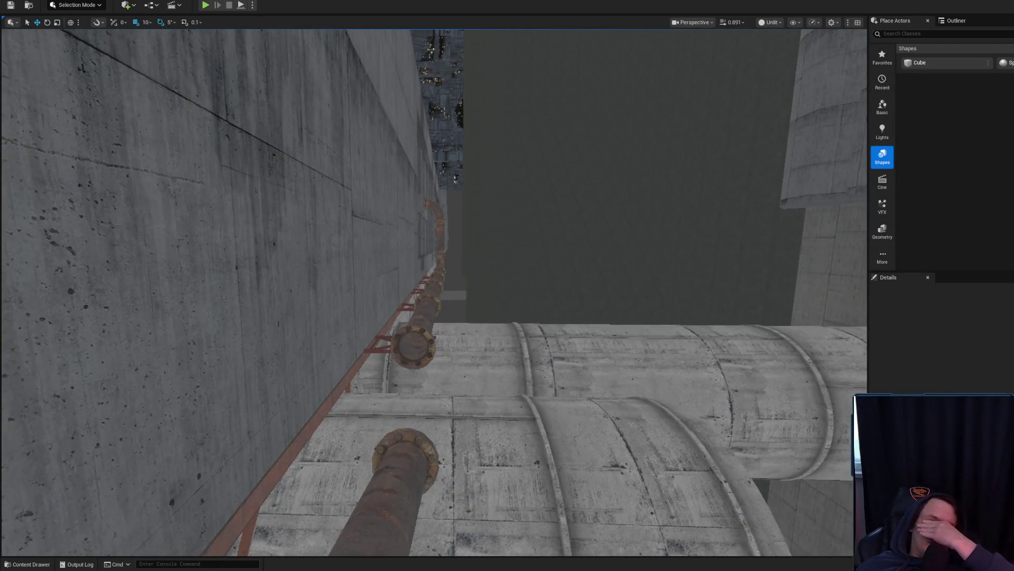
pyautogui.moveTo(410, 290); pyautogui.dragTo(410, 289)
pyautogui.scroll(-1, 410, 290)
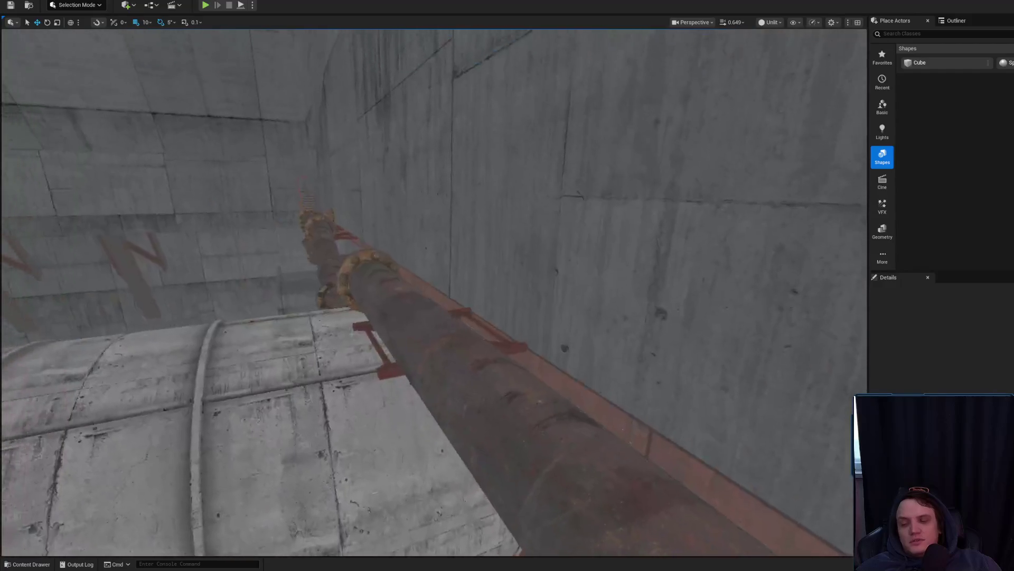
pyautogui.moveTo(492, 504); pyautogui.dragTo(492, 503)
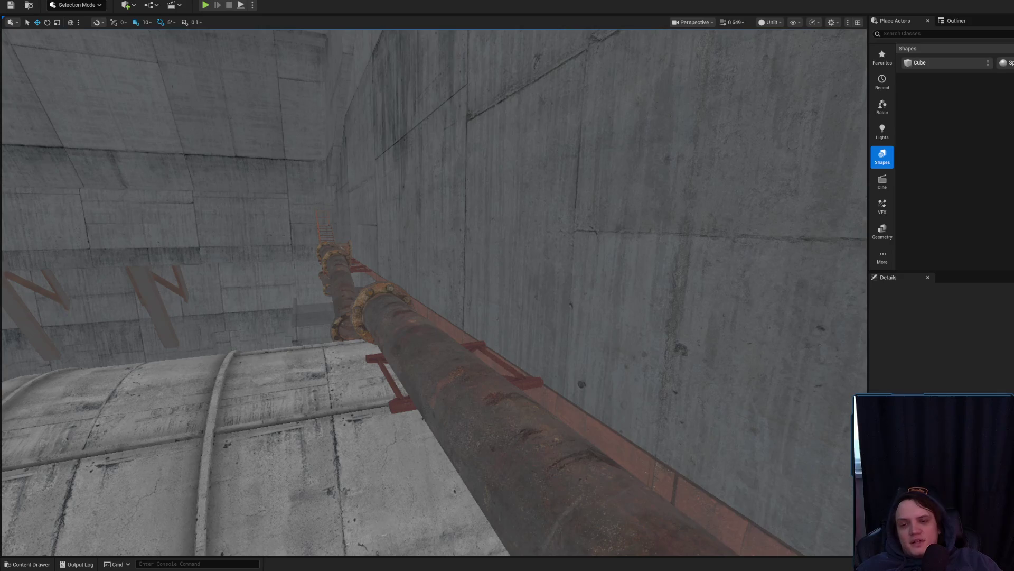
pyautogui.moveTo(684, 338); pyautogui.dragTo(801, 302)
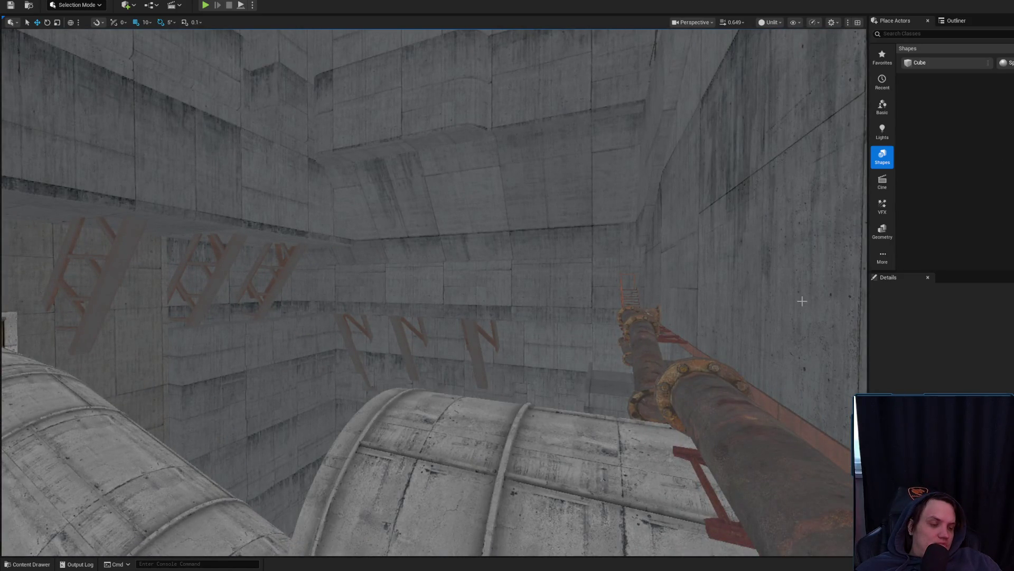
pyautogui.moveTo(765, 382); pyautogui.dragTo(796, 350)
pyautogui.moveTo(647, 334); pyautogui.dragTo(645, 335)
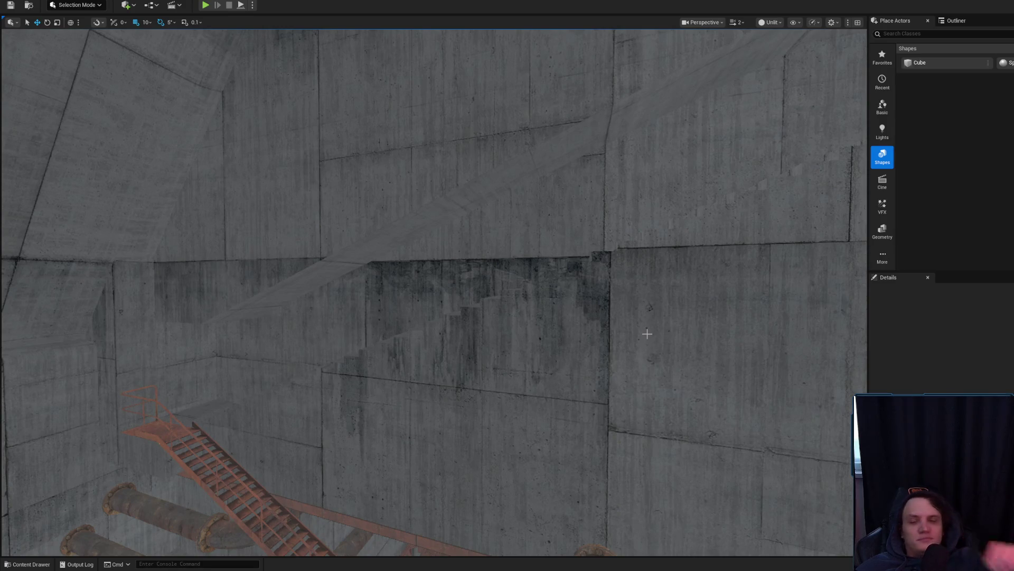
pyautogui.moveTo(606, 328)
pyautogui.mouseDown()
pyautogui.moveTo(612, 317)
pyautogui.moveTo(596, 298)
pyautogui.moveTo(608, 301)
pyautogui.mouseUp()
pyautogui.scroll(-1, 602, 301)
pyautogui.scroll(-1, 600, 296)
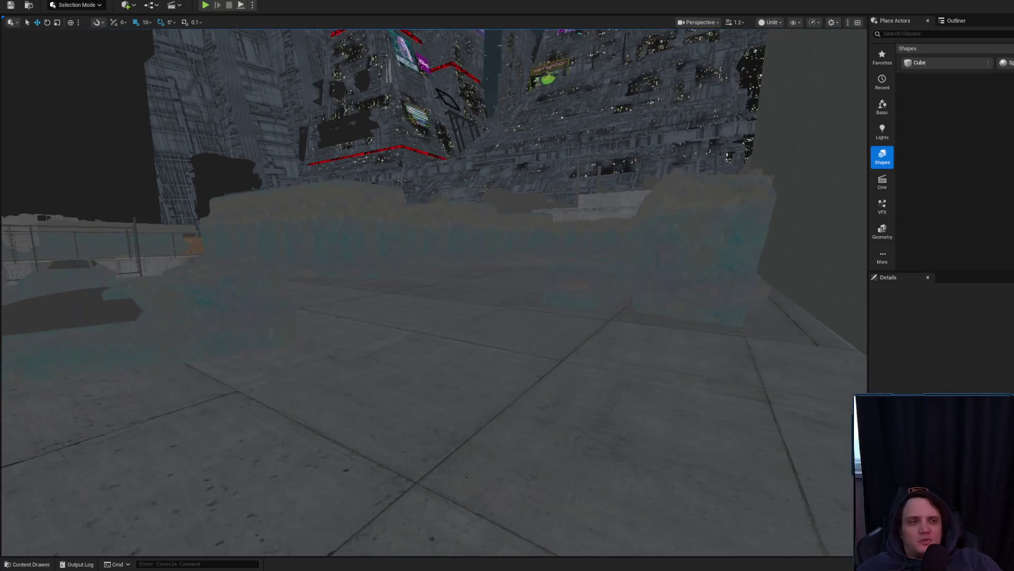
pyautogui.hotkey('alt', 'Tab')
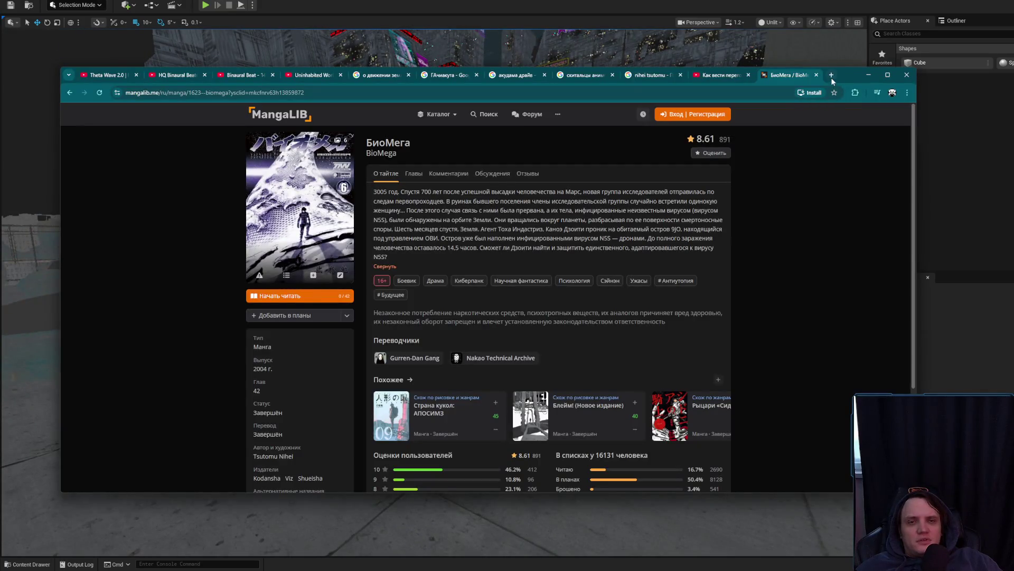
pyautogui.click(831, 75)
pyautogui.write('к')
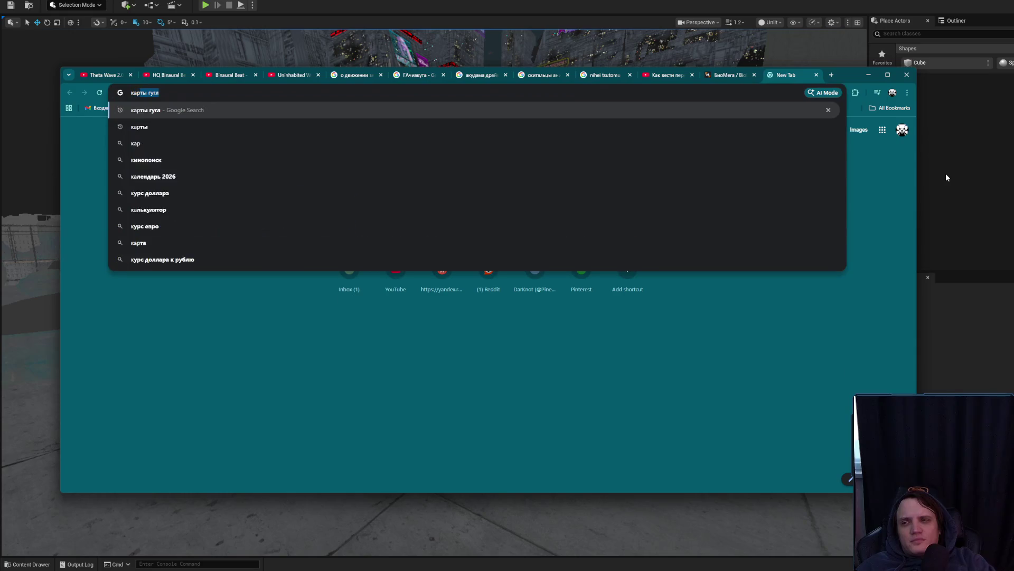
pyautogui.write('арнитине')
pyautogui.press('Return')
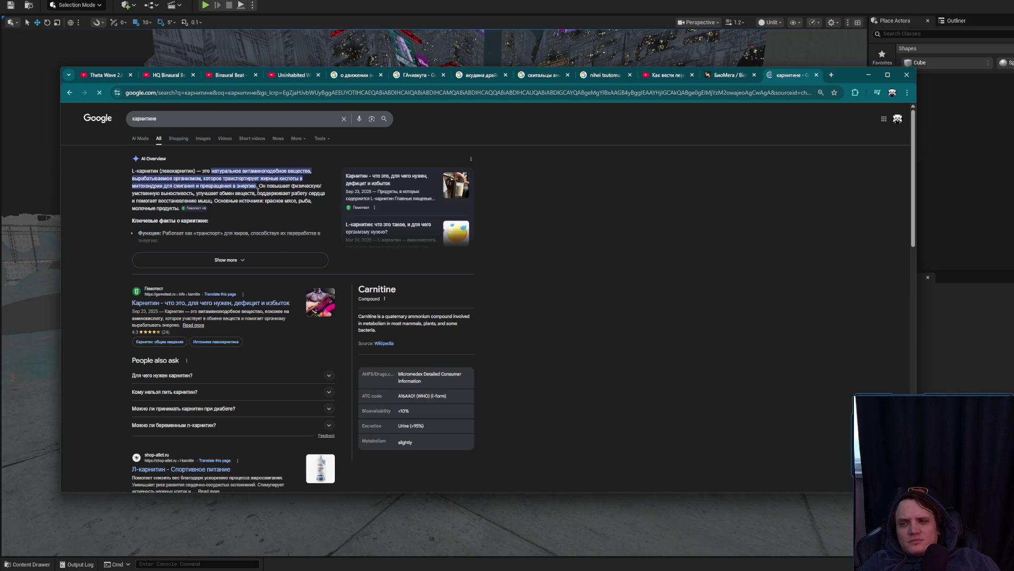
pyautogui.click(231, 119)
pyautogui.hotkey('ctrl', 'a')
pyautogui.write('каротин')
pyautogui.press('Return')
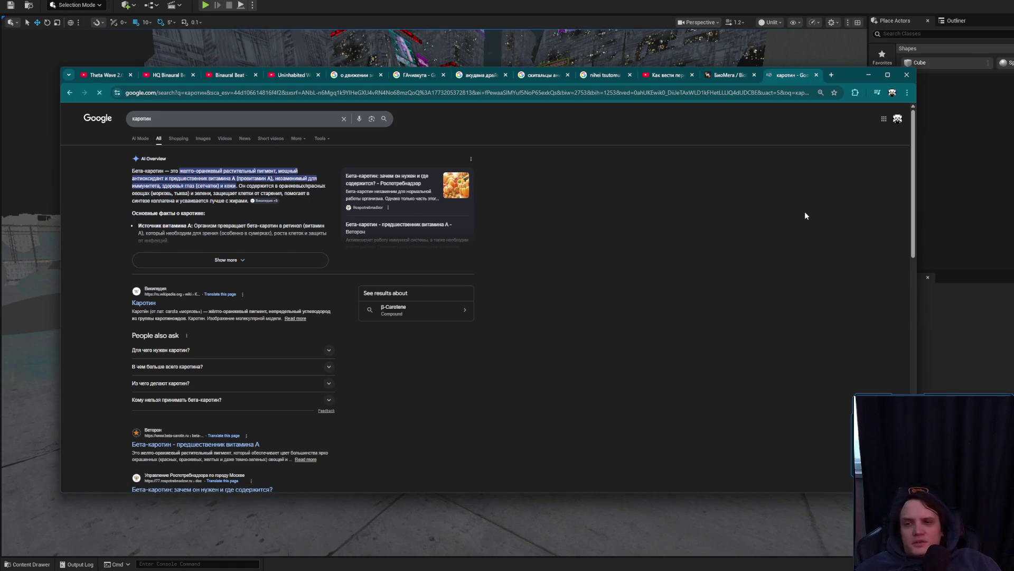
pyautogui.click(304, 257)
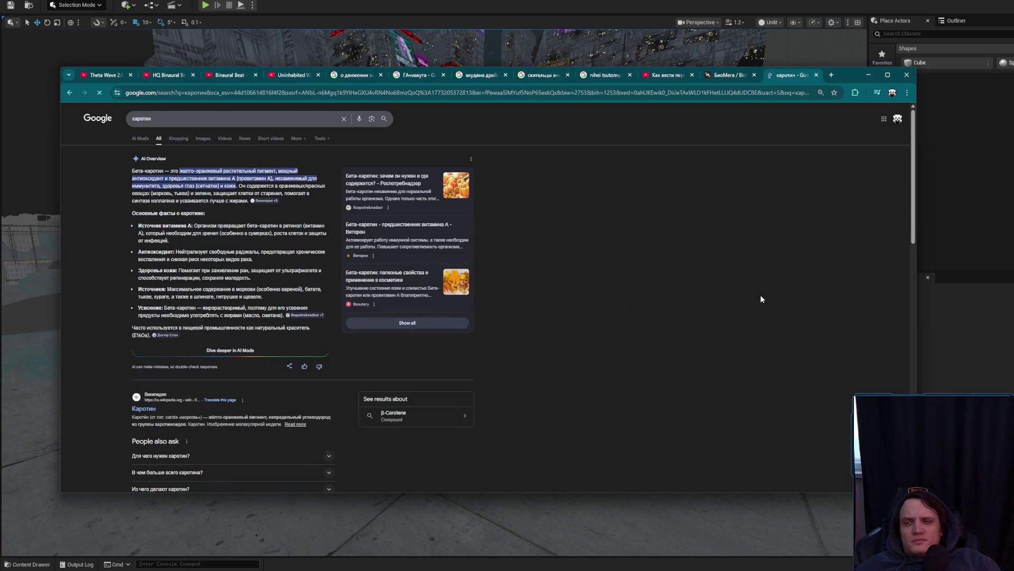
pyautogui.click(816, 75)
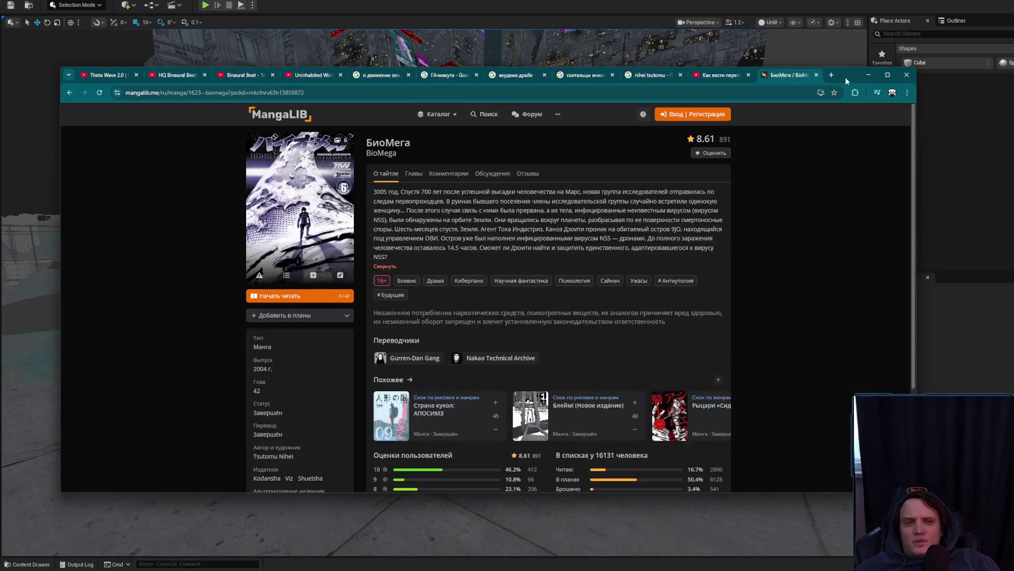
pyautogui.click(867, 75)
pyautogui.scroll(-2, 434, 292)
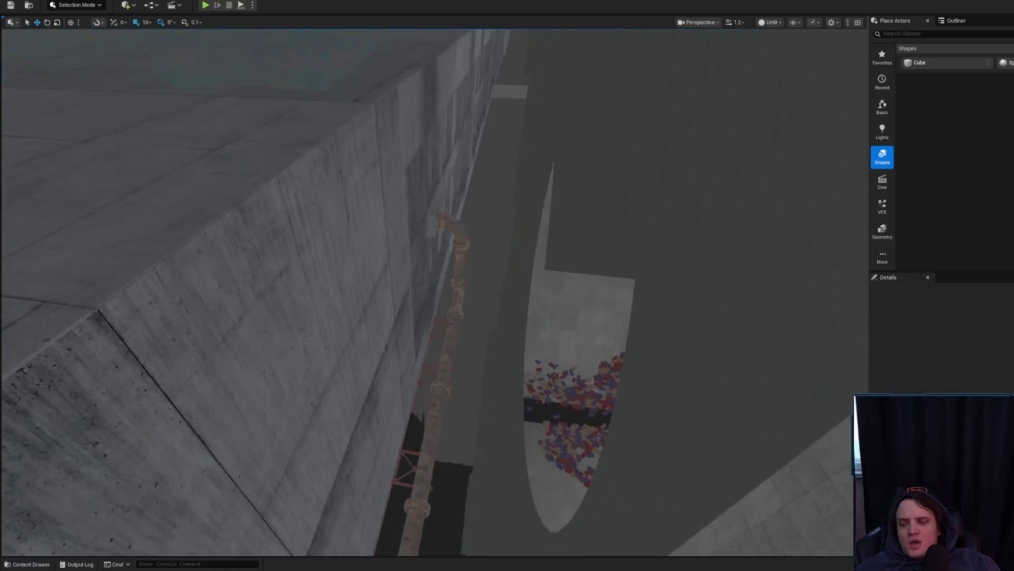
# Step: Fly along the rusty pipe from a side view into the shaft, varying camera speed
pyautogui.scroll(-1, 434, 292)
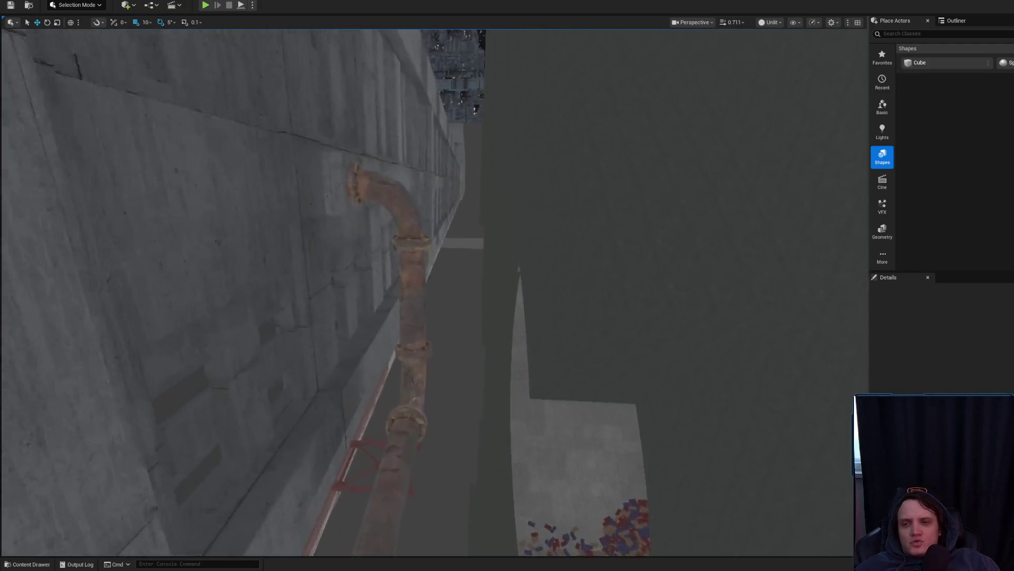
pyautogui.scroll(3, 434, 292)
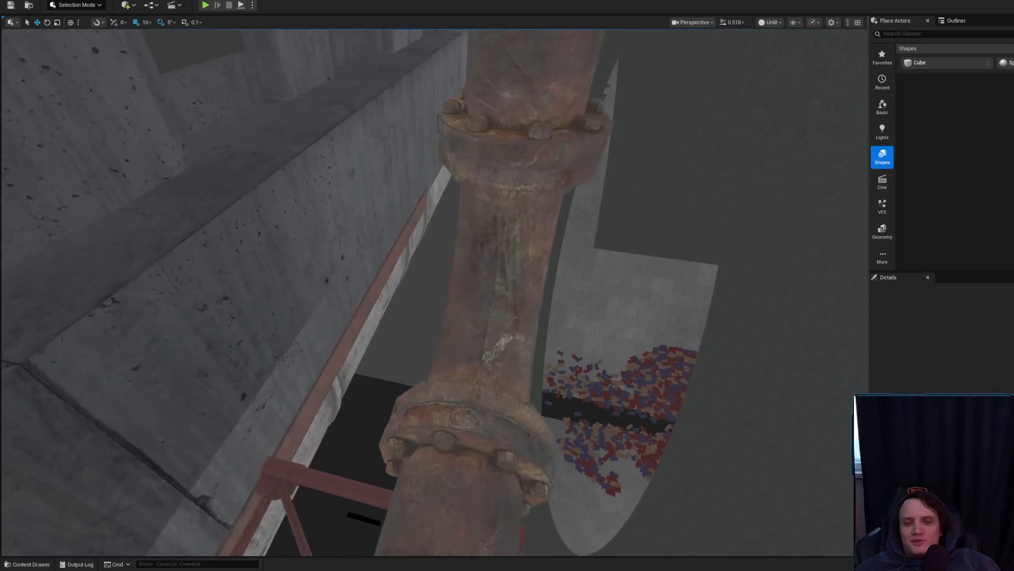
pyautogui.scroll(-2, 434, 293)
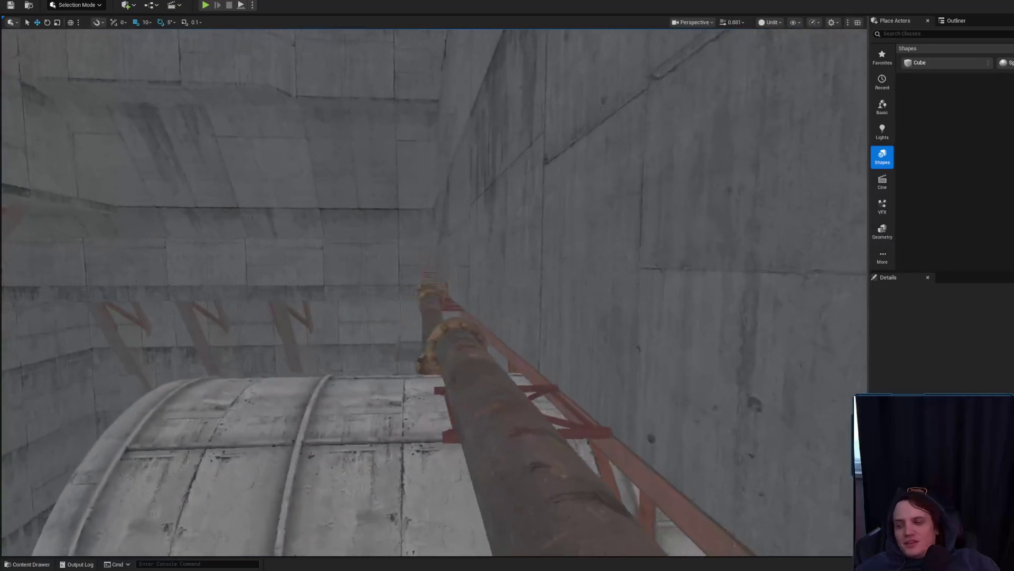
pyautogui.moveTo(434, 292)
pyautogui.mouseDown()
pyautogui.moveTo(397, 375)
pyautogui.moveTo(386, 354)
pyautogui.moveTo(542, 293)
pyautogui.mouseUp()
pyautogui.scroll(1, 394, 370)
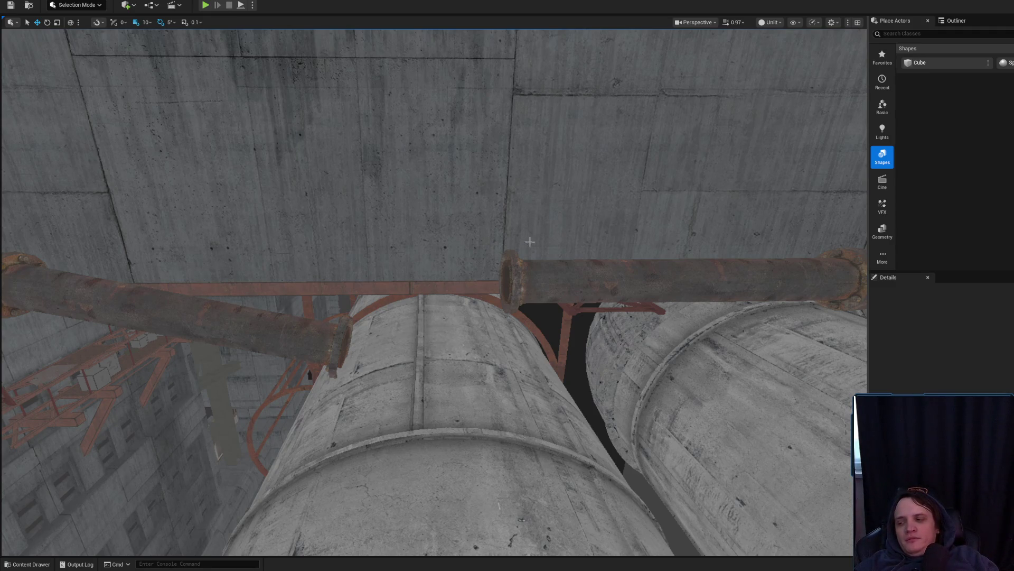
pyautogui.scroll(-3, 529, 242)
pyautogui.press('w')
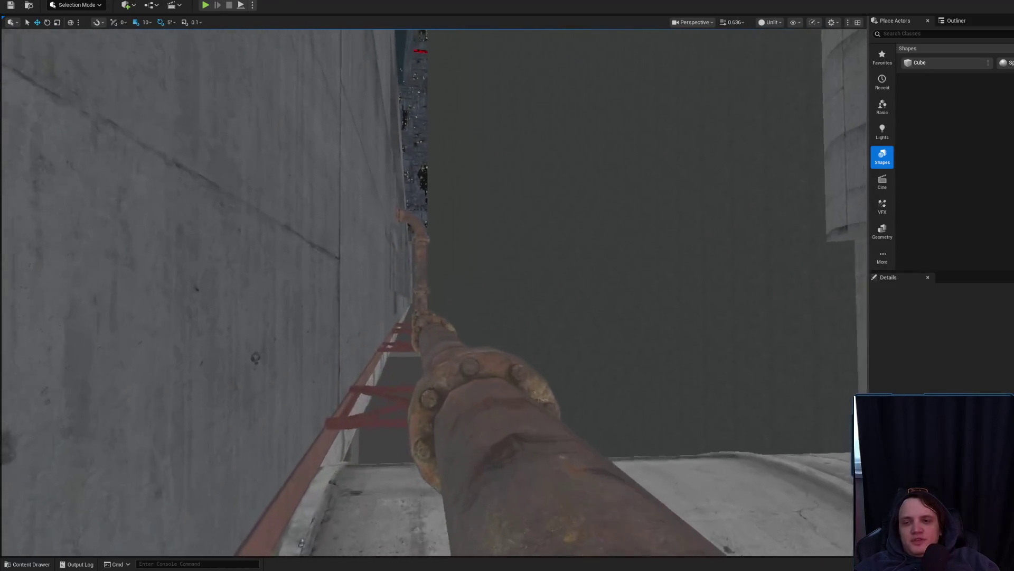
pyautogui.scroll(-2, 433, 290)
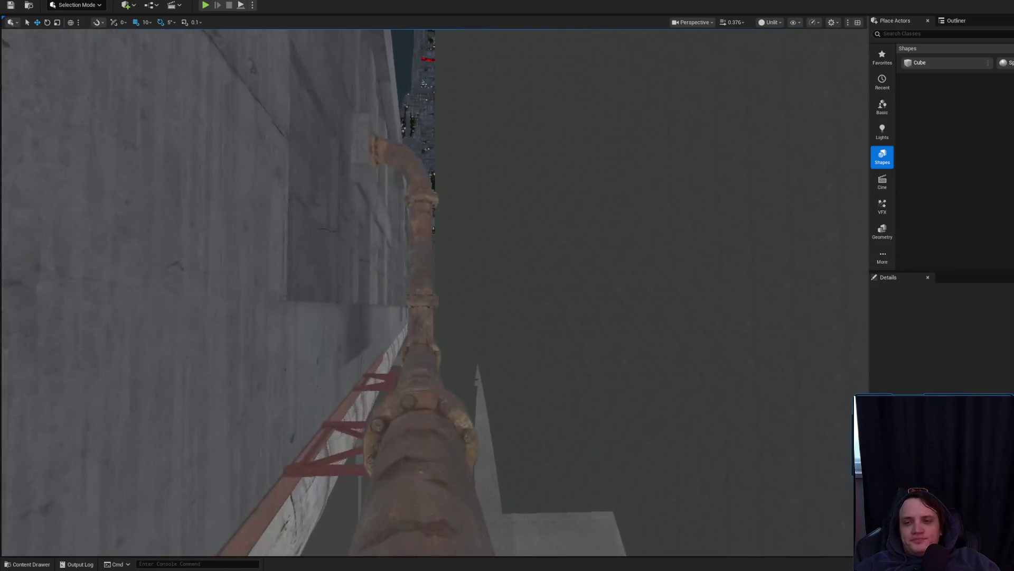
pyautogui.scroll(2, 433, 290)
pyautogui.press('w')
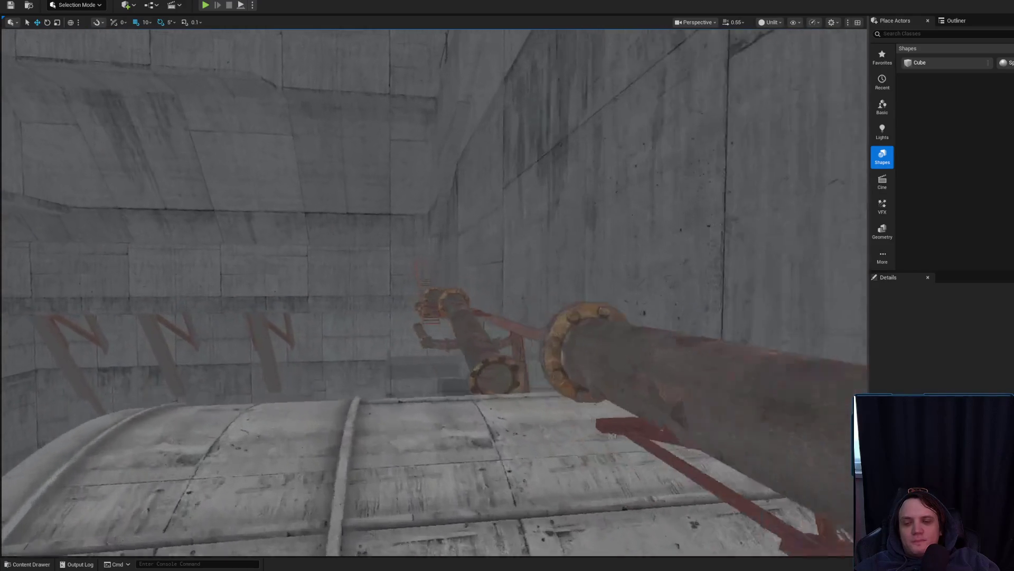
# Step: Continue to the concrete ducts, then back away and move right to reveal the side wall
pyautogui.scroll(-1, 433, 290)
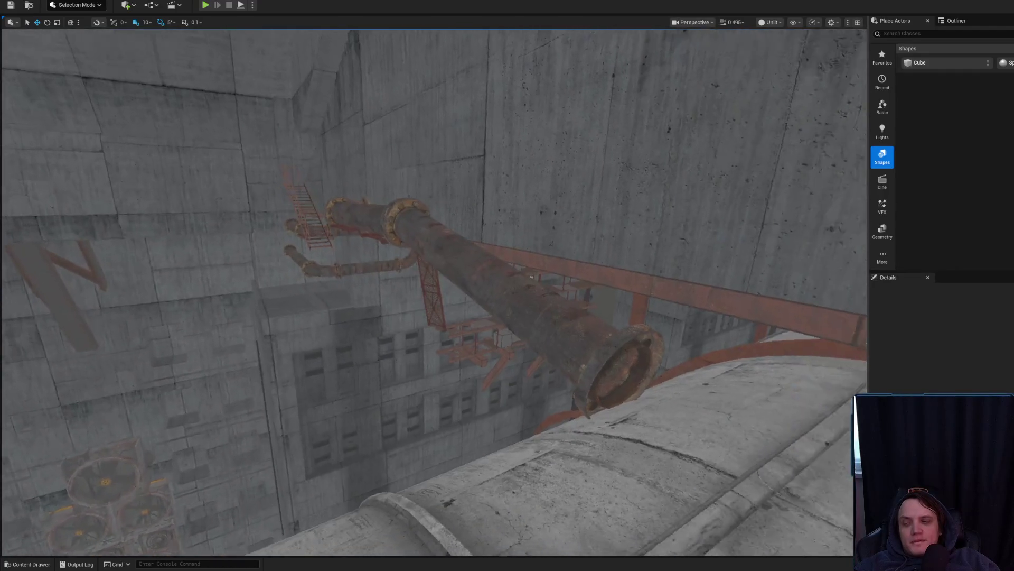
pyautogui.press('w')
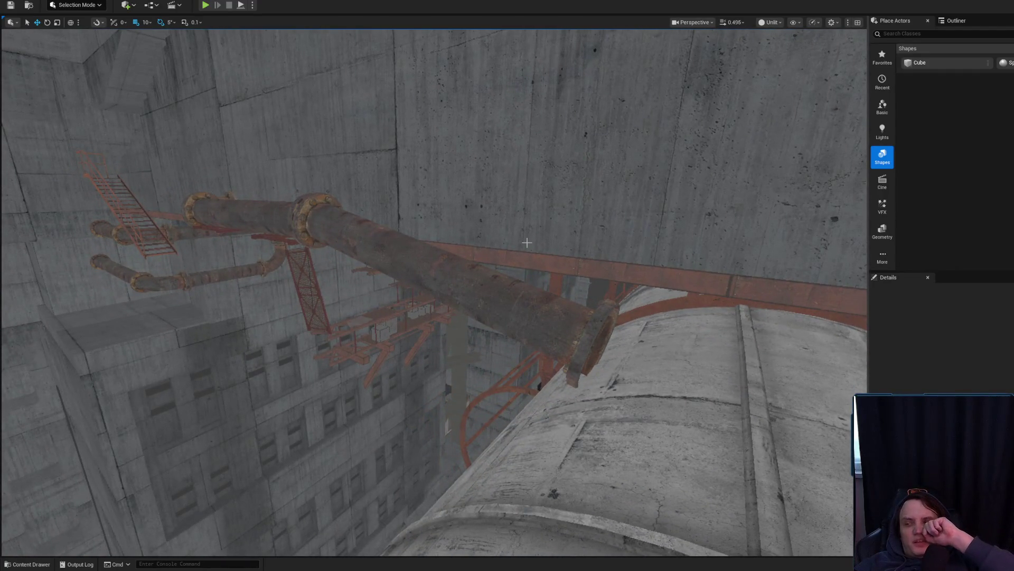
pyautogui.scroll(2, 529, 226)
pyautogui.press('w')
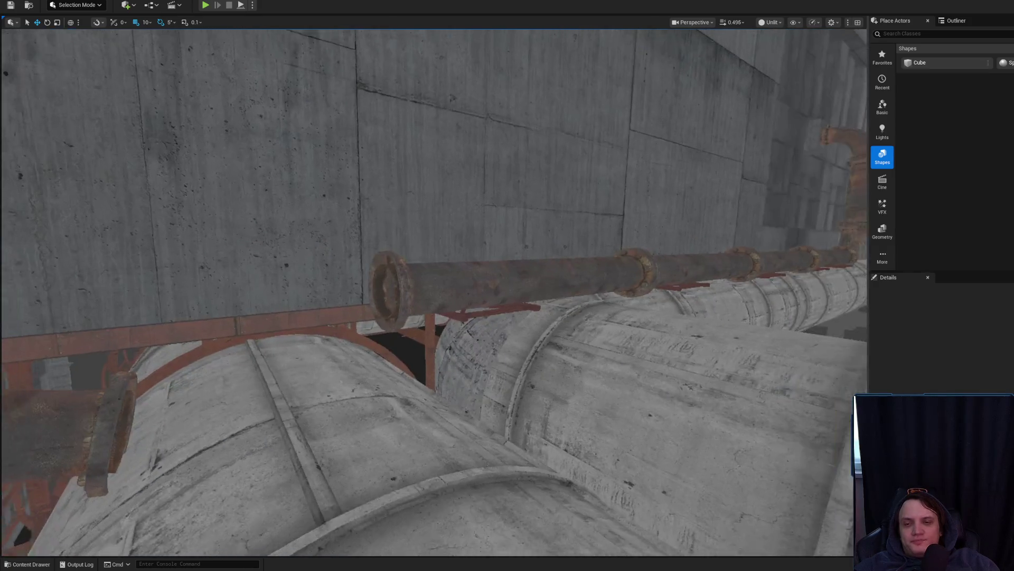
pyautogui.scroll(-1, 434, 290)
pyautogui.press('s')
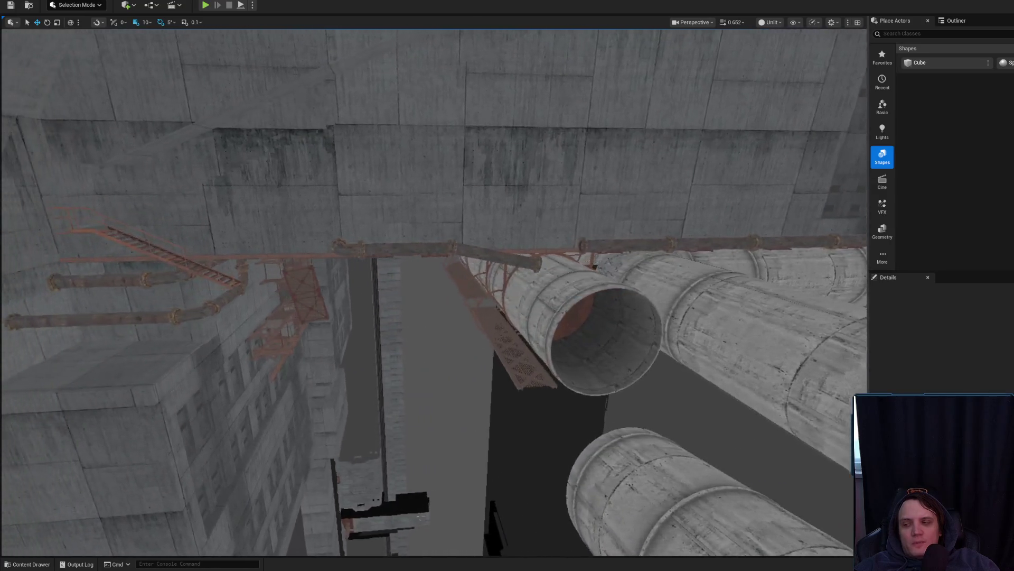
pyautogui.press('d')
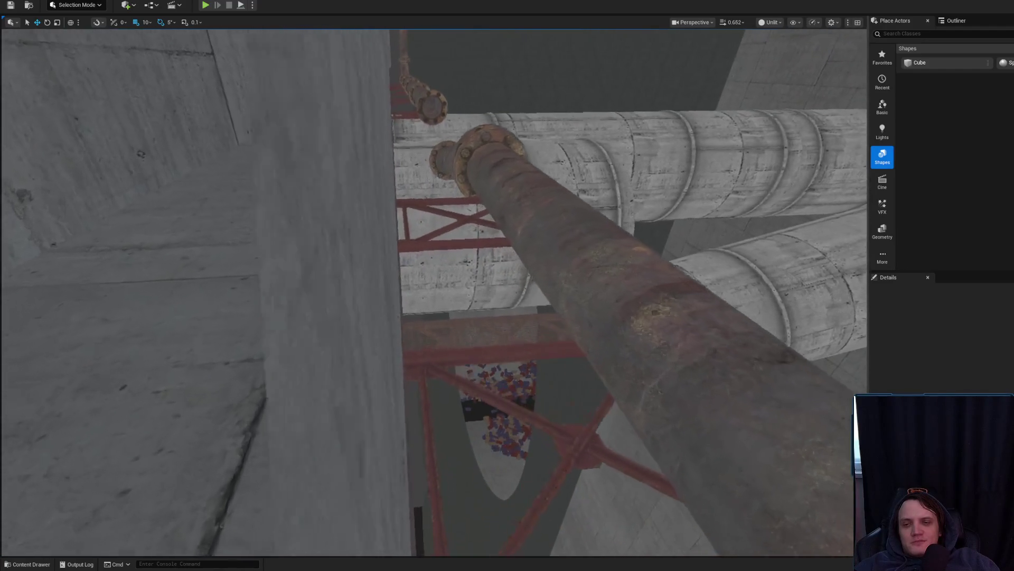
# Step: Select the floor slab Cube1587, rise above the pipes and fly over to the ducts and catwalk
pyautogui.click(401, 231)
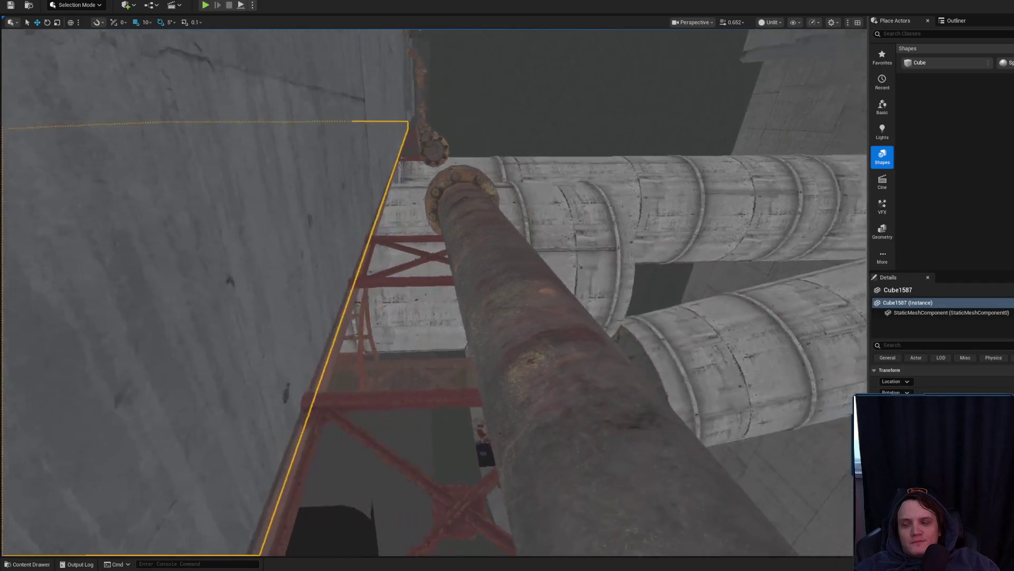
pyautogui.press('e')
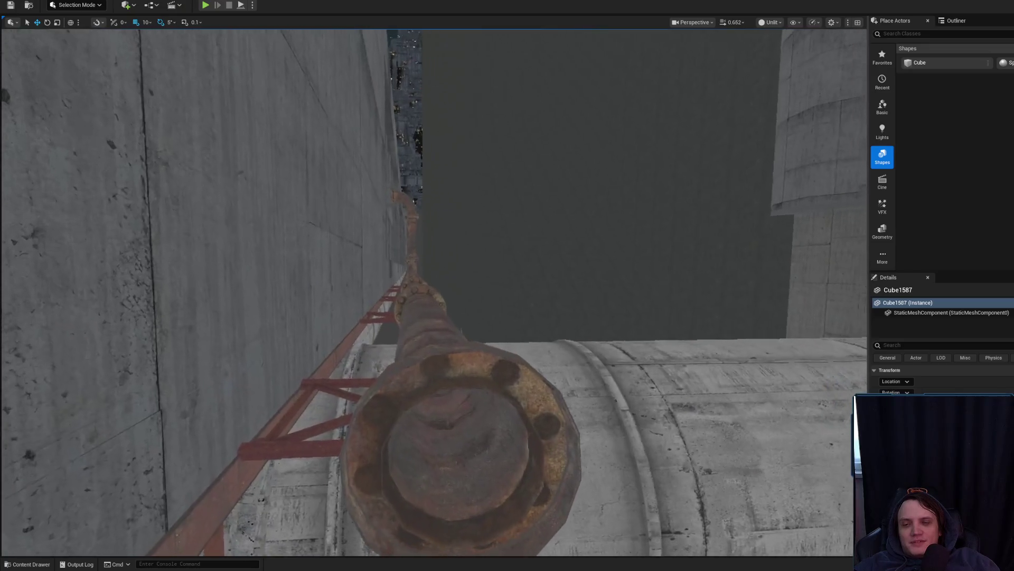
pyautogui.press('s')
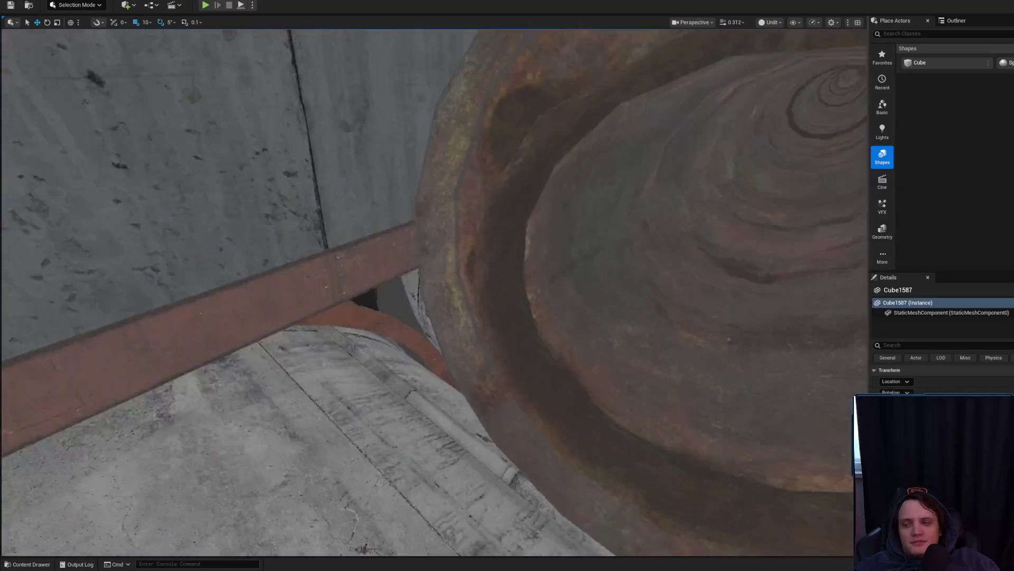
pyautogui.press('w')
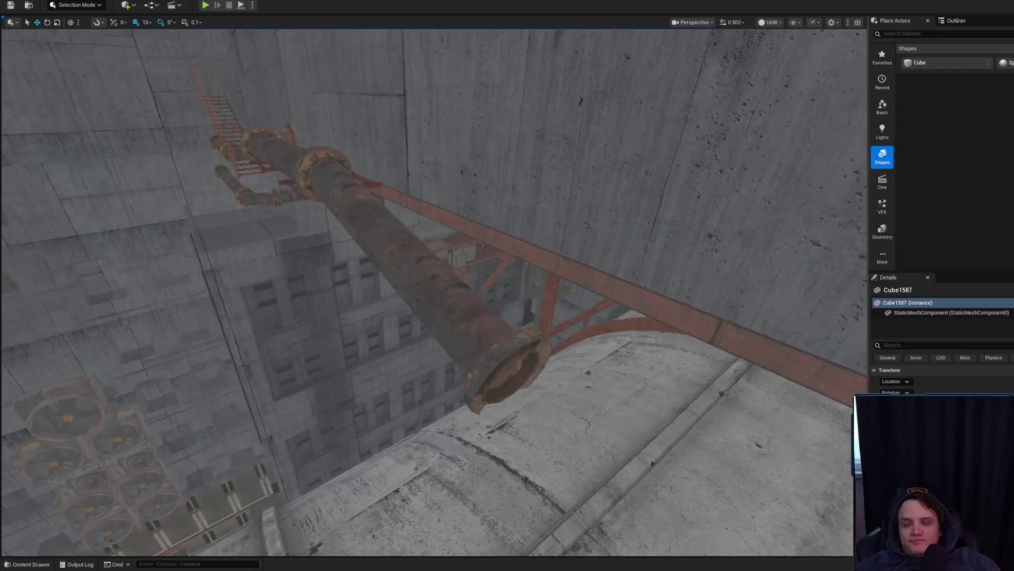
pyautogui.scroll(3, 433, 290)
pyautogui.press('w')
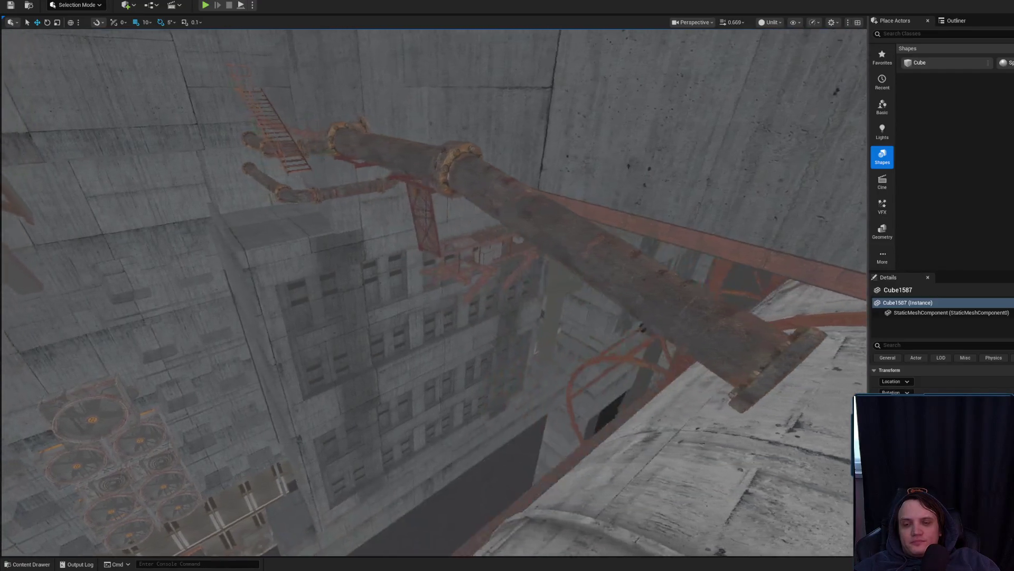
pyautogui.scroll(1, 433, 290)
pyautogui.press('w')
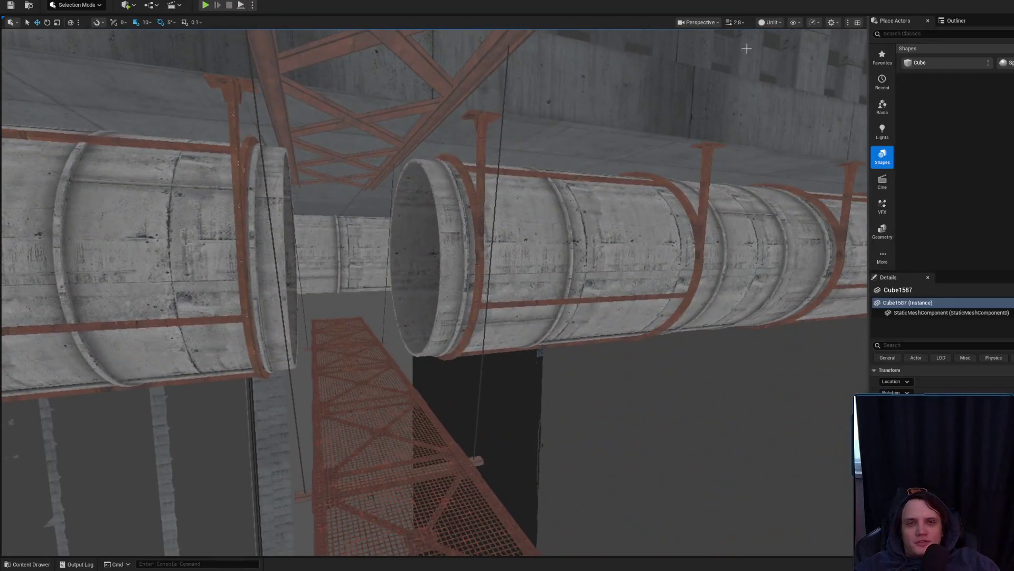
pyautogui.click(769, 22)
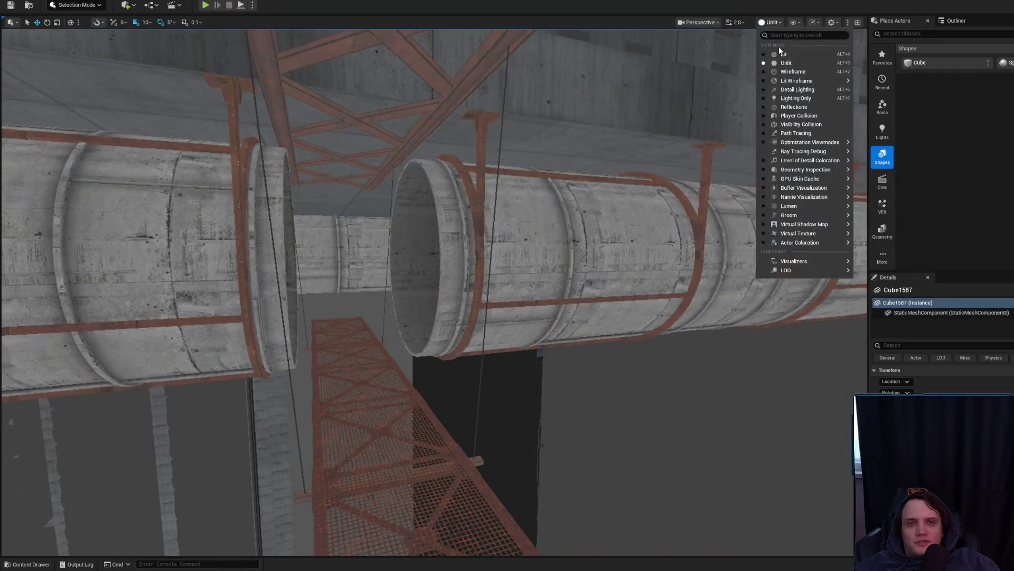
# Step: Switch the viewport to Lit and fly into the duct, checking wall light BP_Wall_Light_A71
pyautogui.click(779, 52)
pyautogui.scroll(-1, 781, 57)
pyautogui.press('w')
pyautogui.press('w')
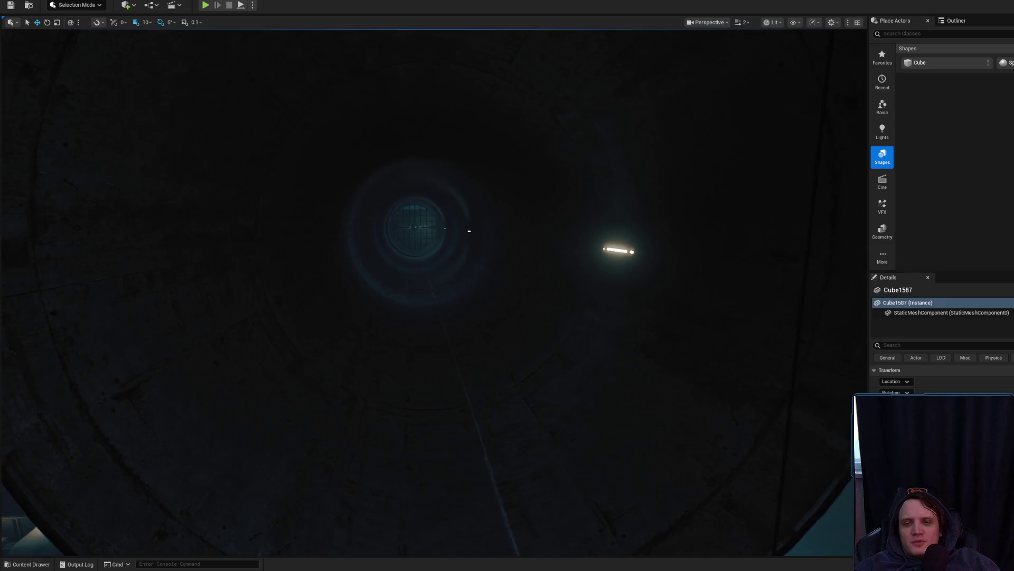
pyautogui.click(607, 248)
pyautogui.scroll(-1, 548, 264)
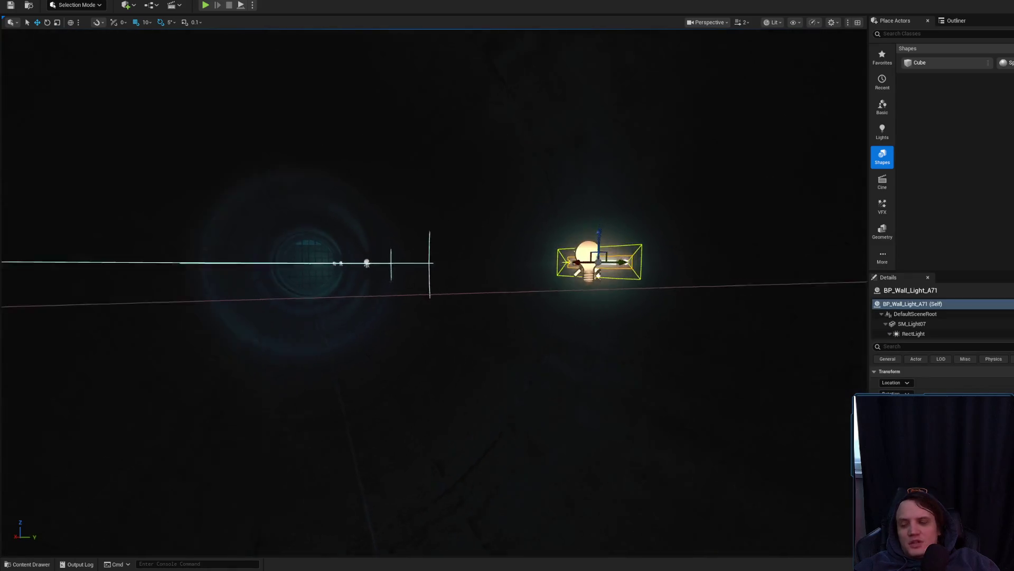
pyautogui.click(505, 286)
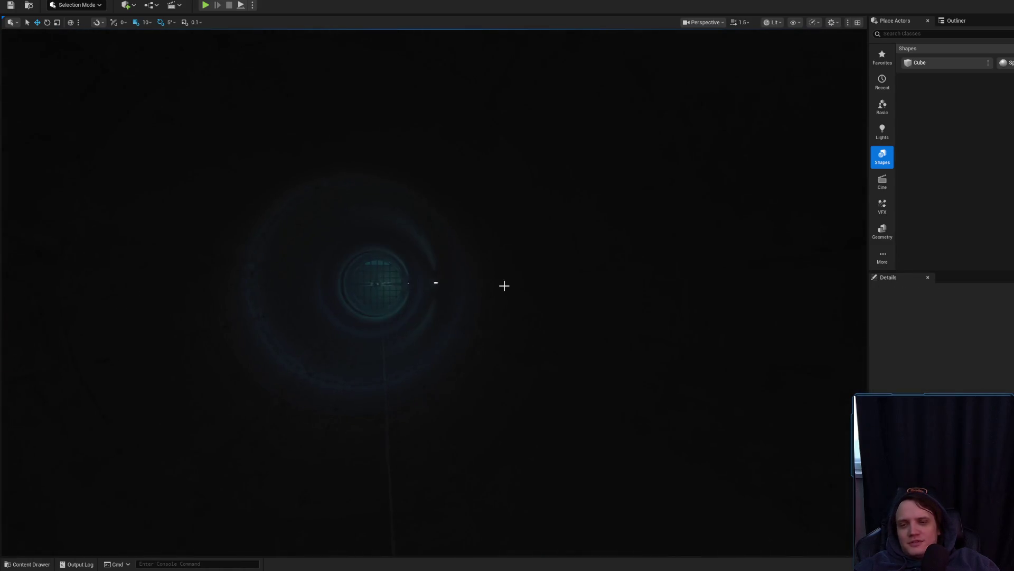
pyautogui.press('w')
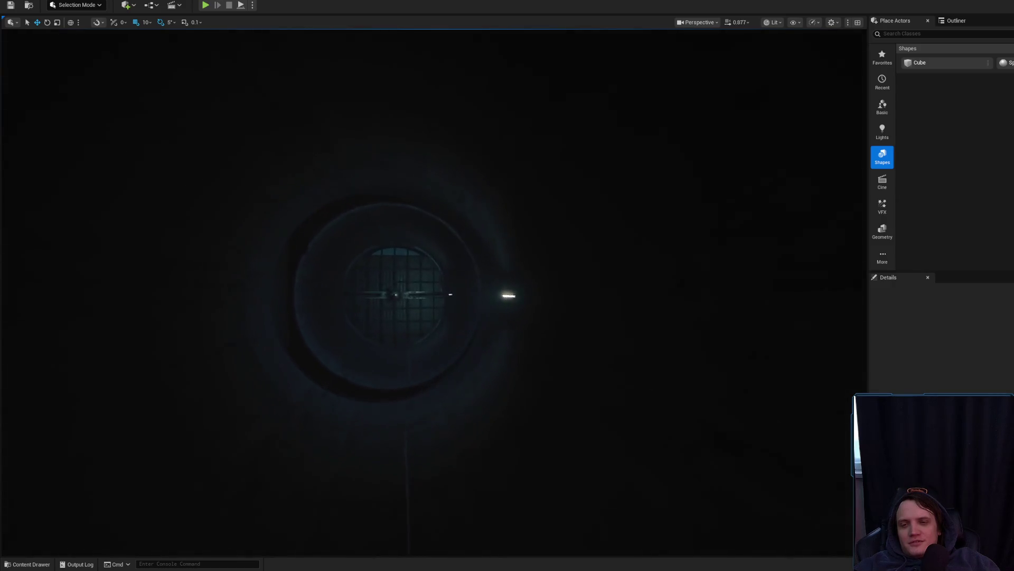
pyautogui.press('w')
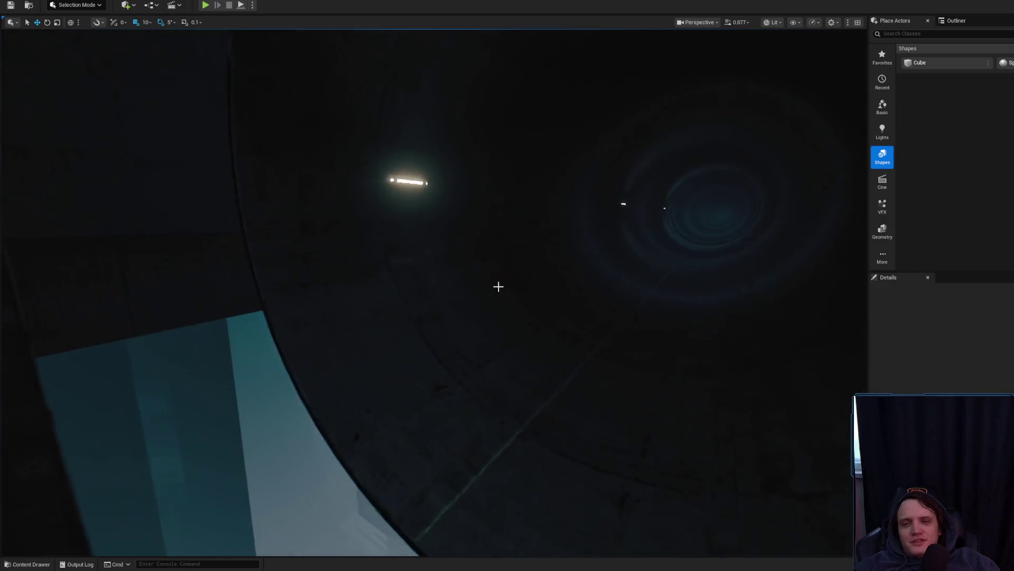
# Step: Select the ductwork pipe, toggle Unlit and back to Lit, then drag BP_Wall_Light_A72 right
pyautogui.click(784, 140)
pyautogui.click(775, 23)
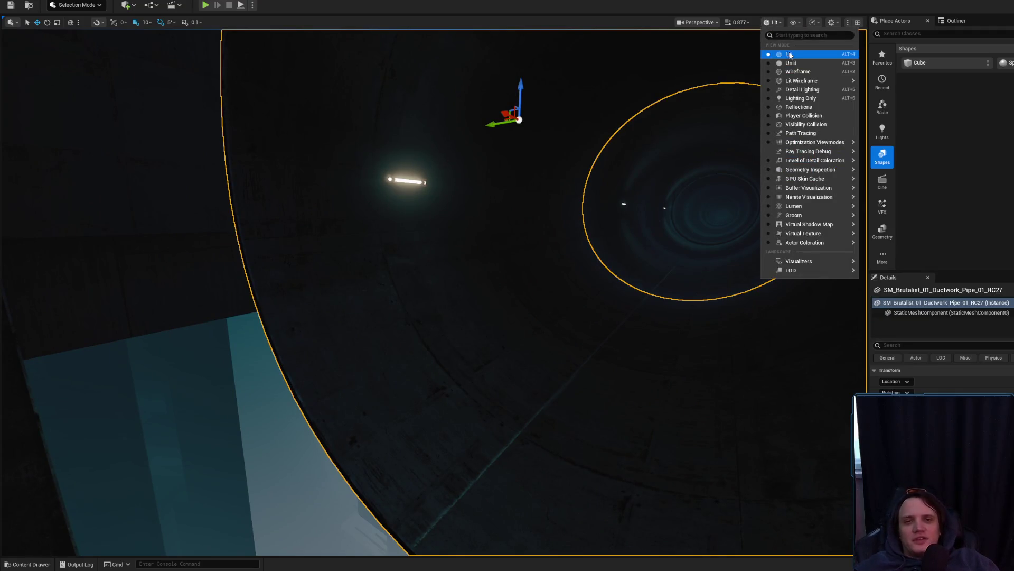
pyautogui.click(782, 62)
pyautogui.moveTo(593, 200); pyautogui.dragTo(593, 200)
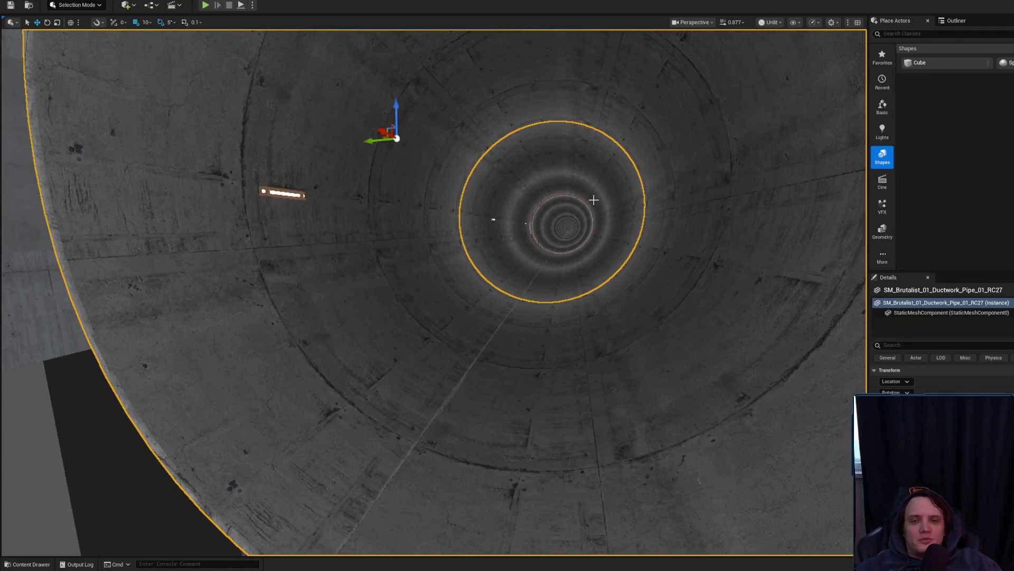
pyautogui.click(758, 24)
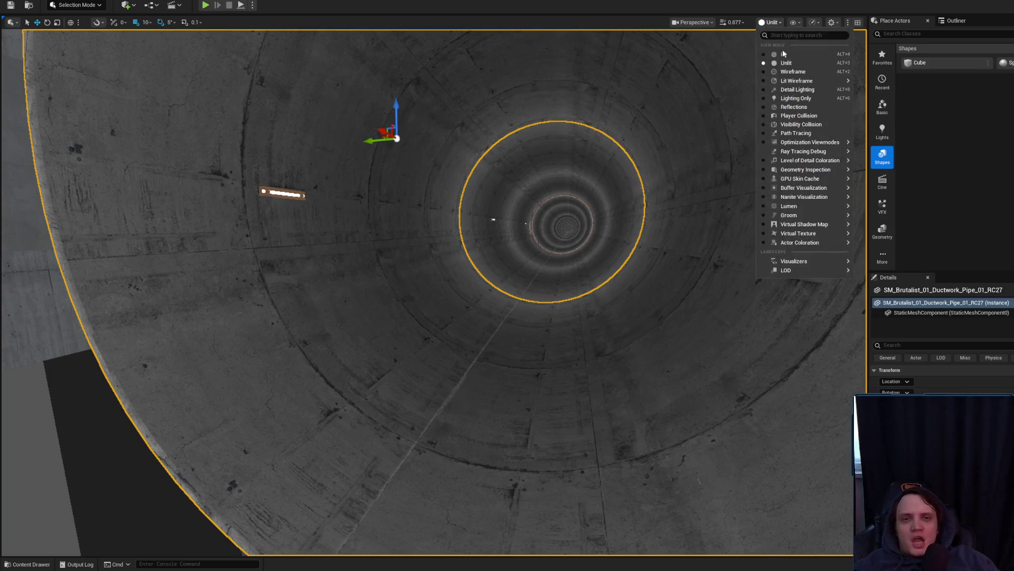
pyautogui.click(773, 52)
pyautogui.click(286, 193)
pyautogui.moveTo(265, 196); pyautogui.dragTo(351, 180)
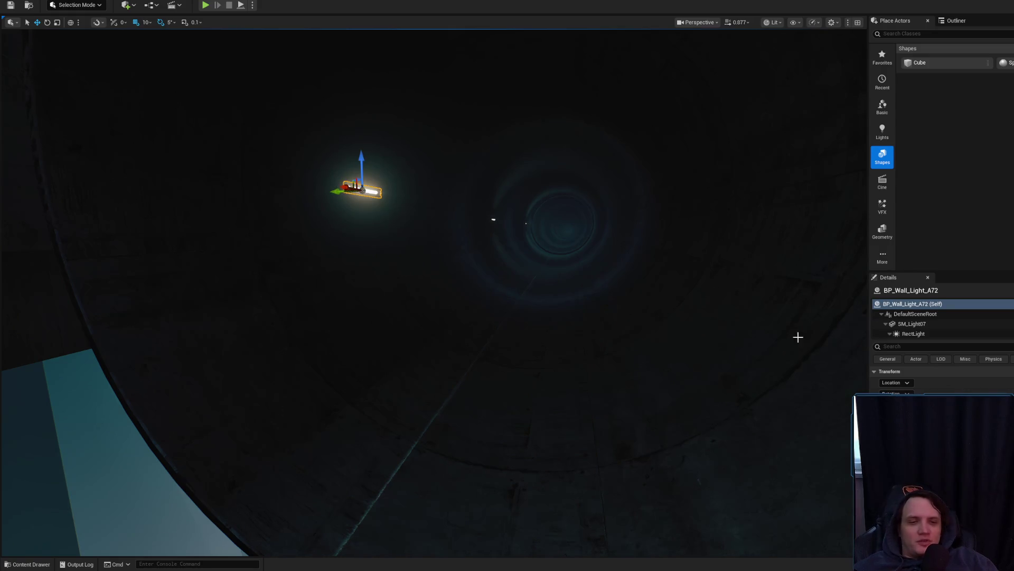
# Step: Undo the wall light move and inspect BP_Wall_Light_A74's RectLight component
pyautogui.hotkey('ctrl', 'z')
pyautogui.click(914, 333)
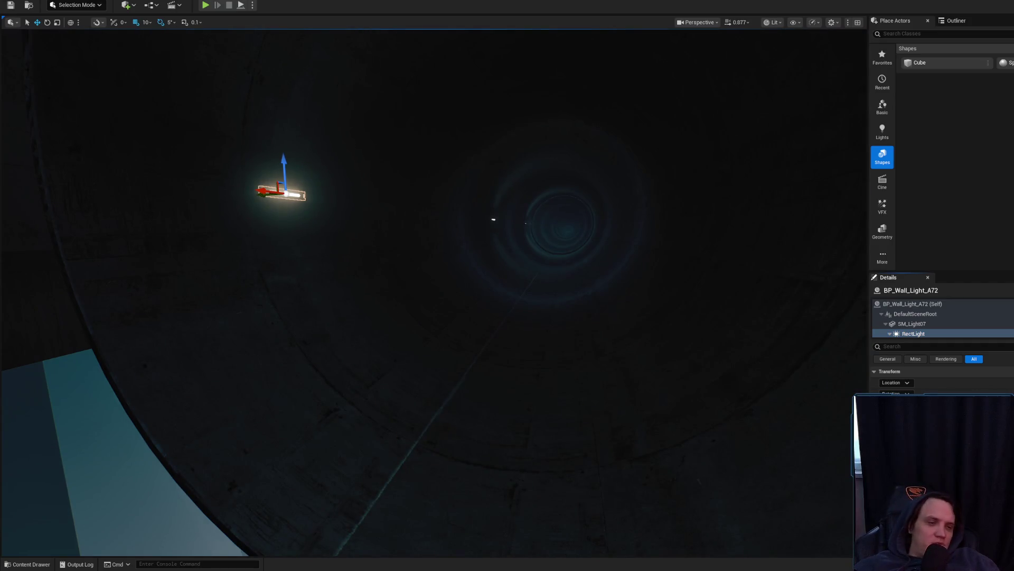
pyautogui.moveTo(494, 220)
pyautogui.mouseDown()
pyautogui.moveTo(445, 286)
pyautogui.moveTo(461, 369)
pyautogui.mouseUp()
pyautogui.click(350, 362)
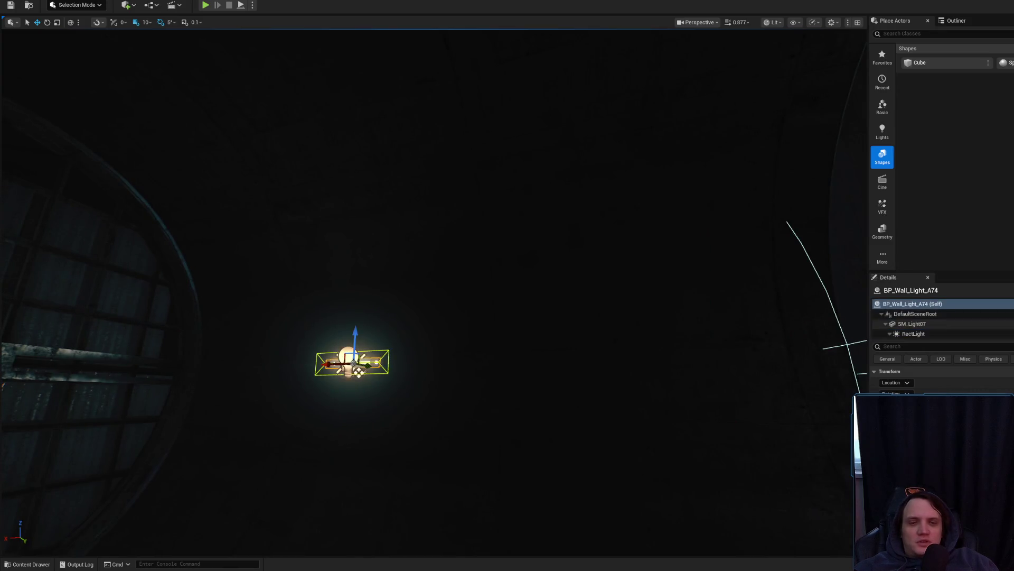
pyautogui.click(955, 334)
# Step: Turn the view to the large circular vent and delete wall light BP_Wall_Light_A74 beside it
pyautogui.moveTo(634, 296); pyautogui.dragTo(655, 322)
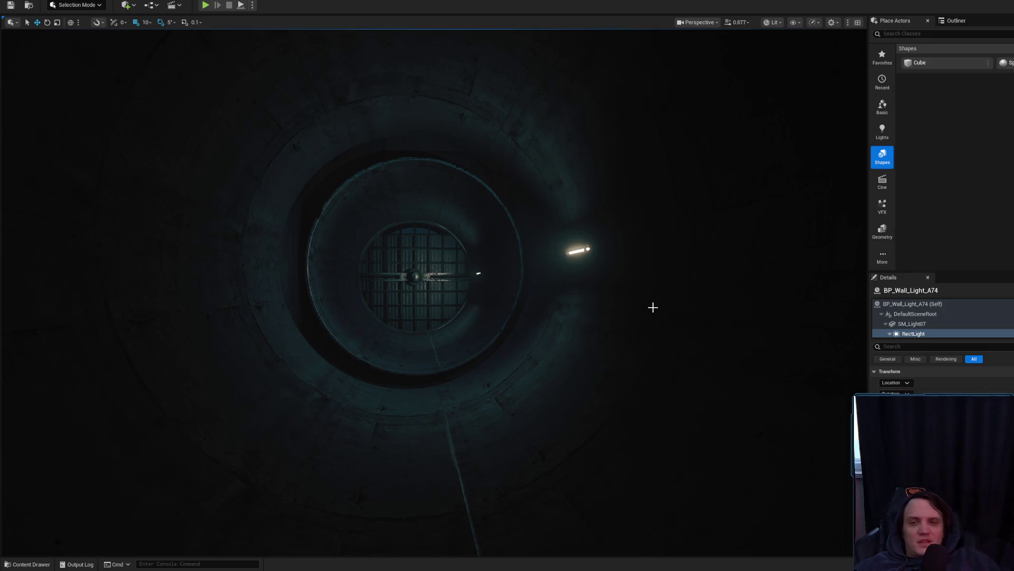
pyautogui.scroll(5, 653, 307)
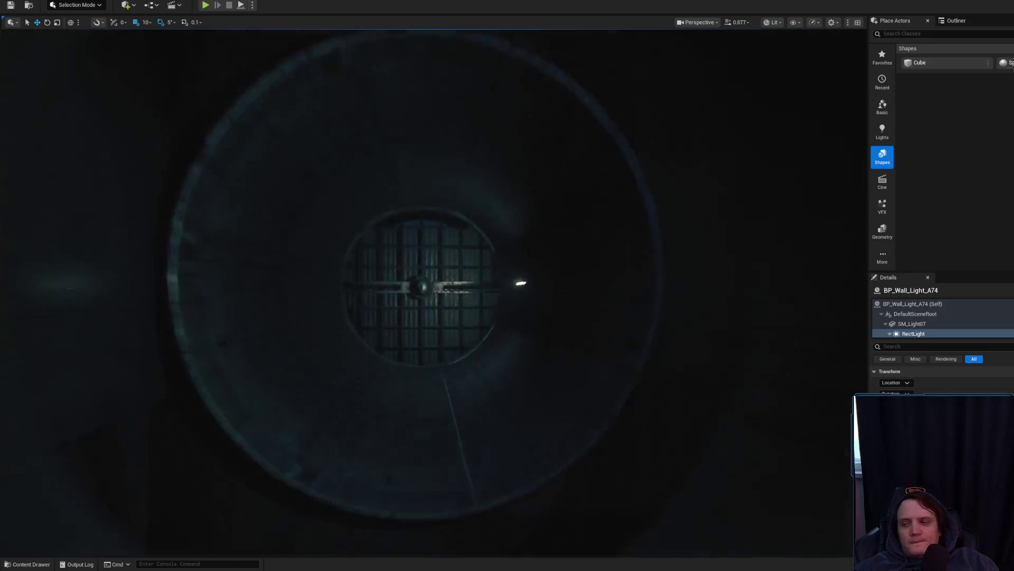
pyautogui.scroll(8, 593, 296)
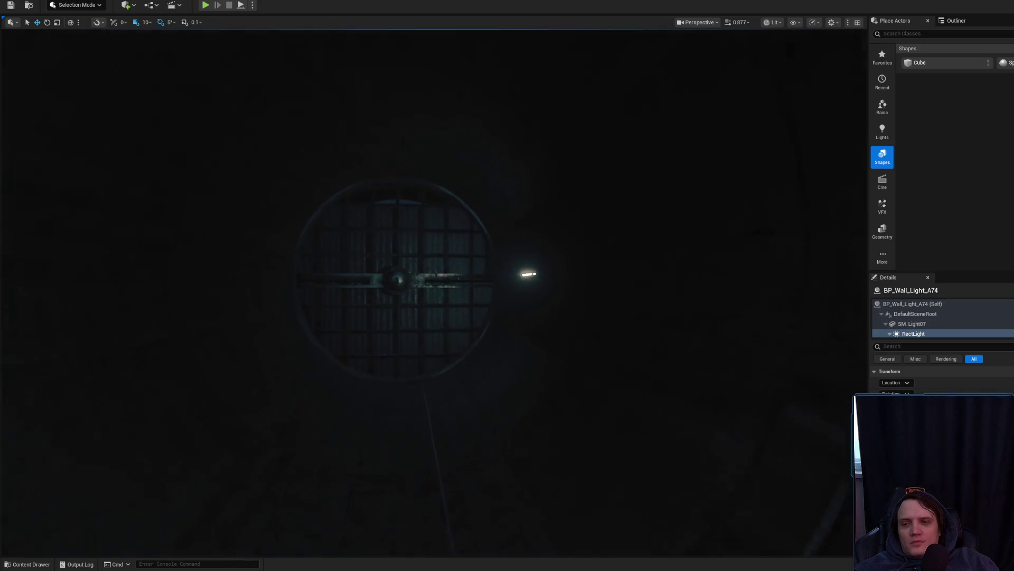
pyautogui.moveTo(565, 296); pyautogui.dragTo(348, 272)
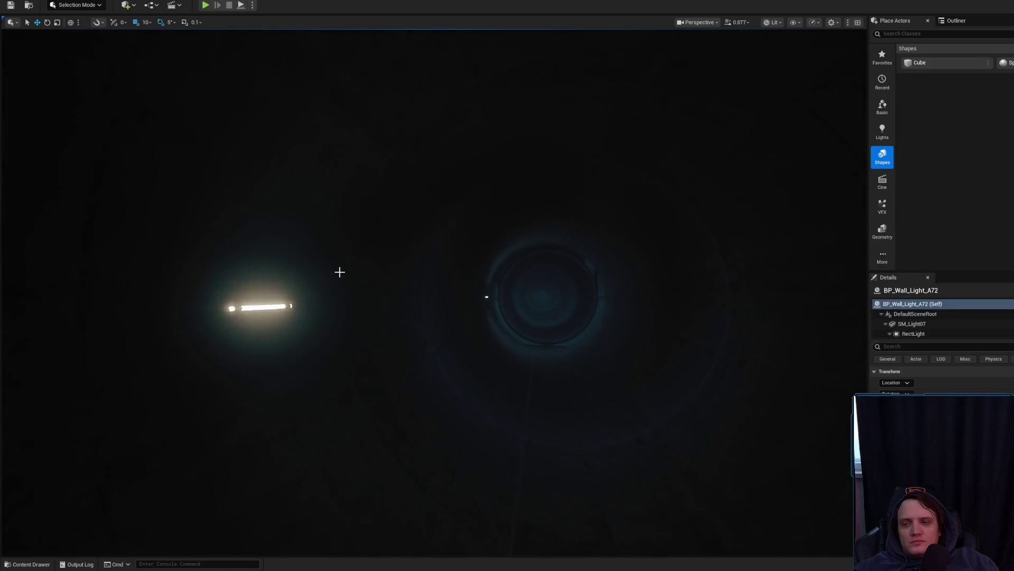
pyautogui.moveTo(279, 303)
pyautogui.mouseDown()
pyautogui.moveTo(188, 302)
pyautogui.moveTo(370, 270)
pyautogui.mouseUp()
pyautogui.click(370, 270)
pyautogui.click(416, 266)
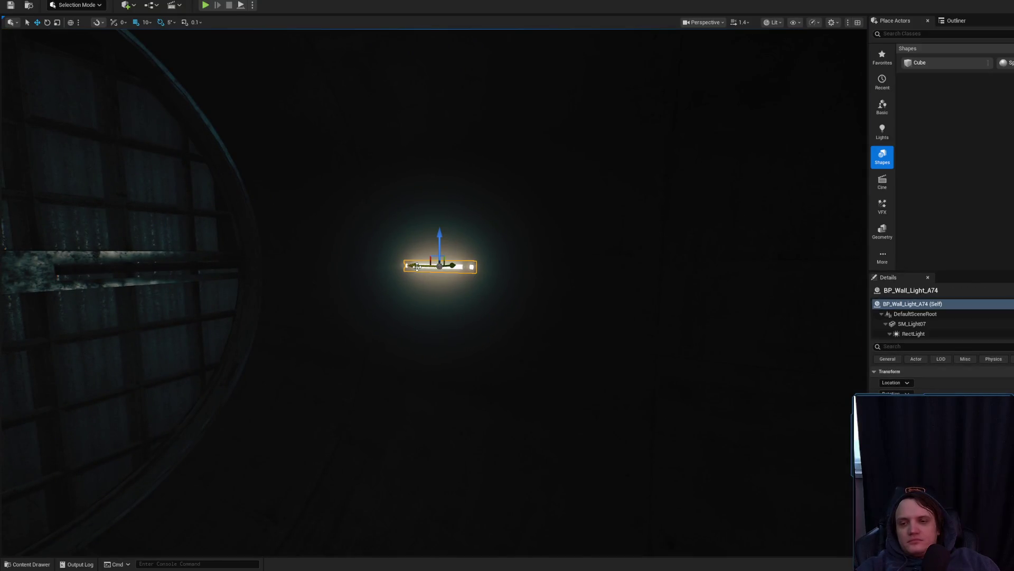
pyautogui.press('Delete')
pyautogui.moveTo(423, 292)
pyautogui.mouseDown()
pyautogui.moveTo(365, 301)
pyautogui.moveTo(343, 269)
pyautogui.mouseUp()
pyautogui.scroll(5, 428, 295)
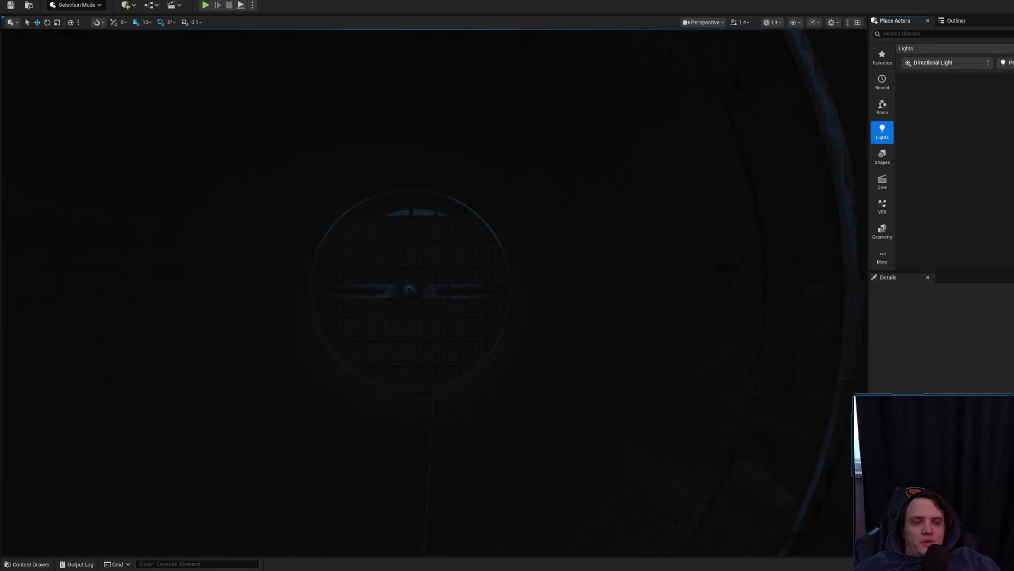
# Step: Place a new spot light at the vent and rotate it 90 degrees toward the floor
pyautogui.moveTo(1006, 63); pyautogui.dragTo(483, 358)
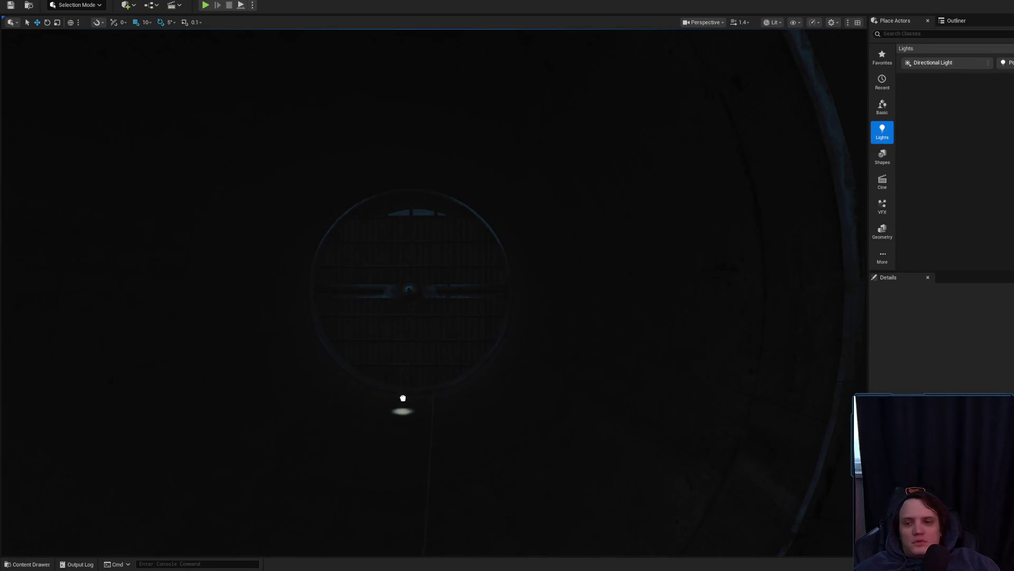
pyautogui.moveTo(410, 380); pyautogui.dragTo(404, 391)
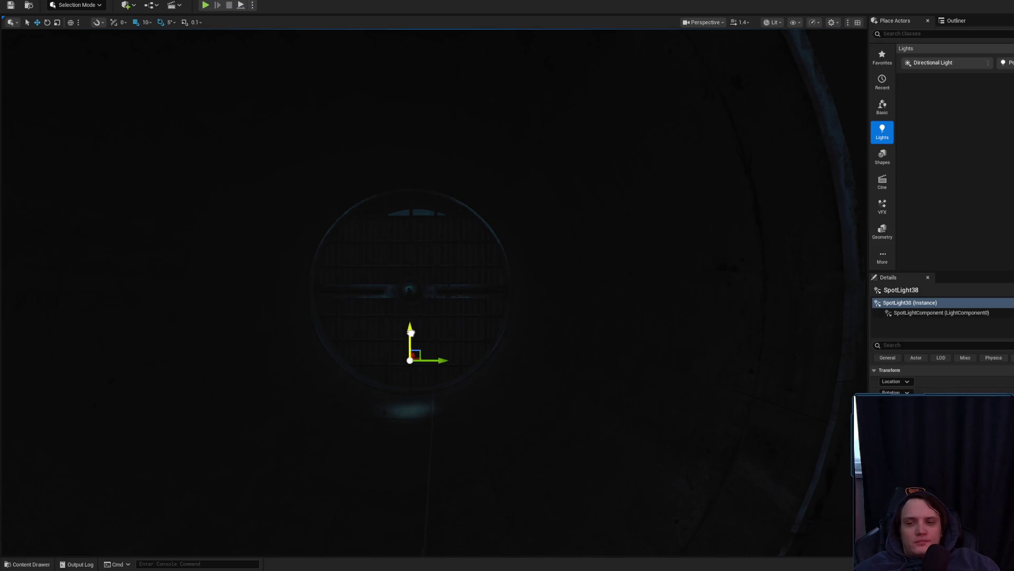
pyautogui.scroll(-5, 940, 378)
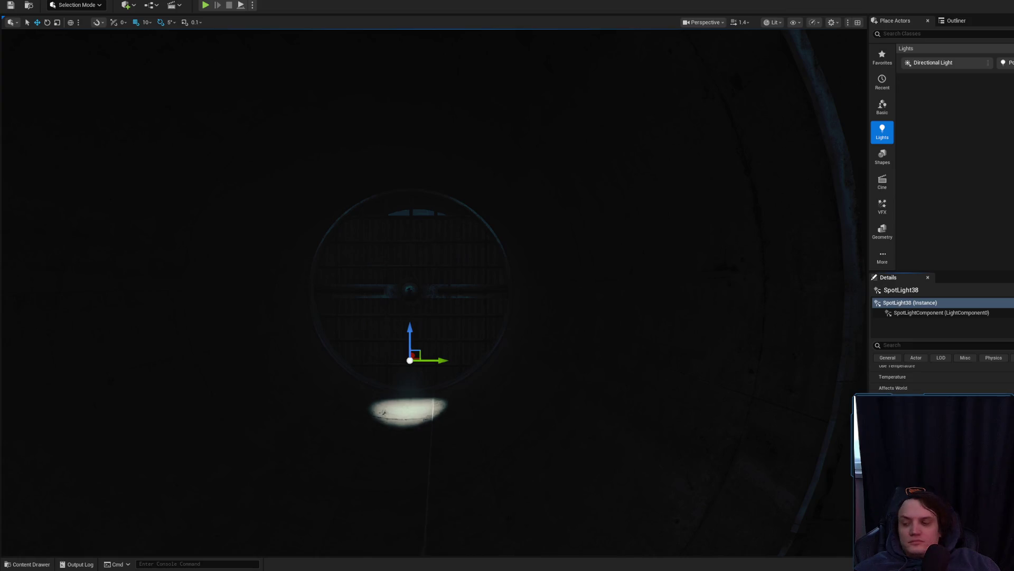
pyautogui.scroll(3, 744, 400)
pyautogui.moveTo(446, 393); pyautogui.dragTo(446, 465)
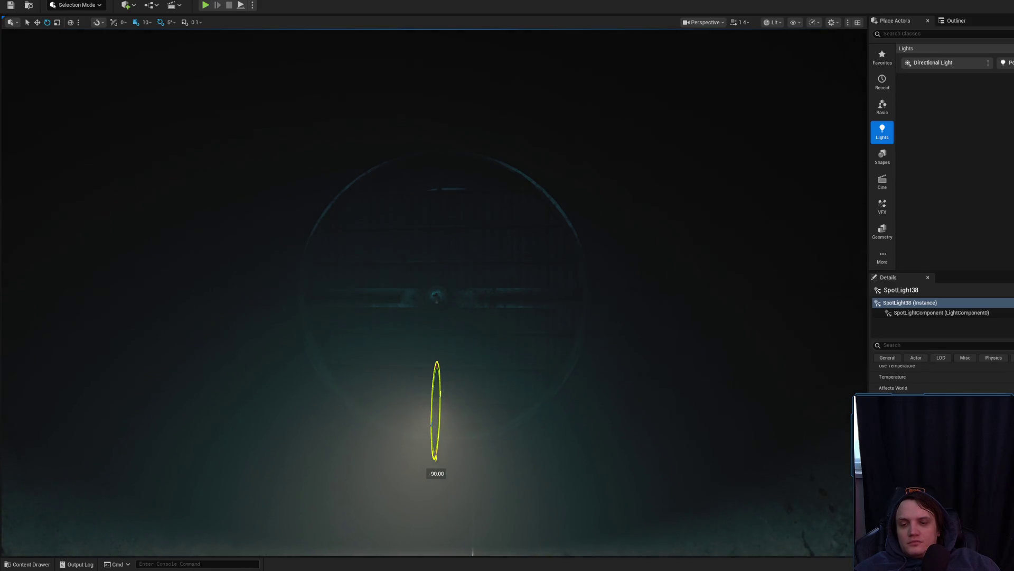
pyautogui.moveTo(442, 394)
pyautogui.mouseDown()
pyautogui.moveTo(444, 470)
pyautogui.moveTo(435, 285)
pyautogui.moveTo(422, 287)
pyautogui.moveTo(487, 247)
pyautogui.moveTo(143, 55)
pyautogui.mouseUp()
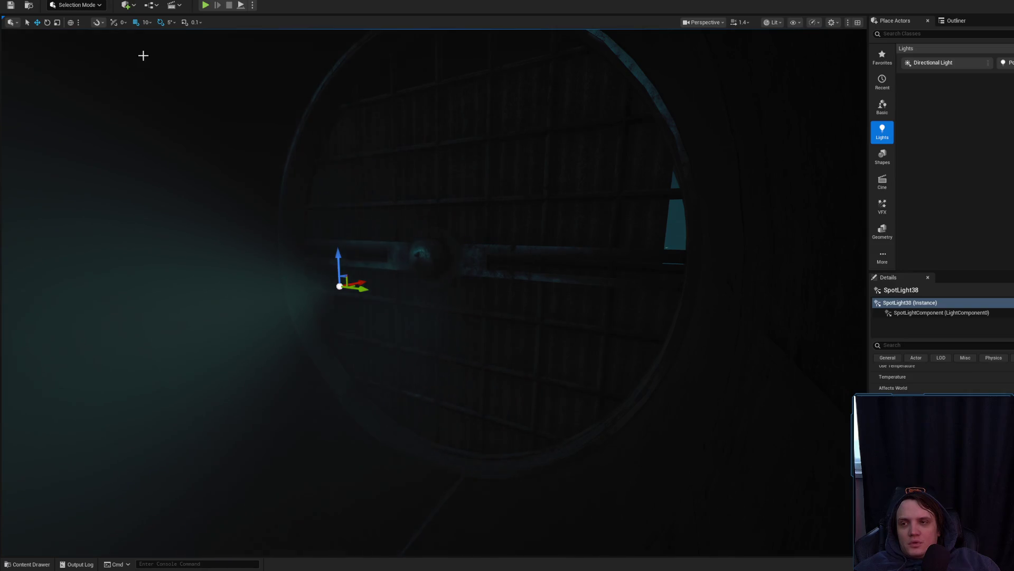
# Step: Switch to world-space transforms, move SpotLight38 onto the vent's centre and frame it
pyautogui.click(72, 23)
pyautogui.moveTo(362, 279)
pyautogui.mouseDown()
pyautogui.moveTo(539, 247)
pyautogui.moveTo(509, 252)
pyautogui.mouseUp()
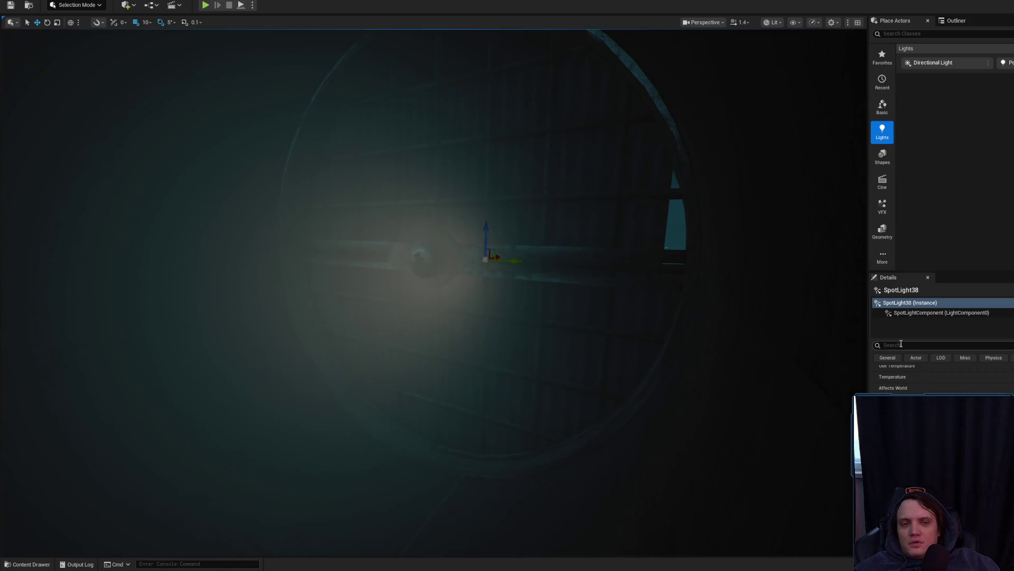
pyautogui.scroll(-5, 603, 305)
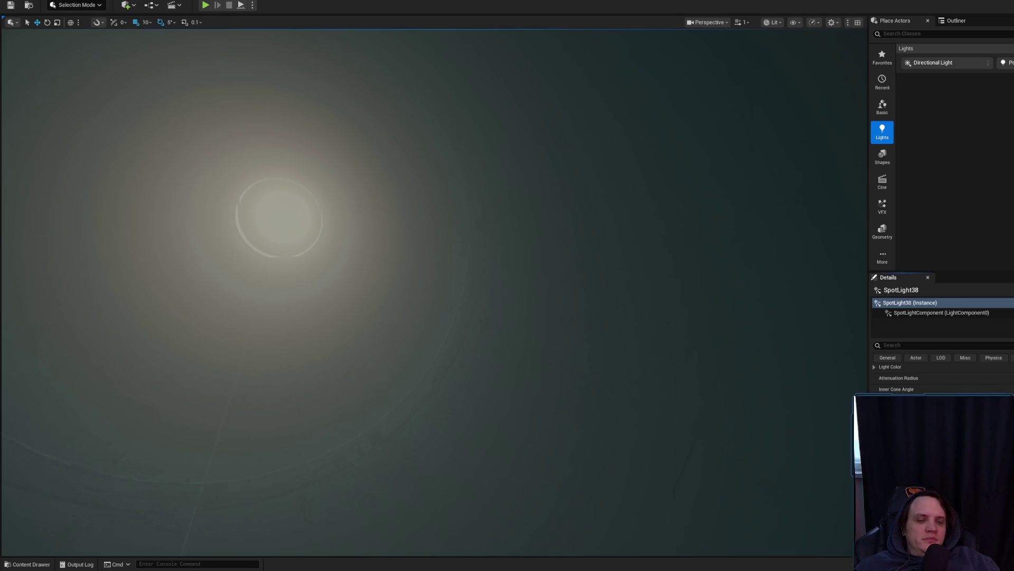
pyautogui.press('f')
pyautogui.scroll(10, 761, 373)
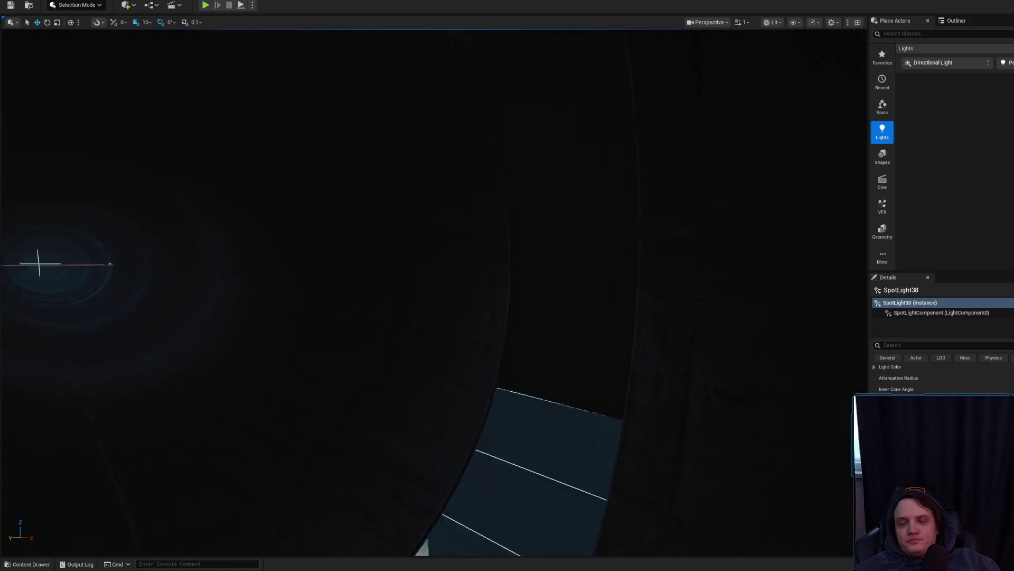
pyautogui.press('f')
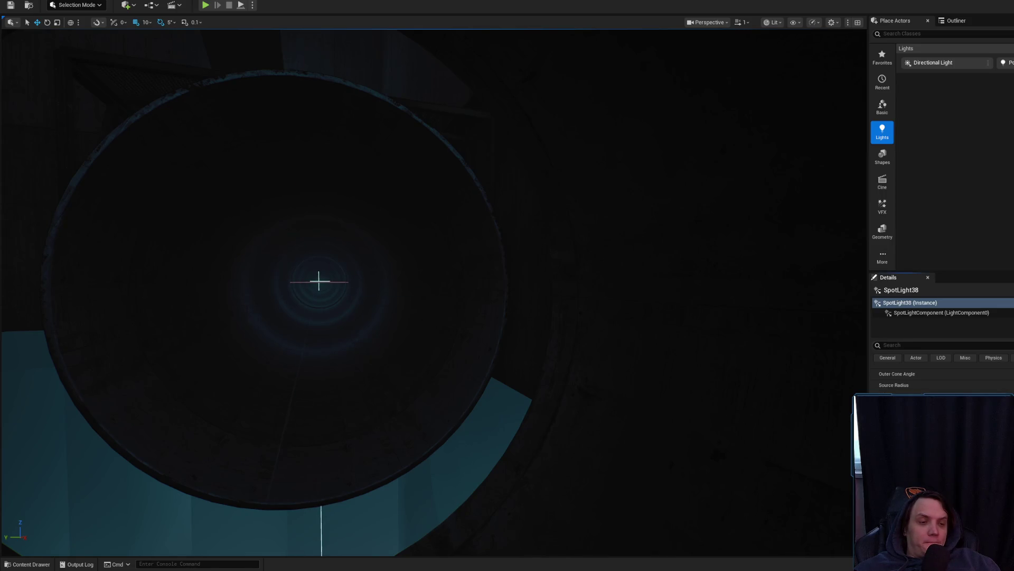
pyautogui.moveTo(319, 280); pyautogui.dragTo(628, 244)
pyautogui.scroll(10, 663, 218)
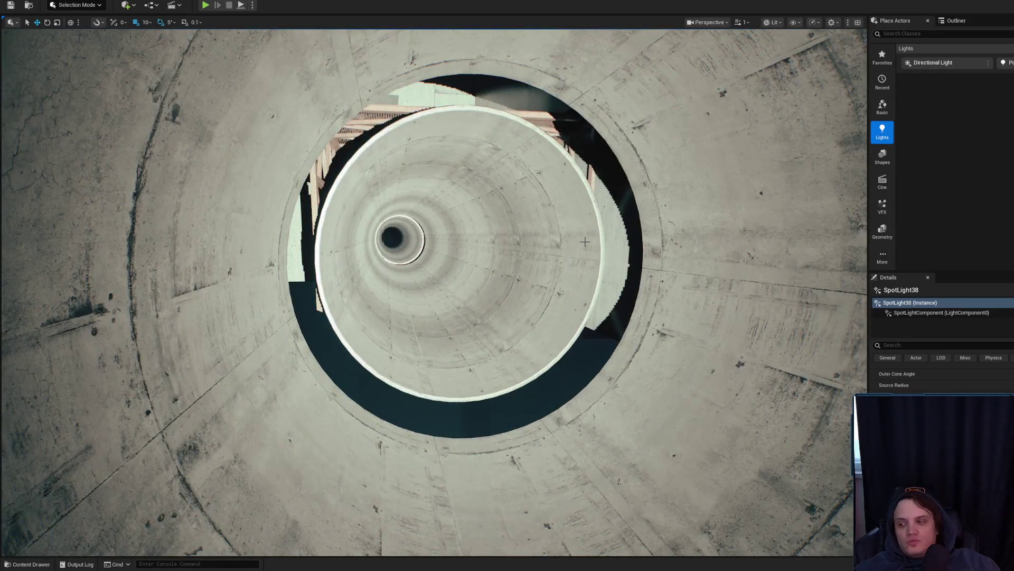
pyautogui.moveTo(585, 241)
pyautogui.mouseDown()
pyautogui.moveTo(608, 232)
pyautogui.moveTo(608, 211)
pyautogui.mouseUp()
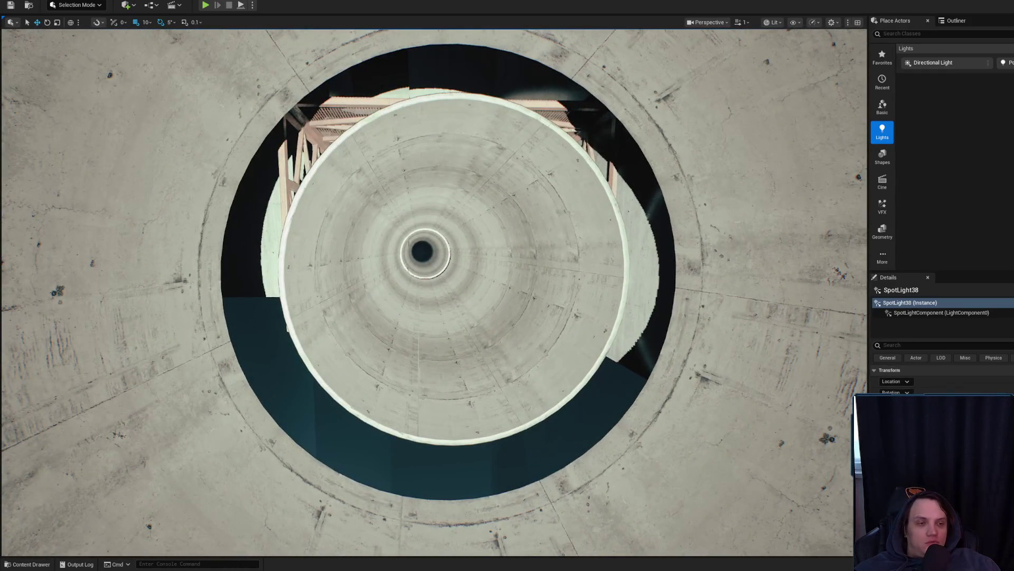
pyautogui.scroll(3, 435, 286)
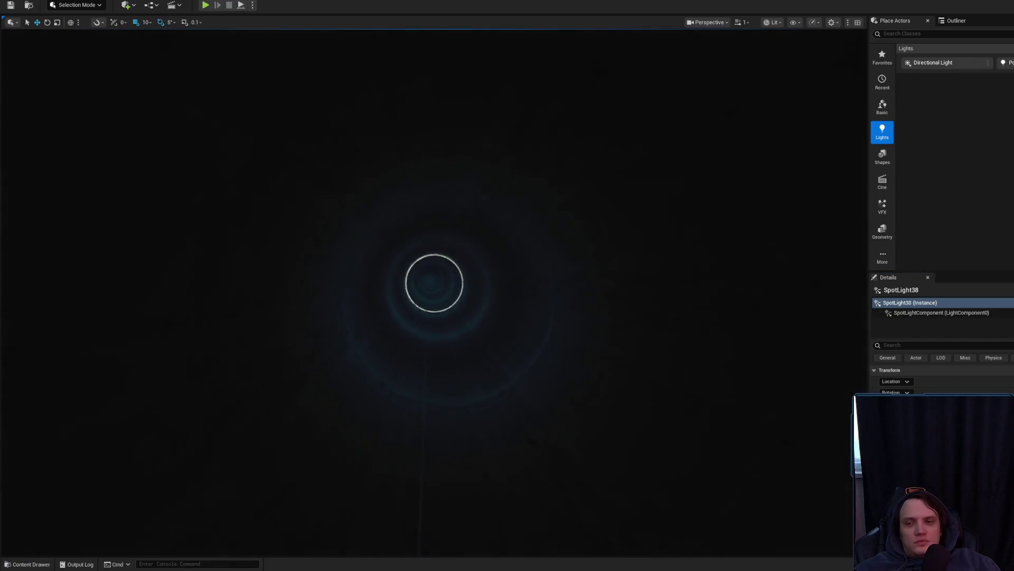
# Step: Fly the view through the shaft and frame SpotLight38 up close
pyautogui.moveTo(431, 304)
pyautogui.mouseDown()
pyautogui.moveTo(369, 286)
pyautogui.moveTo(584, 285)
pyautogui.moveTo(560, 275)
pyautogui.moveTo(597, 275)
pyautogui.moveTo(624, 285)
pyautogui.moveTo(523, 296)
pyautogui.moveTo(554, 291)
pyautogui.moveTo(550, 298)
pyautogui.moveTo(828, 349)
pyautogui.mouseUp()
pyautogui.scroll(1, 581, 280)
pyautogui.scroll(1, 438, 291)
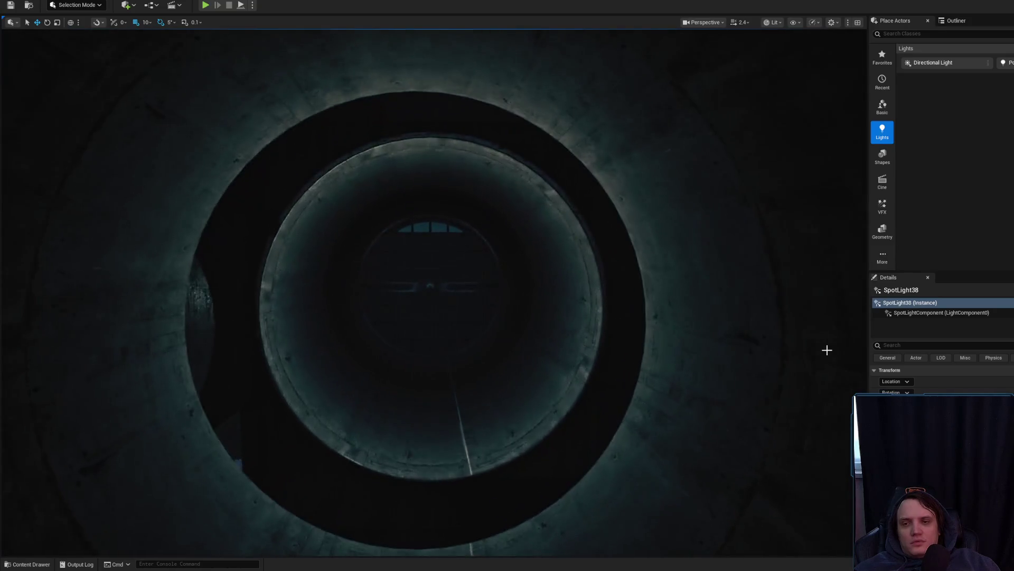
pyautogui.moveTo(687, 329)
pyautogui.mouseDown()
pyautogui.moveTo(691, 301)
pyautogui.moveTo(49, 181)
pyautogui.mouseUp()
pyautogui.scroll(-2, 687, 330)
pyautogui.press('f')
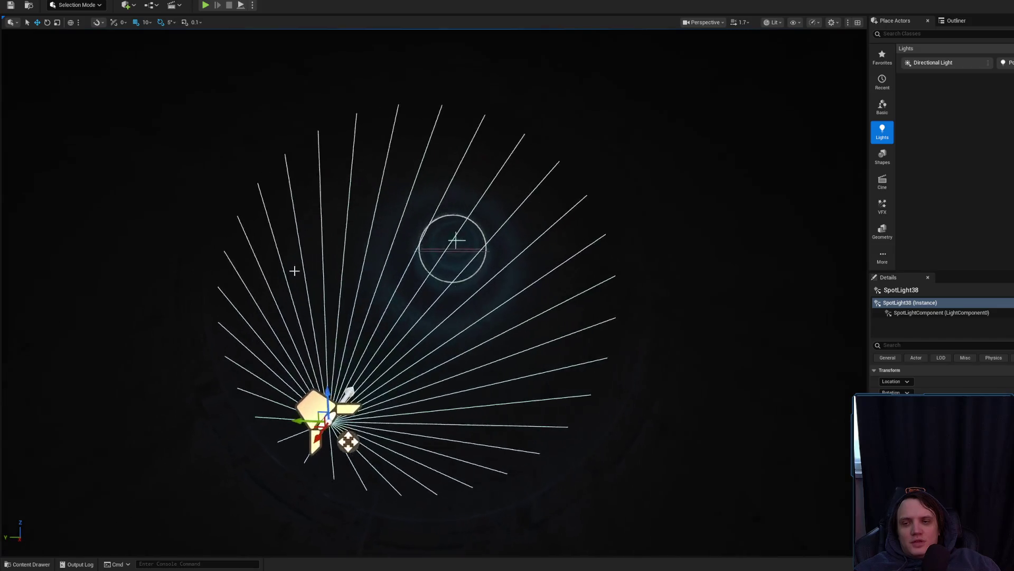
pyautogui.press('f')
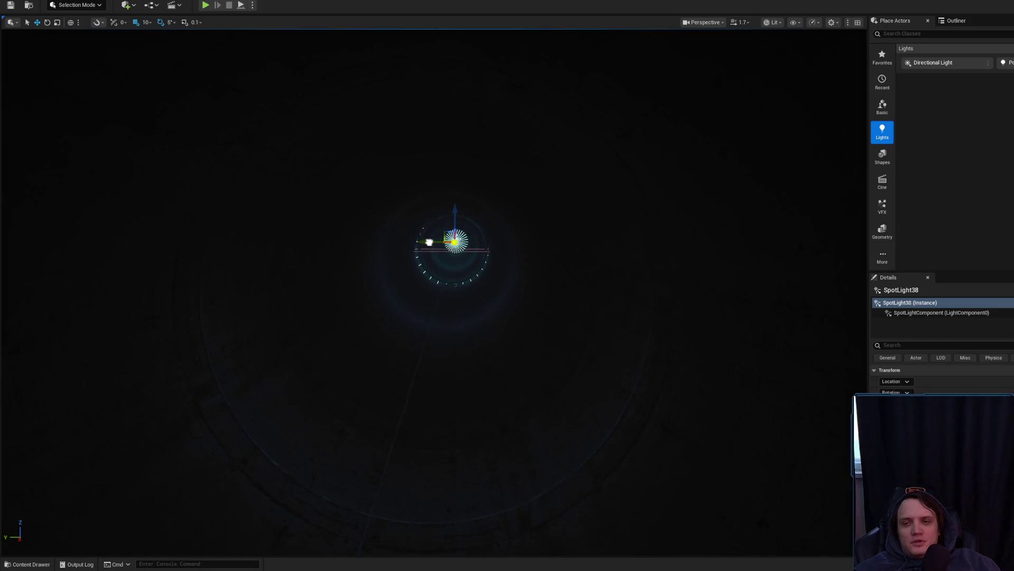
pyautogui.scroll(5, 423, 302)
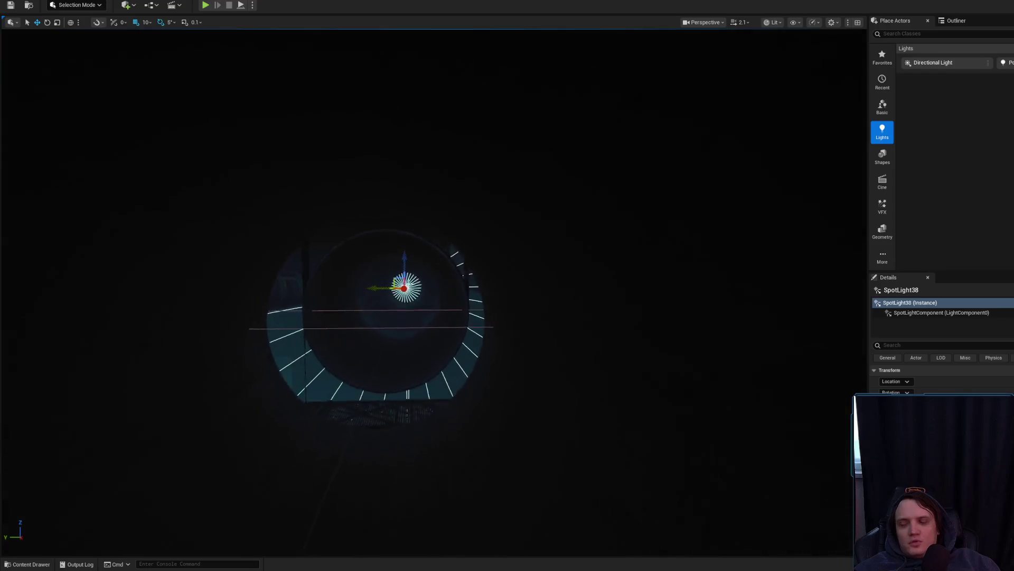
pyautogui.scroll(-2, 462, 236)
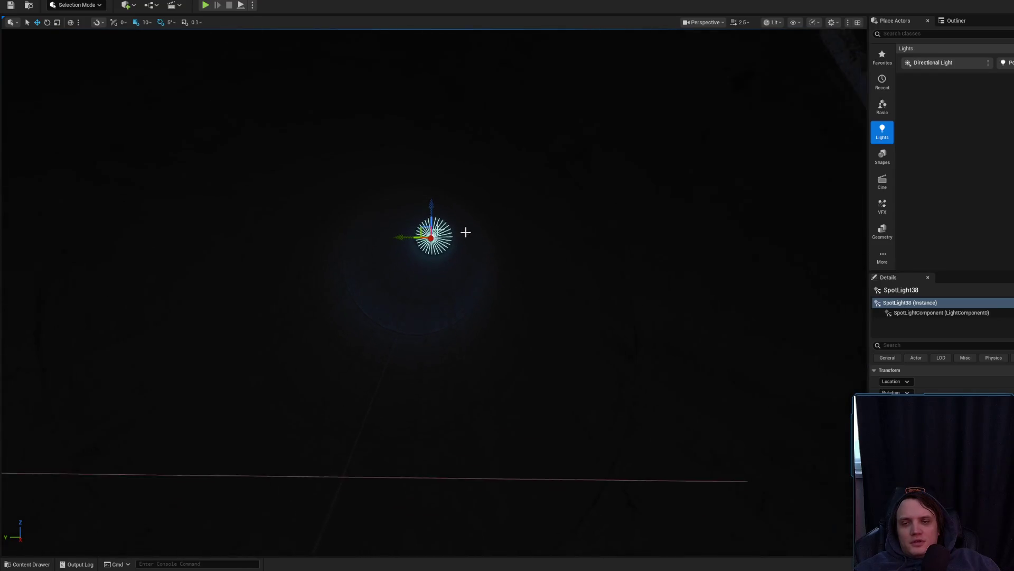
pyautogui.moveTo(366, 292); pyautogui.dragTo(228, 413)
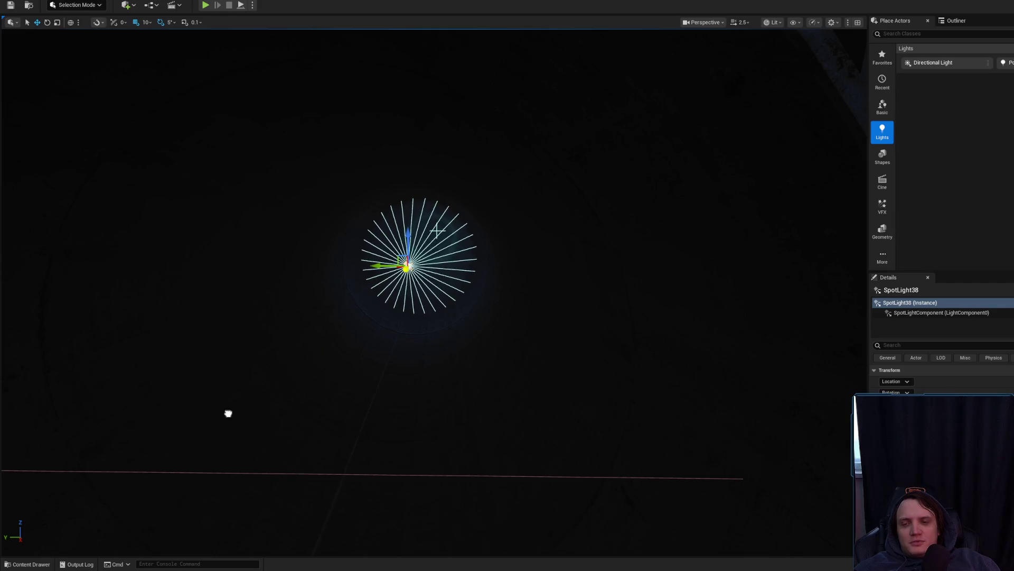
# Step: Rotate SpotLight38 to 100 degrees and fly down the tunnel in game view to check the lit walls
pyautogui.moveTo(415, 274); pyautogui.dragTo(383, 265)
pyautogui.press('g')
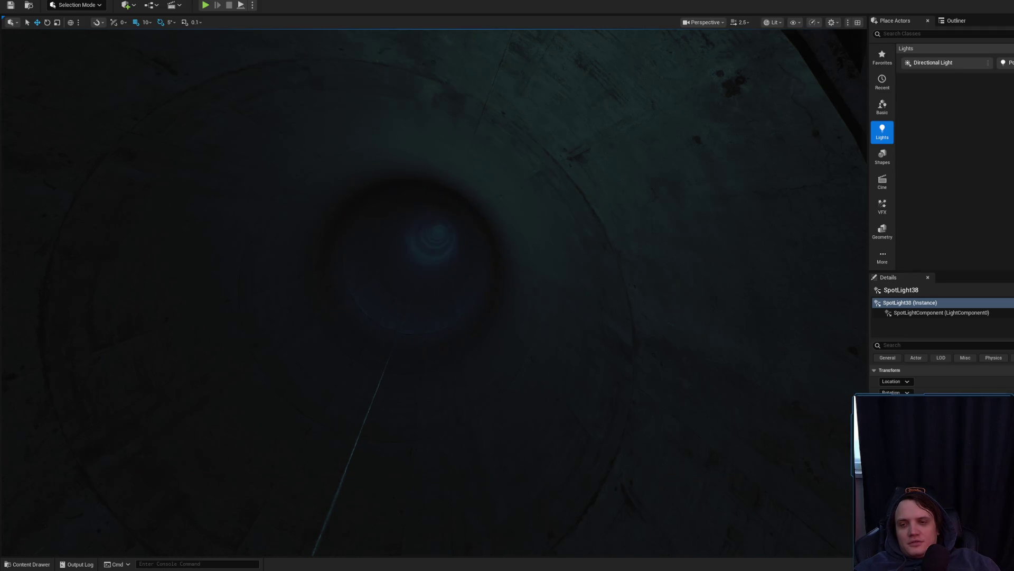
pyautogui.press('w')
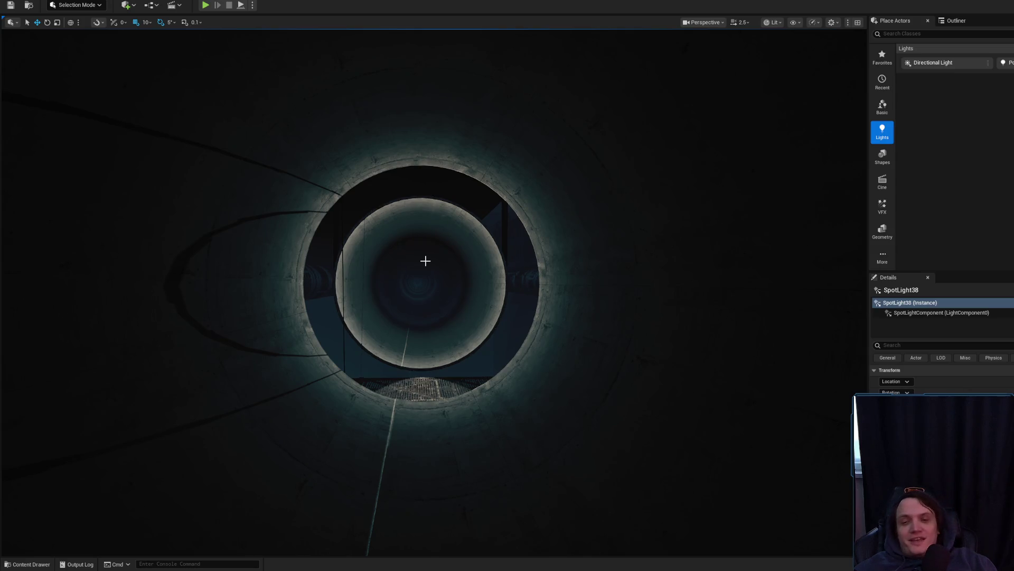
pyautogui.moveTo(410, 289)
pyautogui.mouseDown()
pyautogui.moveTo(380, 264)
pyautogui.moveTo(360, 269)
pyautogui.mouseUp()
pyautogui.scroll(-2, 359, 269)
pyautogui.scroll(-1, 359, 270)
pyautogui.scroll(-1, 359, 269)
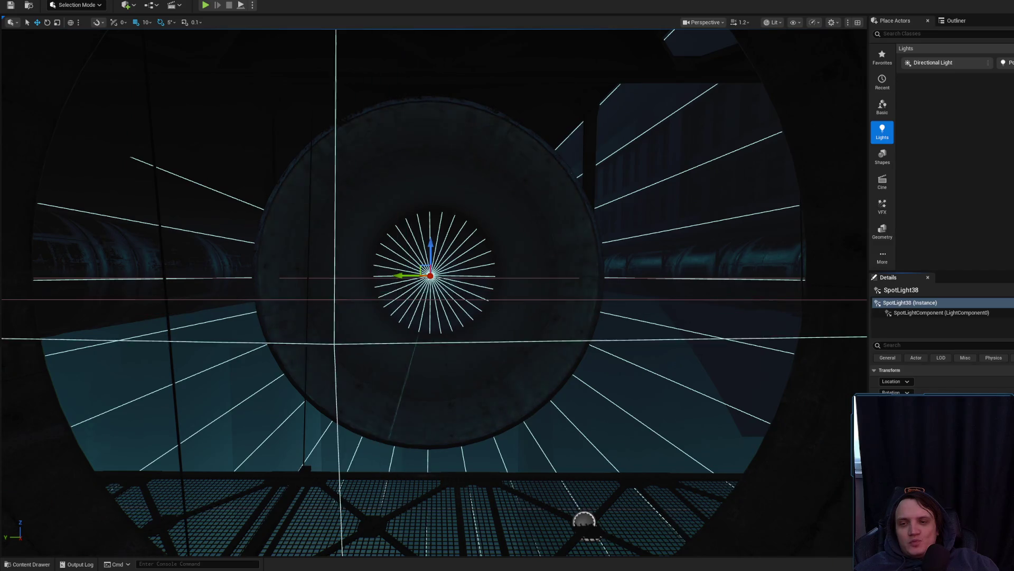
# Step: Fly the view down the tube to a close-up of SpotLight38 and its cone
pyautogui.moveTo(433, 285)
pyautogui.mouseDown()
pyautogui.moveTo(317, 296)
pyautogui.moveTo(275, 285)
pyautogui.moveTo(238, 295)
pyautogui.mouseUp()
pyautogui.moveTo(174, 481); pyautogui.dragTo(166, 483)
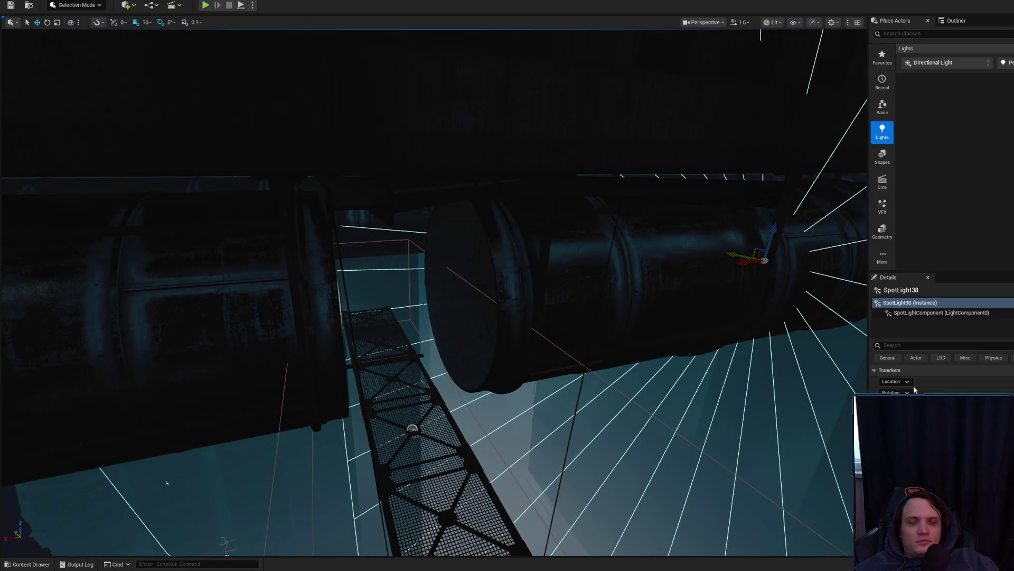
pyautogui.moveTo(166, 482); pyautogui.dragTo(252, 429)
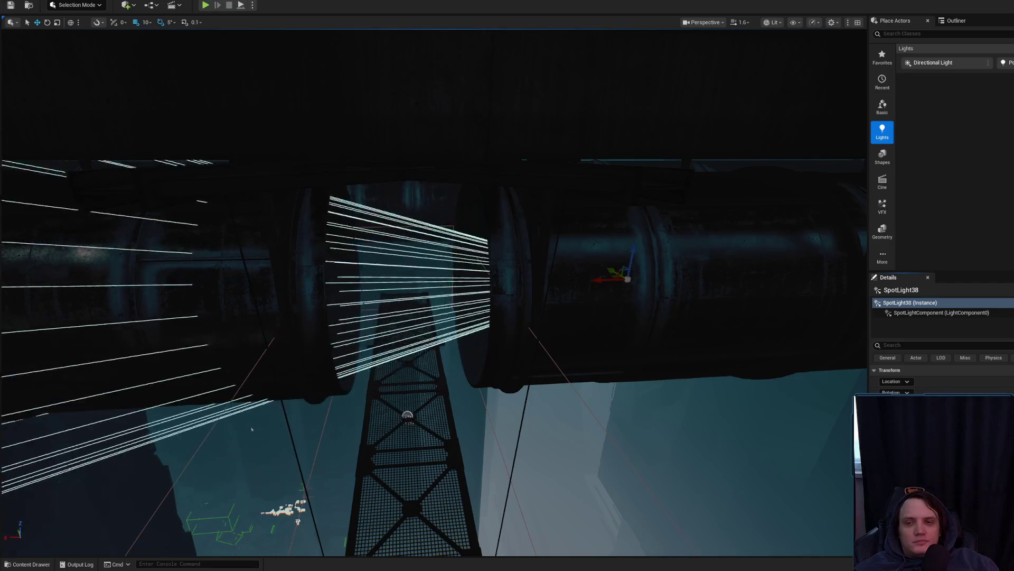
pyautogui.moveTo(252, 429); pyautogui.dragTo(252, 429)
pyautogui.moveTo(776, 463); pyautogui.dragTo(776, 463)
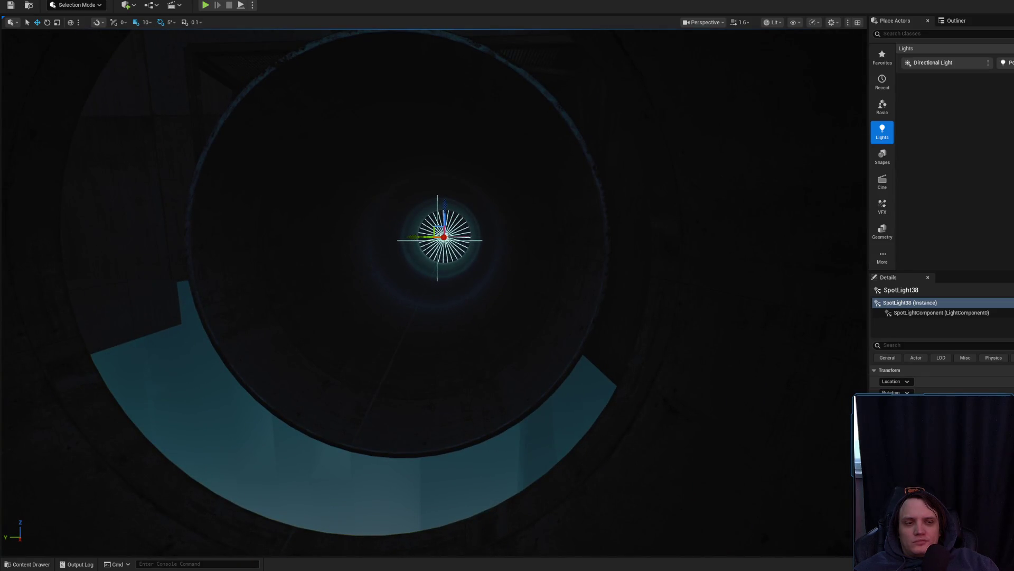
pyautogui.moveTo(776, 463); pyautogui.dragTo(776, 463)
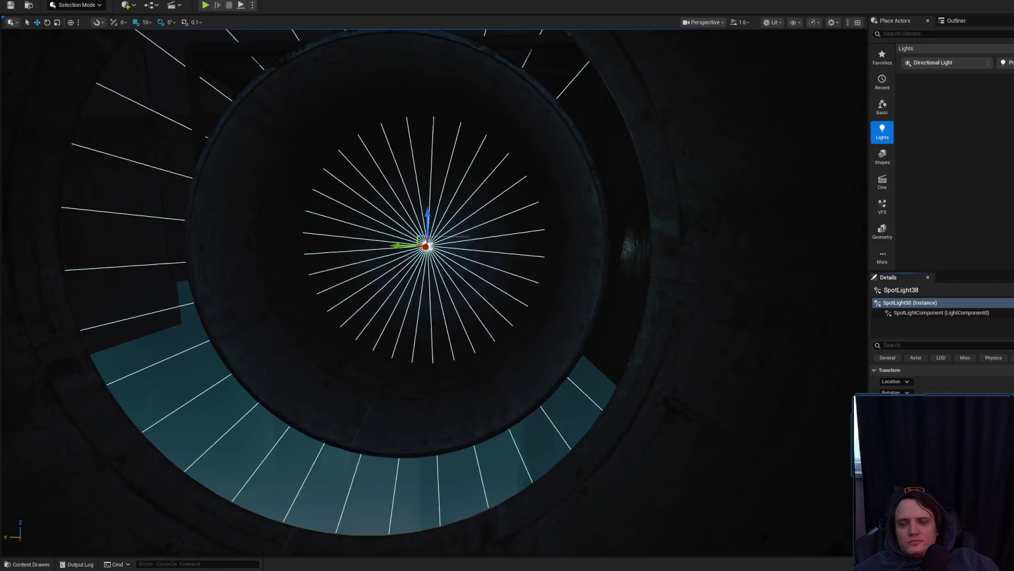
pyautogui.scroll(-1, 427, 245)
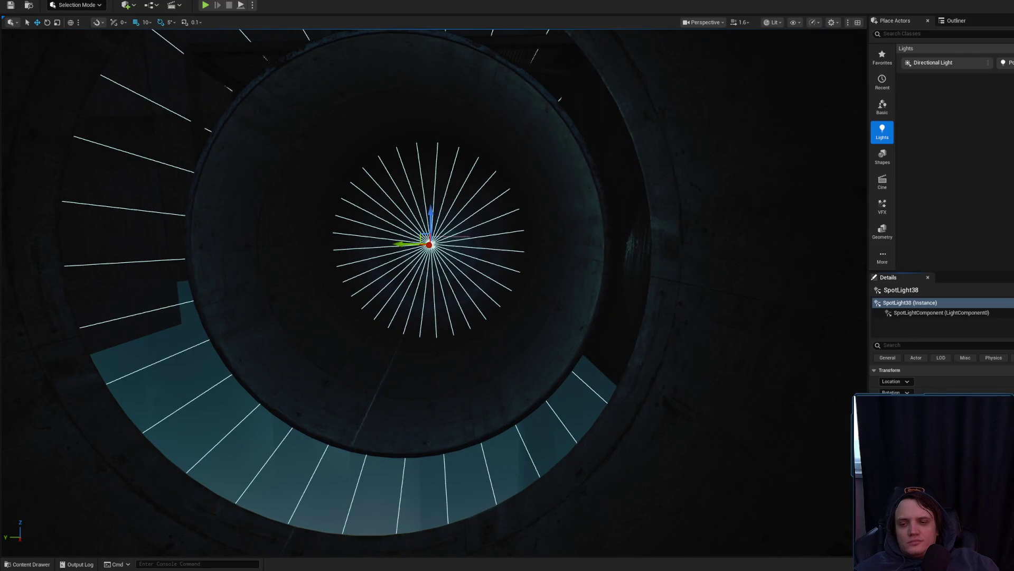
pyautogui.scroll(3, 427, 245)
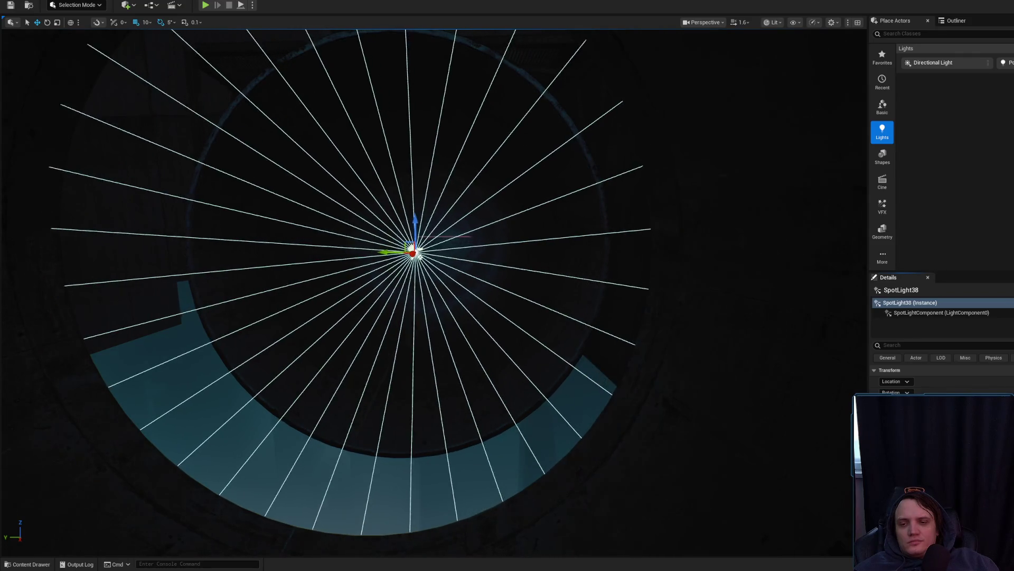
pyautogui.scroll(-3, 427, 245)
pyautogui.scroll(2, 423, 247)
# Step: Shift SpotLight38 vertically, then left and down, to centre it below the vent grille
pyautogui.moveTo(423, 217); pyautogui.dragTo(409, 227)
pyautogui.moveTo(550, 344)
pyautogui.mouseDown()
pyautogui.moveTo(481, 296)
pyautogui.moveTo(474, 344)
pyautogui.moveTo(502, 333)
pyautogui.moveTo(491, 328)
pyautogui.moveTo(476, 346)
pyautogui.moveTo(596, 321)
pyautogui.mouseUp()
pyautogui.scroll(1, 486, 333)
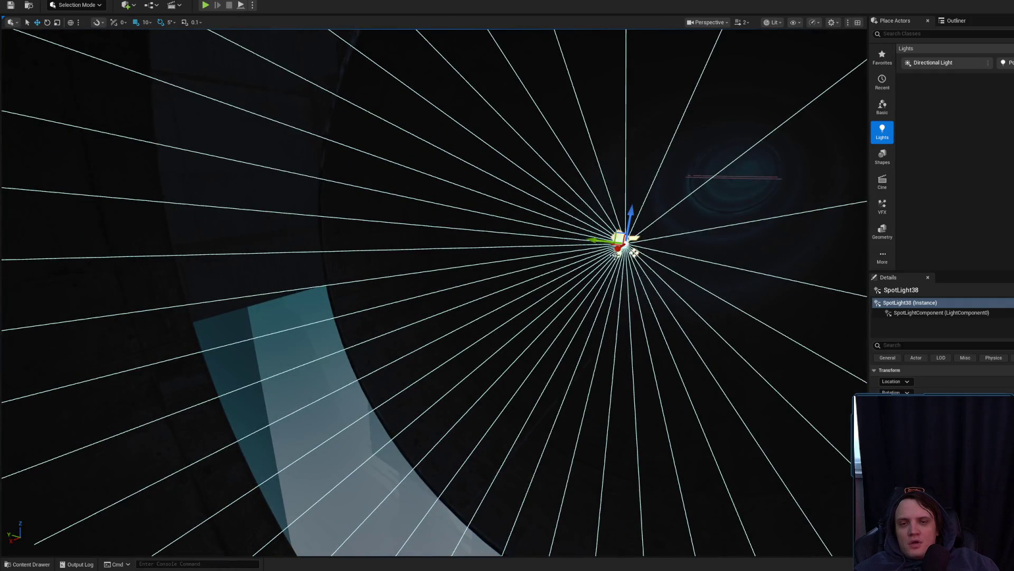
pyautogui.moveTo(620, 239); pyautogui.dragTo(564, 265)
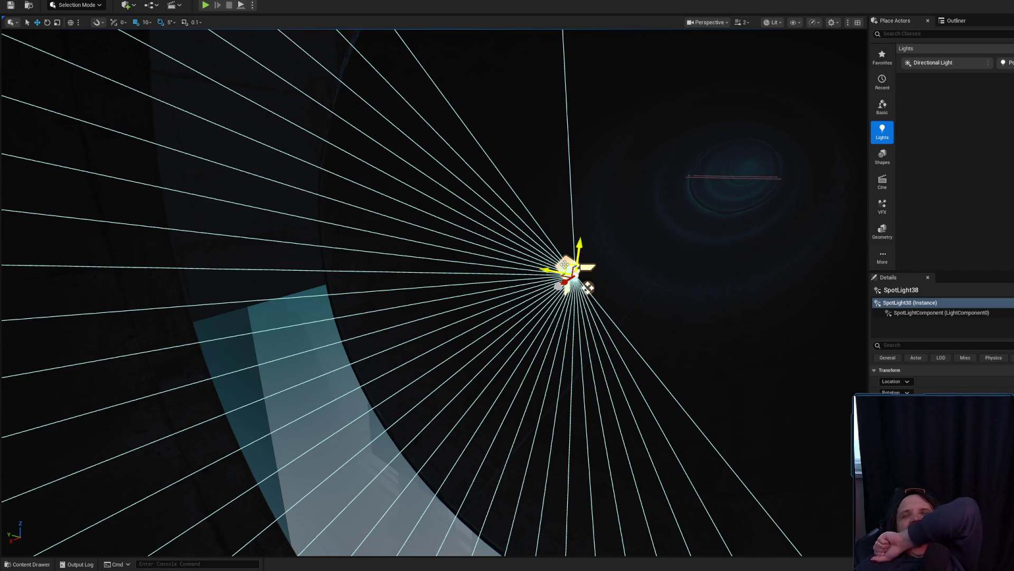
pyautogui.moveTo(545, 299); pyautogui.dragTo(607, 308)
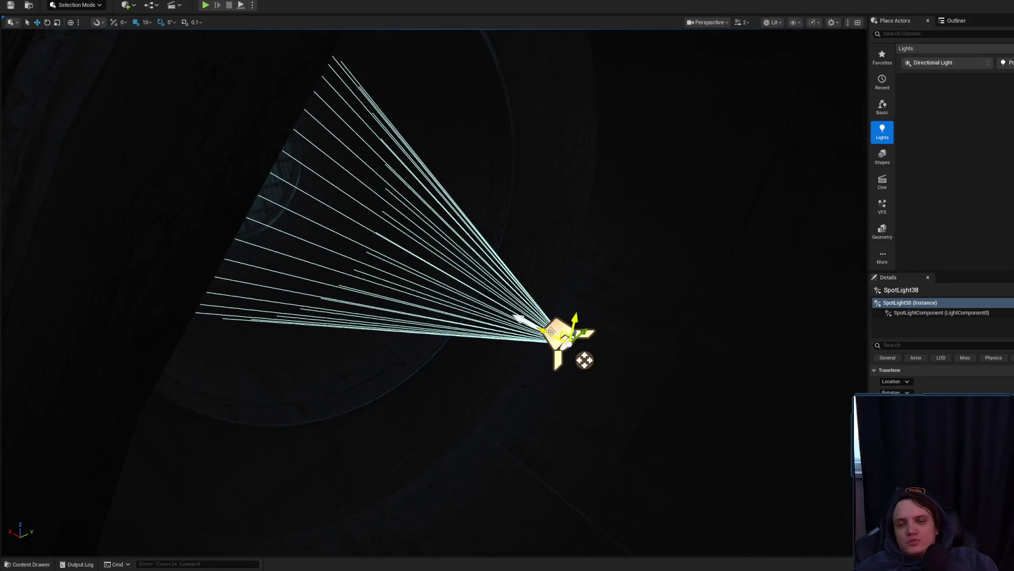
pyautogui.scroll(-3, 552, 331)
pyautogui.moveTo(370, 221)
pyautogui.mouseDown()
pyautogui.moveTo(367, 209)
pyautogui.moveTo(371, 221)
pyautogui.mouseUp()
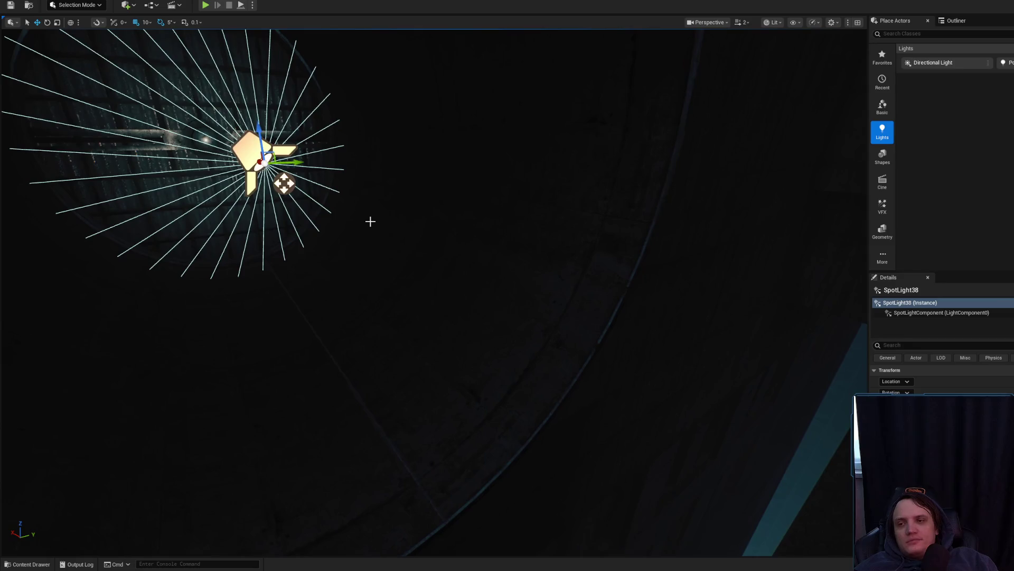
pyautogui.moveTo(260, 164)
pyautogui.mouseDown()
pyautogui.moveTo(390, 169)
pyautogui.moveTo(363, 135)
pyautogui.mouseUp()
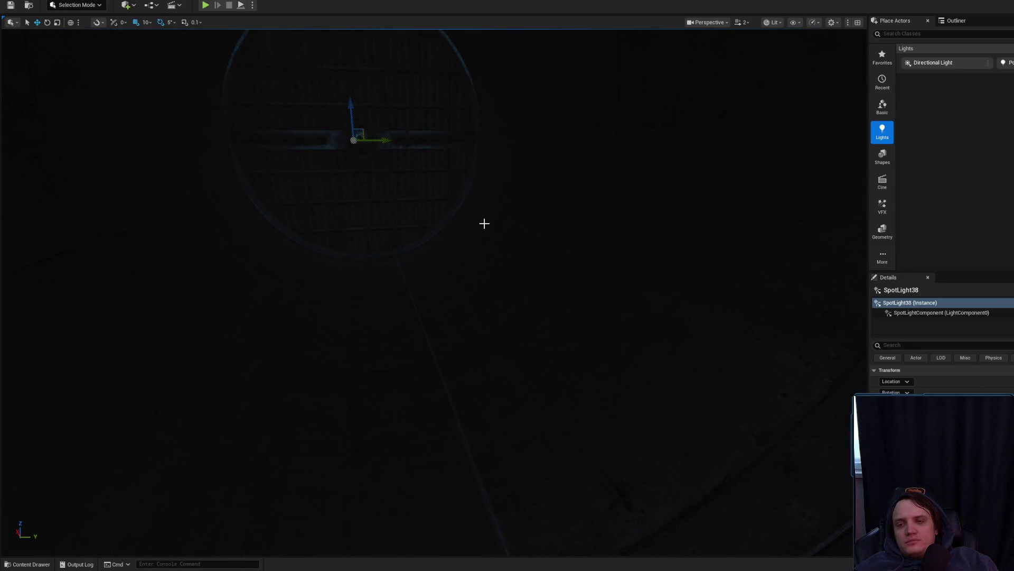
# Step: Move SpotLight38 left and tilt it about -95 degrees toward the top of the grille
pyautogui.press('f')
pyautogui.moveTo(477, 220)
pyautogui.mouseDown()
pyautogui.moveTo(761, 294)
pyautogui.moveTo(554, 291)
pyautogui.moveTo(410, 307)
pyautogui.mouseUp()
pyautogui.moveTo(501, 324); pyautogui.dragTo(327, 284)
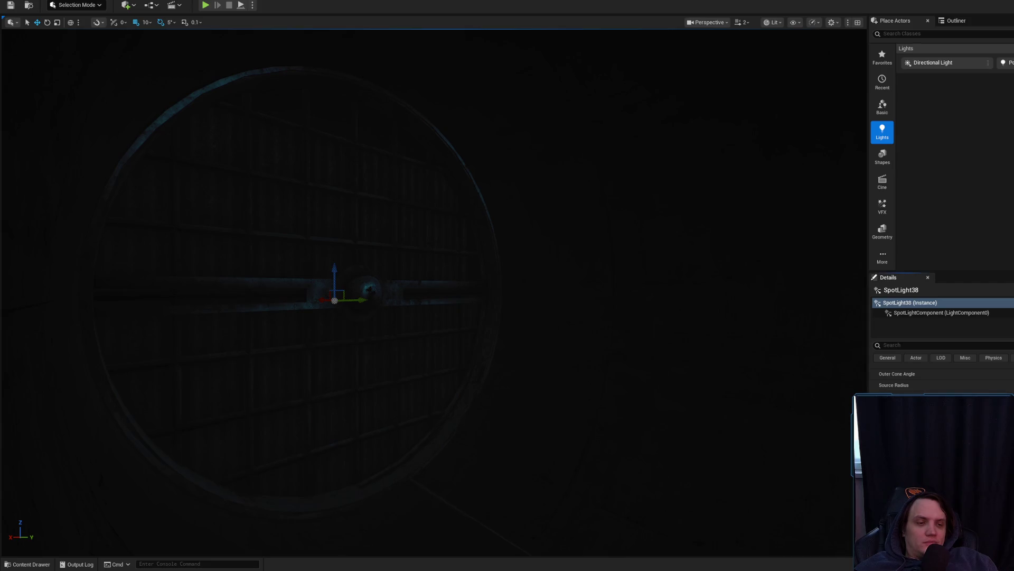
pyautogui.press('e')
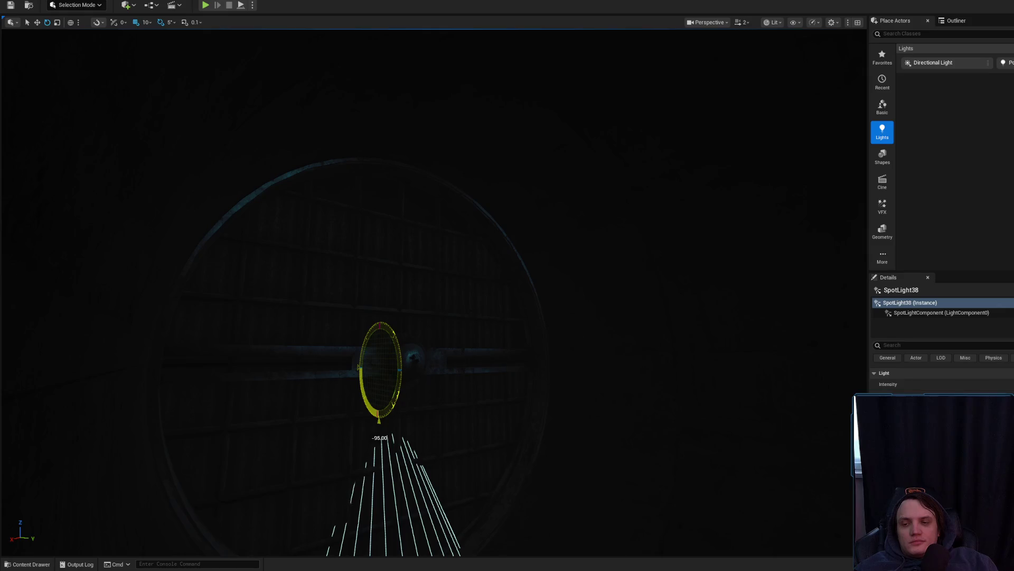
pyautogui.moveTo(380, 345)
pyautogui.mouseDown()
pyautogui.moveTo(375, 164)
pyautogui.moveTo(391, 209)
pyautogui.moveTo(372, 230)
pyautogui.mouseUp()
pyautogui.moveTo(384, 173); pyautogui.dragTo(318, 201)
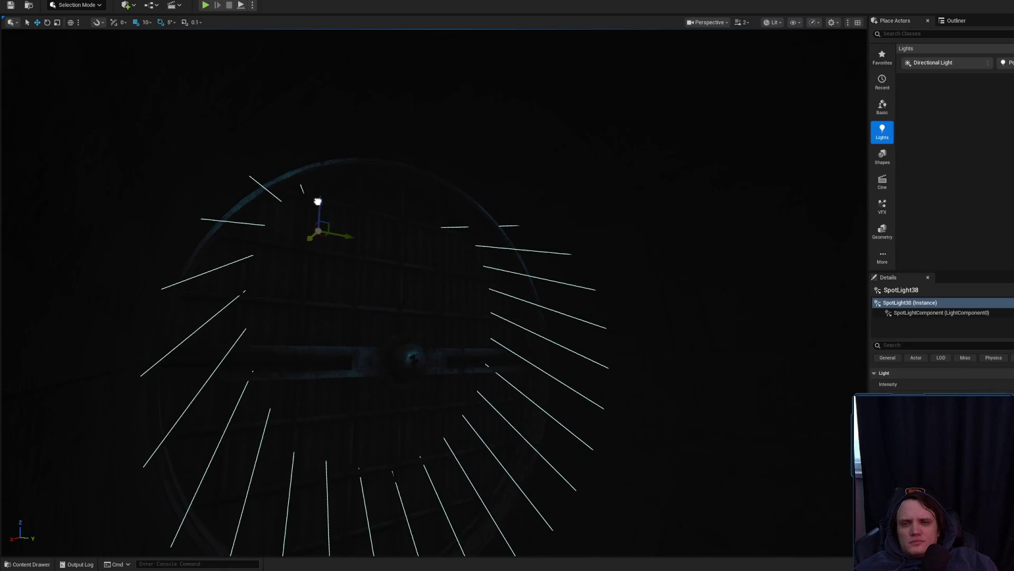
# Step: Frame SpotLight38 and orbit around it to check its cone lighting the vent grille
pyautogui.press('f')
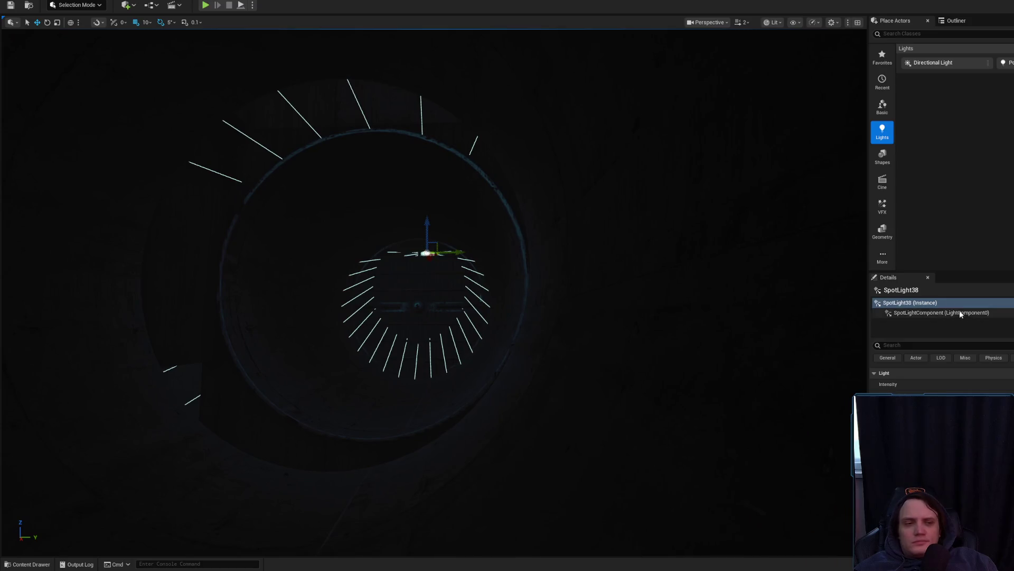
pyautogui.scroll(3, 771, 330)
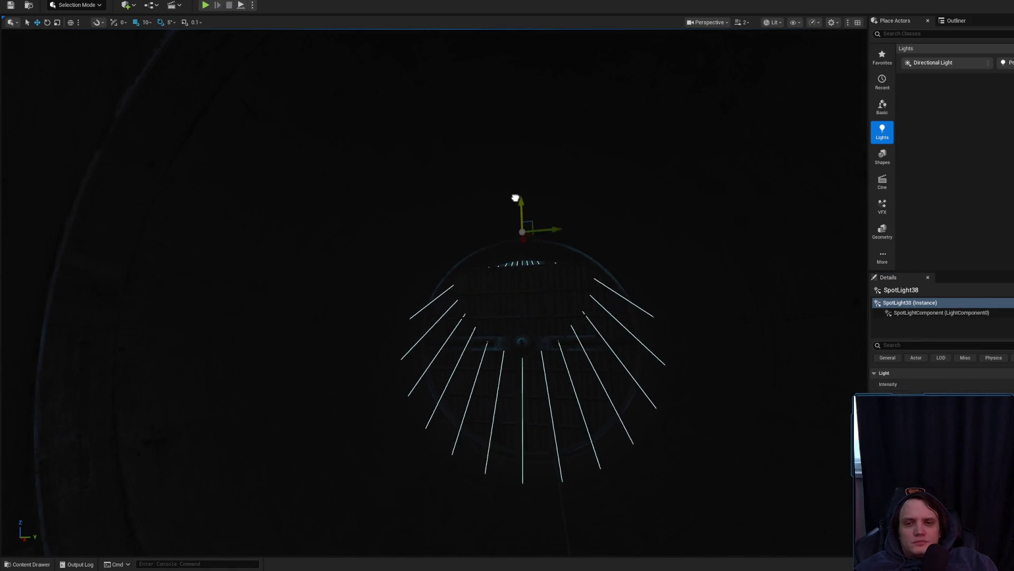
pyautogui.moveTo(512, 168)
pyautogui.mouseDown()
pyautogui.moveTo(512, 245)
pyautogui.moveTo(536, 317)
pyautogui.moveTo(572, 355)
pyautogui.moveTo(573, 292)
pyautogui.mouseUp()
pyautogui.moveTo(552, 329); pyautogui.dragTo(629, 380)
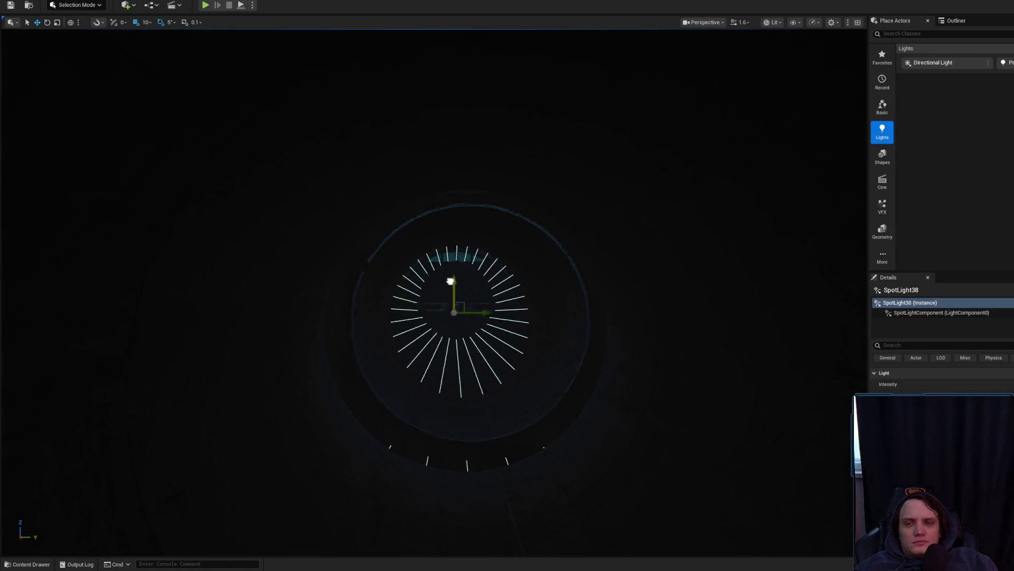
pyautogui.moveTo(454, 324)
pyautogui.mouseDown()
pyautogui.moveTo(528, 351)
pyautogui.moveTo(491, 473)
pyautogui.moveTo(641, 435)
pyautogui.mouseUp()
pyautogui.moveTo(637, 532); pyautogui.dragTo(663, 546)
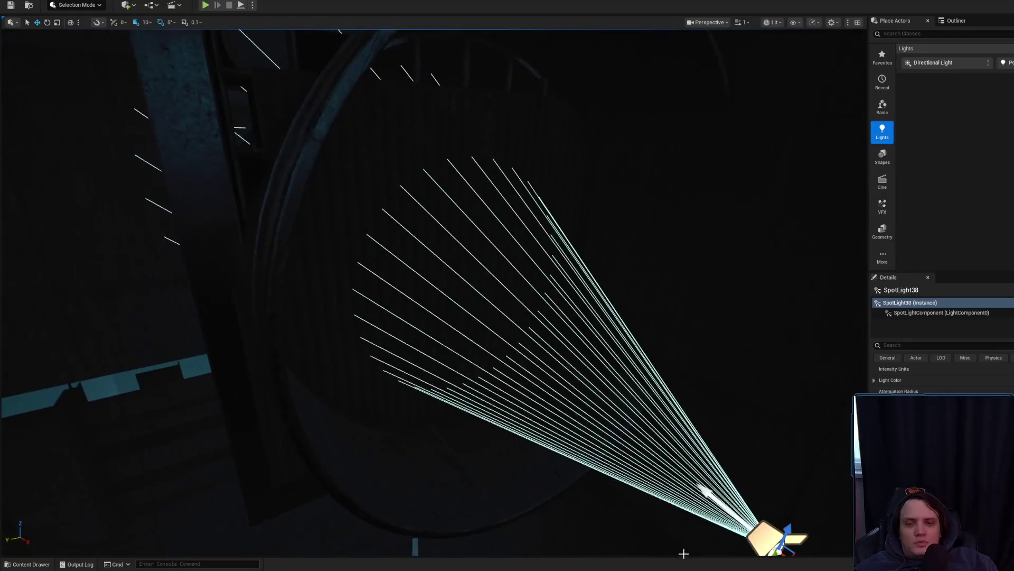
pyautogui.moveTo(698, 496)
pyautogui.mouseDown()
pyautogui.moveTo(693, 444)
pyautogui.moveTo(417, 310)
pyautogui.mouseUp()
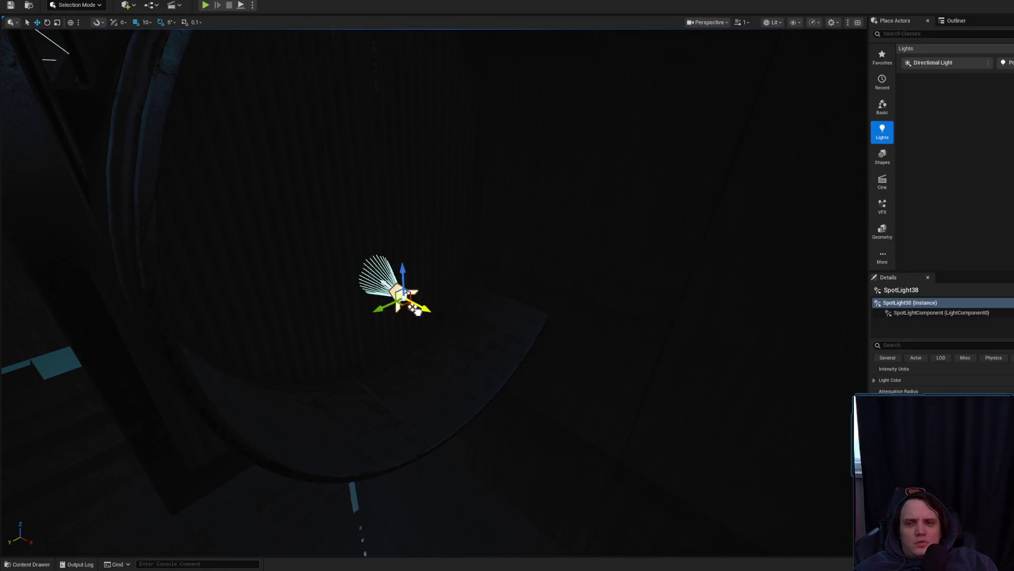
pyautogui.moveTo(363, 280); pyautogui.dragTo(383, 333)
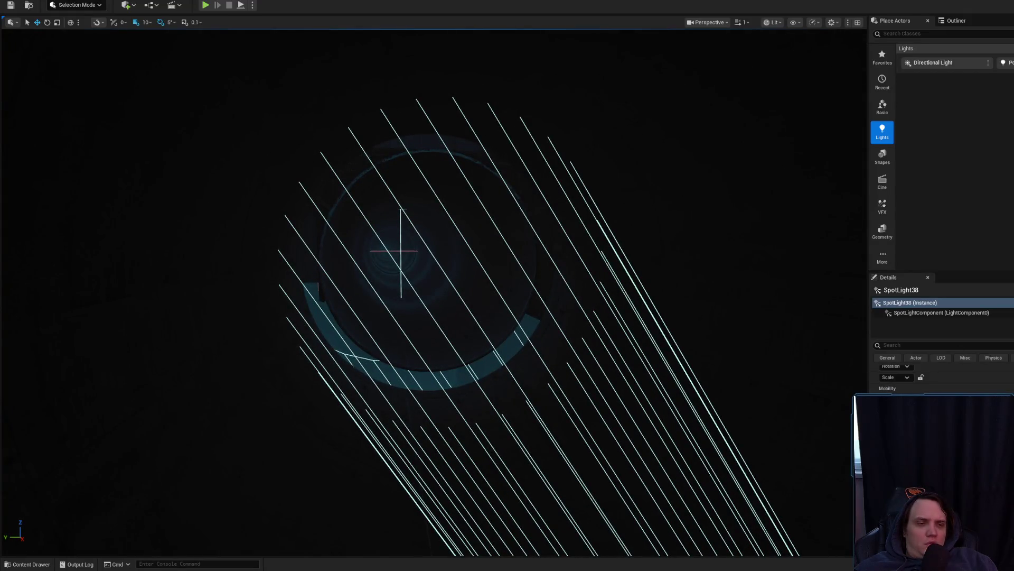
pyautogui.moveTo(383, 333)
pyautogui.mouseDown()
pyautogui.moveTo(367, 327)
pyautogui.moveTo(634, 353)
pyautogui.mouseUp()
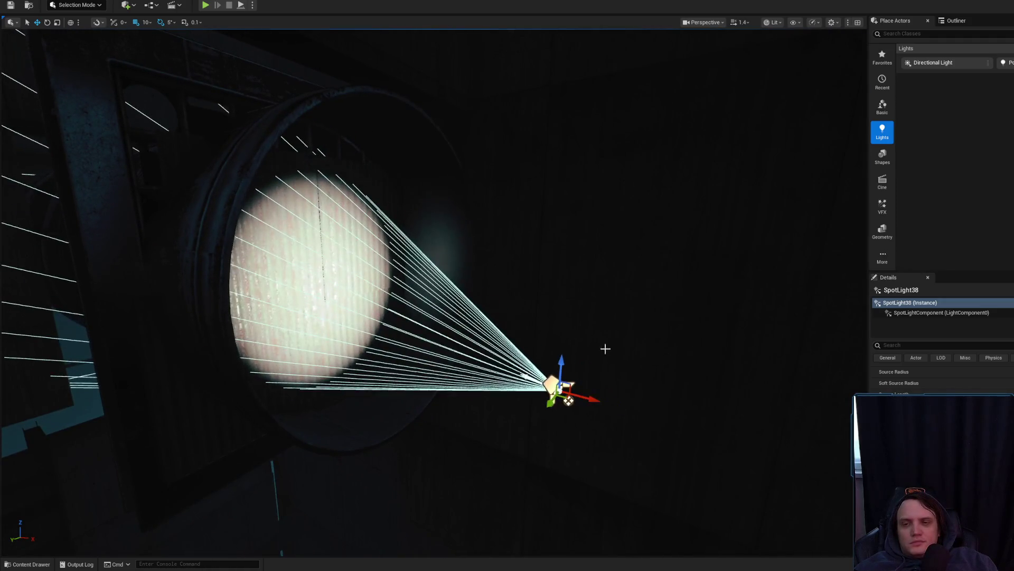
pyautogui.moveTo(569, 399)
pyautogui.mouseDown()
pyautogui.moveTo(528, 338)
pyautogui.moveTo(486, 323)
pyautogui.moveTo(492, 126)
pyautogui.mouseUp()
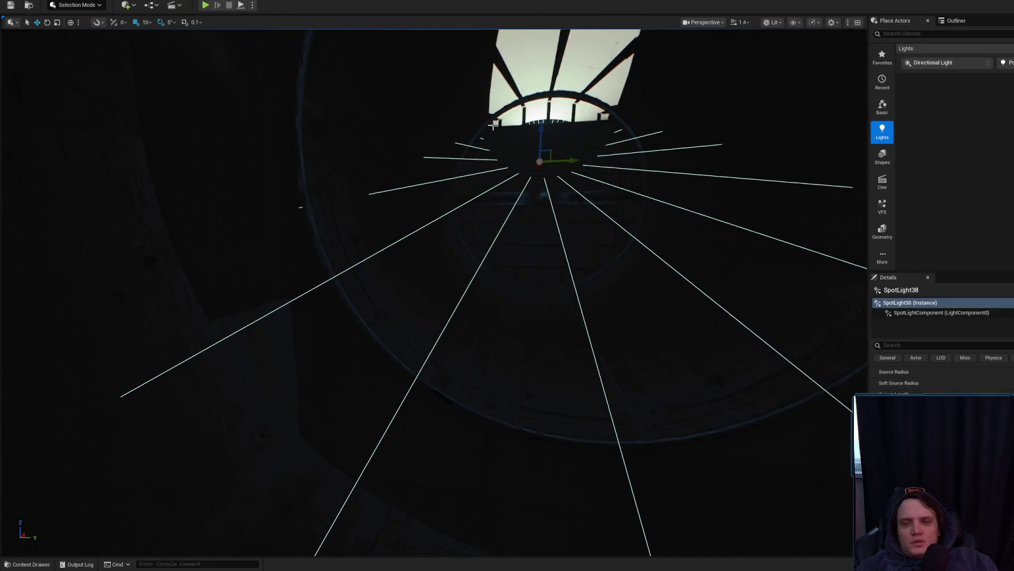
pyautogui.moveTo(562, 196)
pyautogui.mouseDown()
pyautogui.moveTo(528, 211)
pyautogui.moveTo(550, 227)
pyautogui.moveTo(541, 221)
pyautogui.moveTo(510, 248)
pyautogui.moveTo(491, 230)
pyautogui.moveTo(460, 261)
pyautogui.mouseUp()
# Step: Switch the viewport to Detail Lighting view
pyautogui.click(773, 22)
pyautogui.click(803, 90)
pyautogui.scroll(2, 526, 233)
pyautogui.scroll(-1, 511, 247)
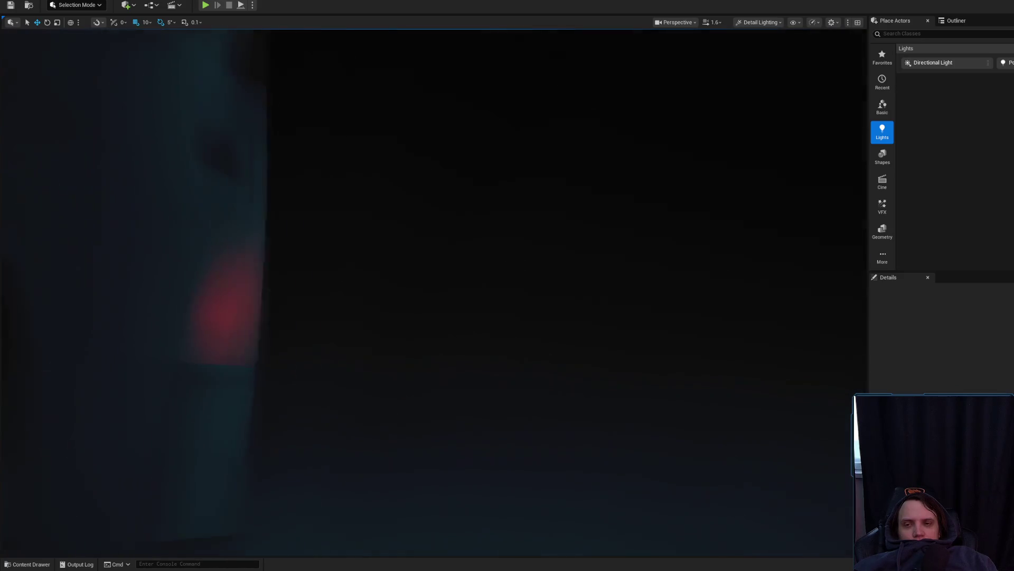
# Step: Fly into the concrete duct until the grated vent fills the view, then drop a point light on the wall
pyautogui.scroll(-2, 433, 290)
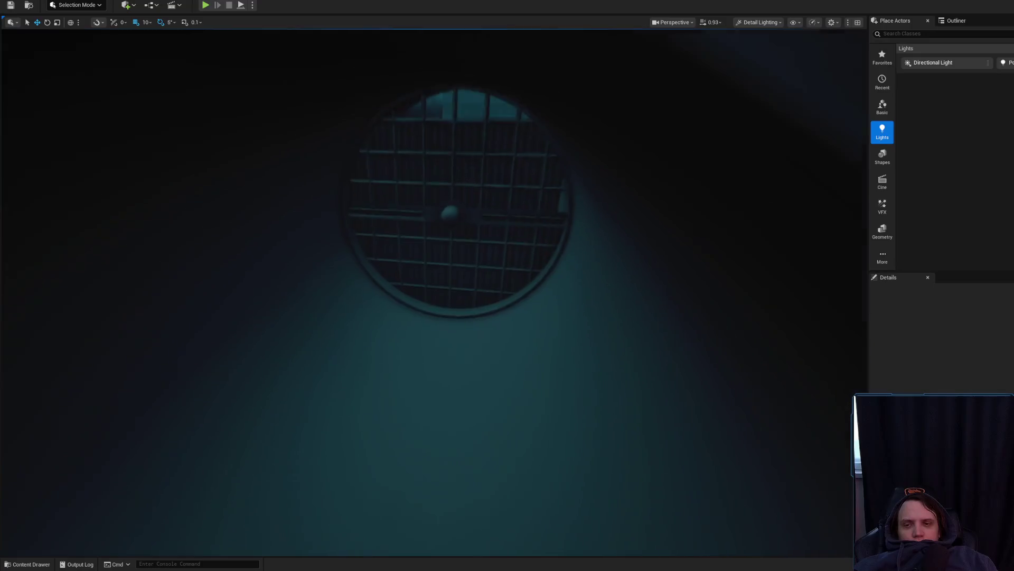
pyautogui.scroll(2, 433, 290)
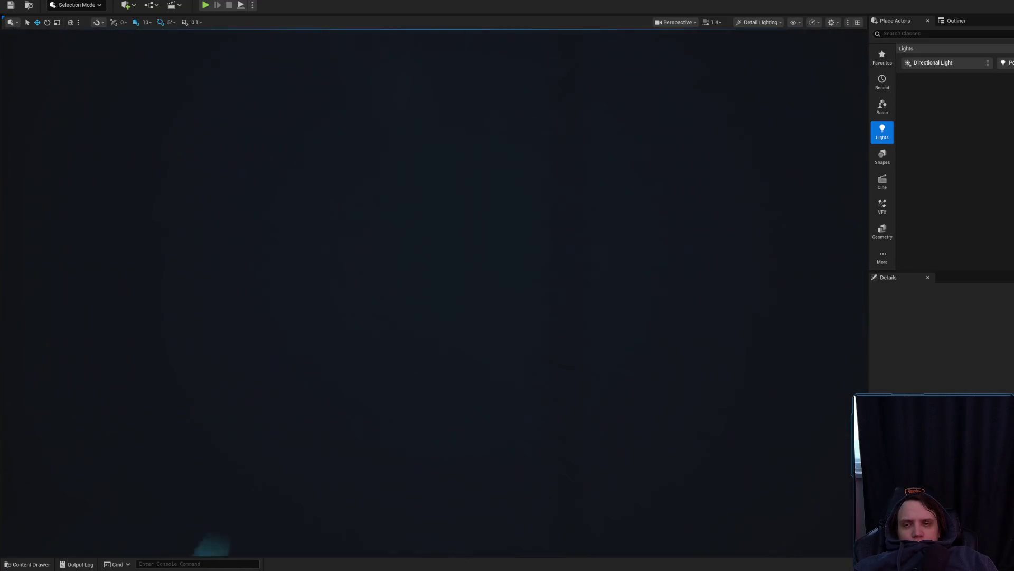
pyautogui.scroll(3, 433, 291)
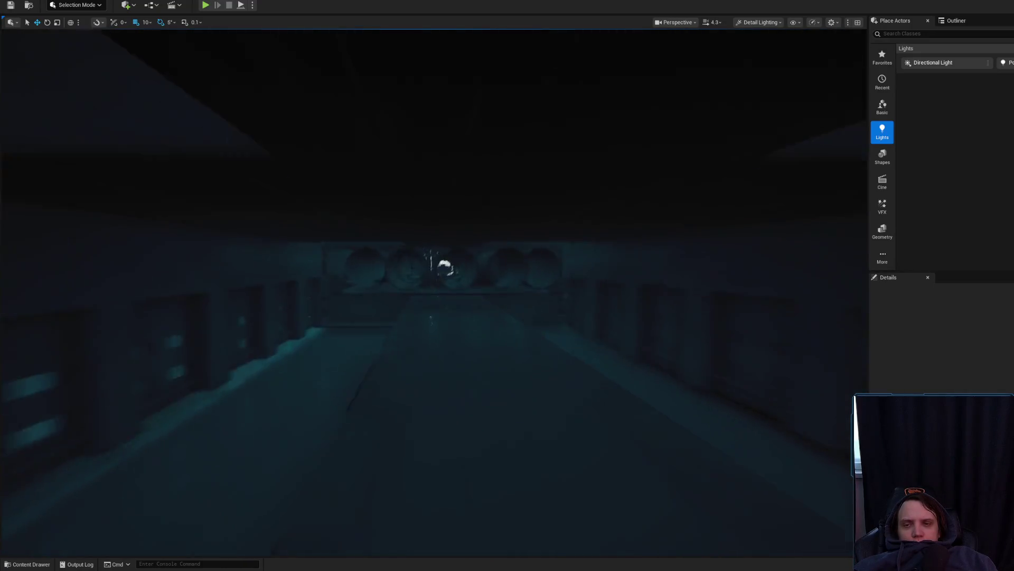
pyautogui.scroll(-1, 433, 291)
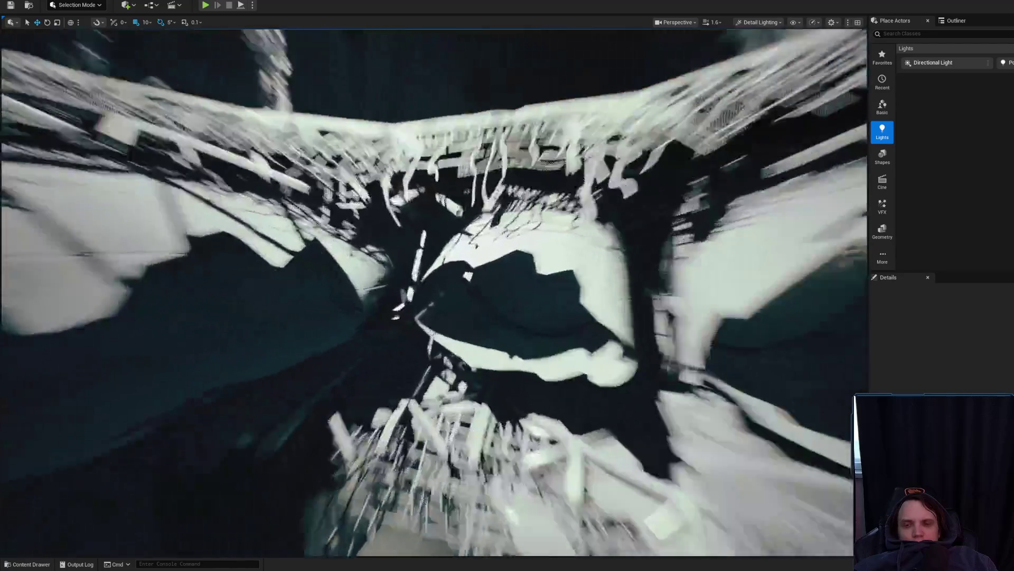
pyautogui.moveTo(519, 259); pyautogui.dragTo(519, 259)
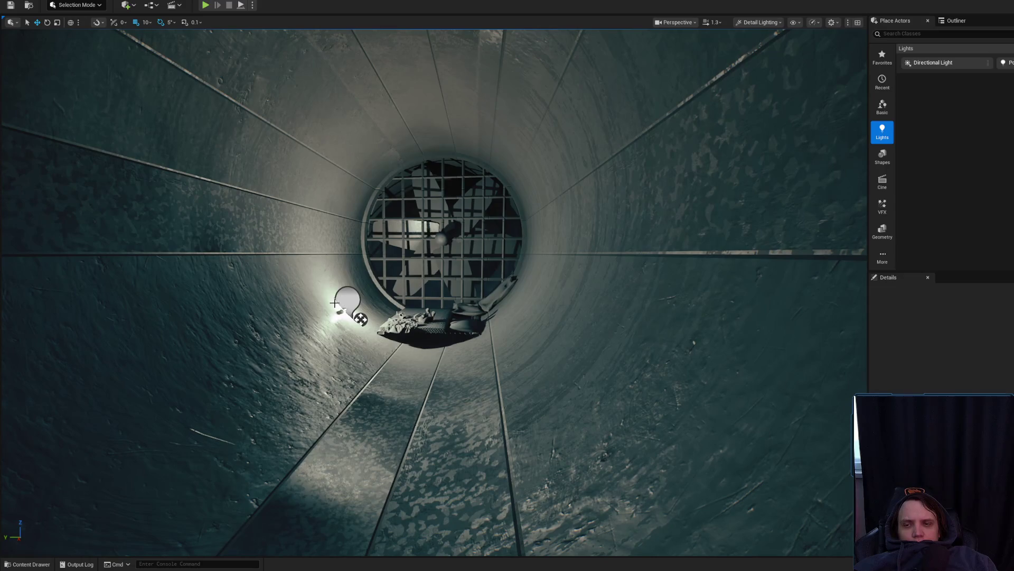
pyautogui.scroll(2, 350, 300)
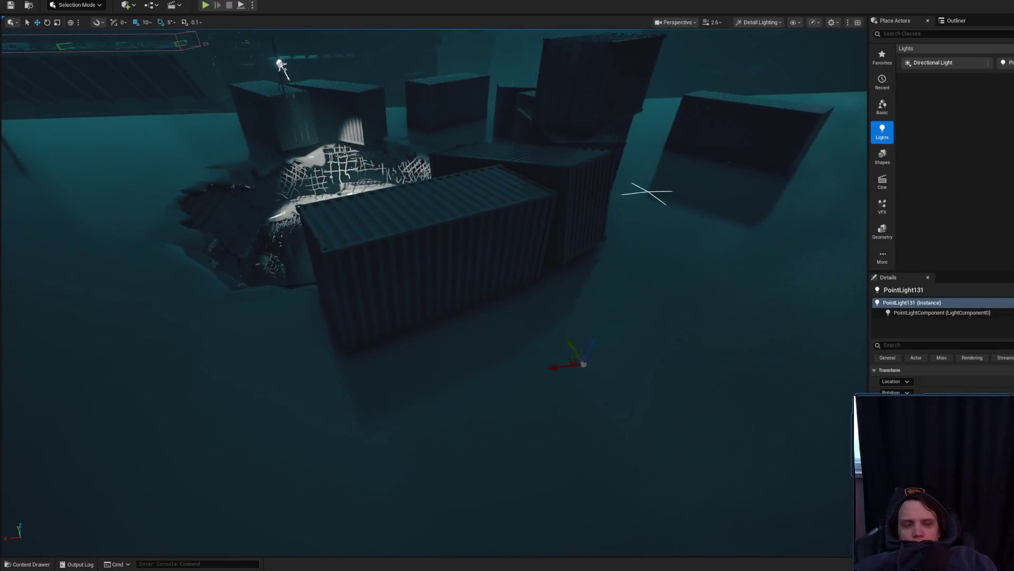
pyautogui.scroll(-2, 434, 291)
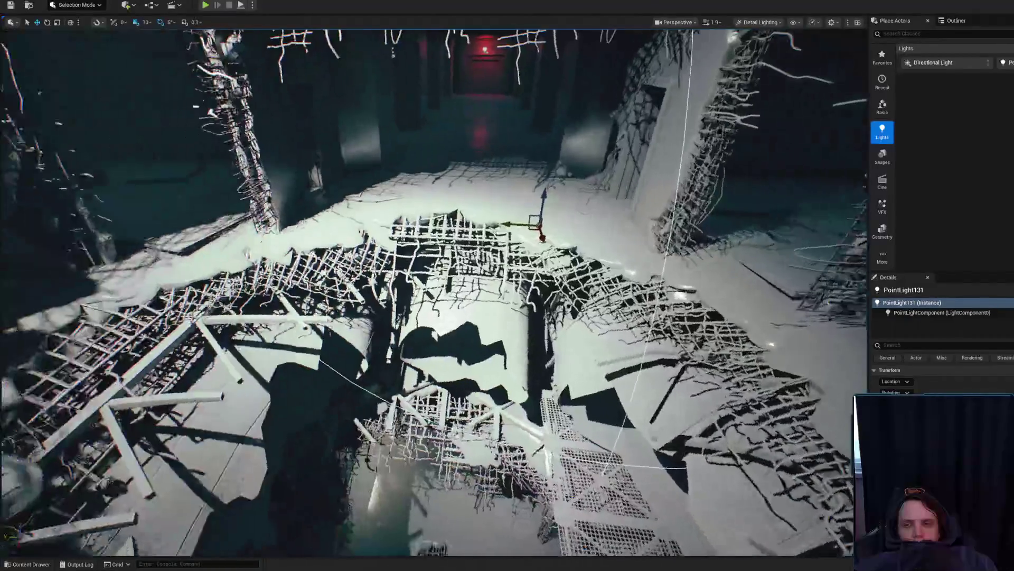
pyautogui.scroll(3, 434, 291)
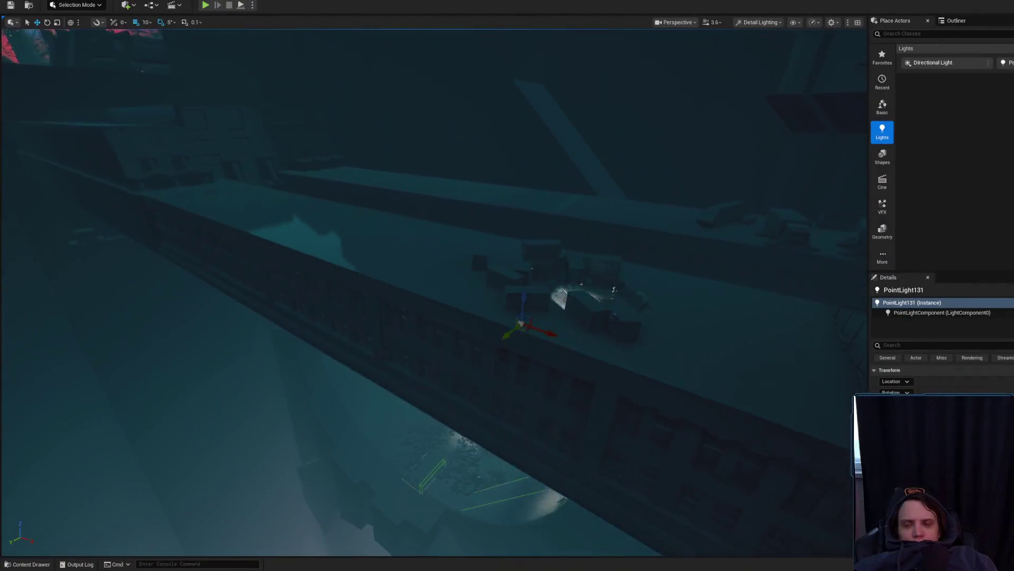
pyautogui.scroll(-1, 433, 290)
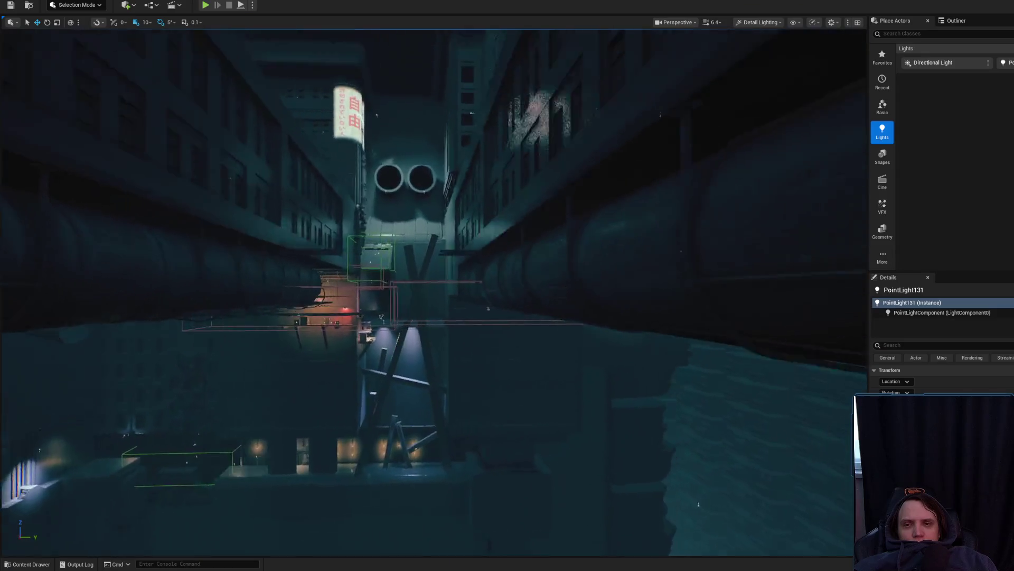
pyautogui.scroll(-3, 433, 290)
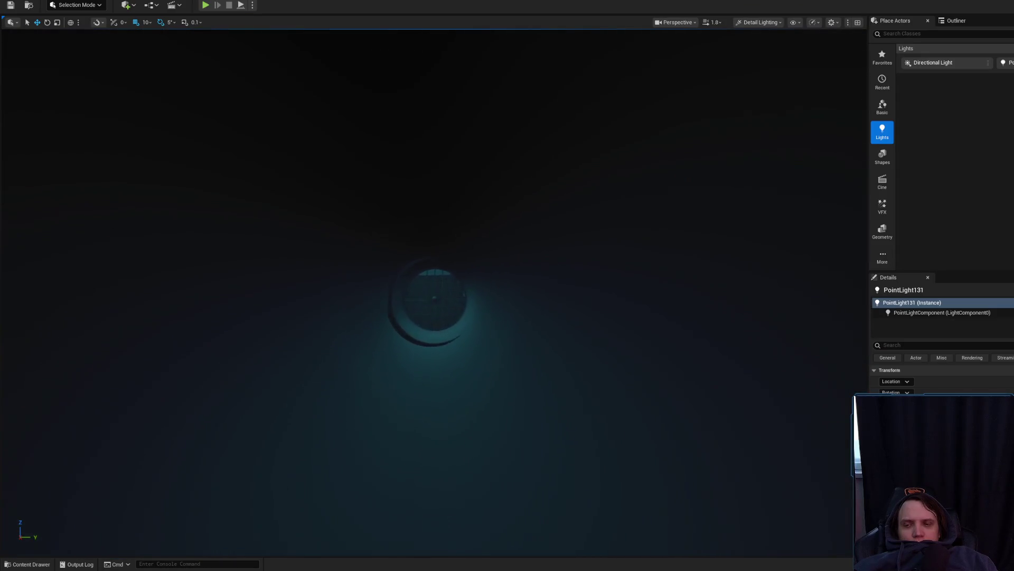
pyautogui.scroll(2, 433, 290)
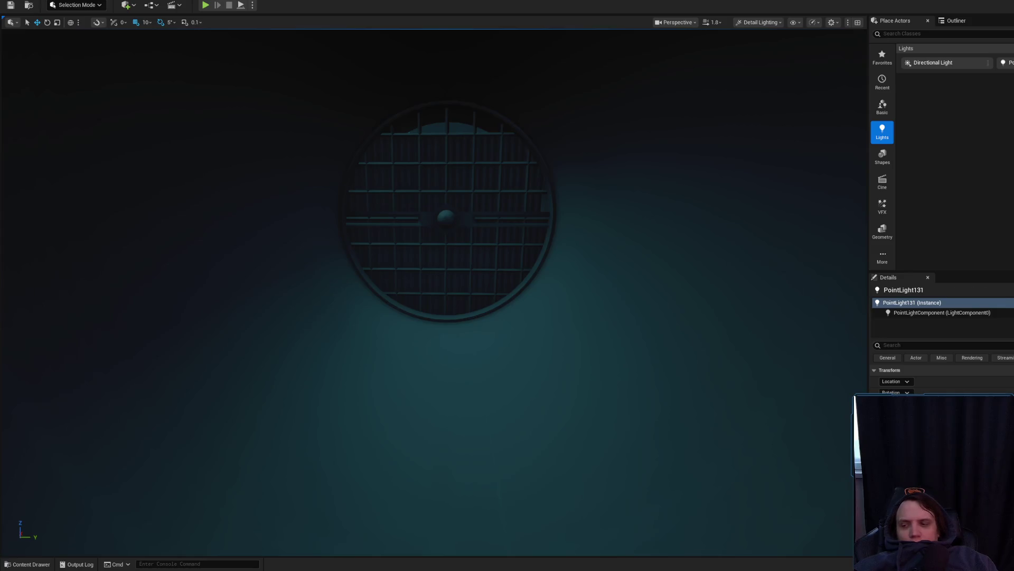
pyautogui.moveTo(314, 214)
pyautogui.mouseDown()
pyautogui.moveTo(335, 305)
pyautogui.moveTo(317, 300)
pyautogui.moveTo(344, 314)
pyautogui.moveTo(354, 305)
pyautogui.mouseUp()
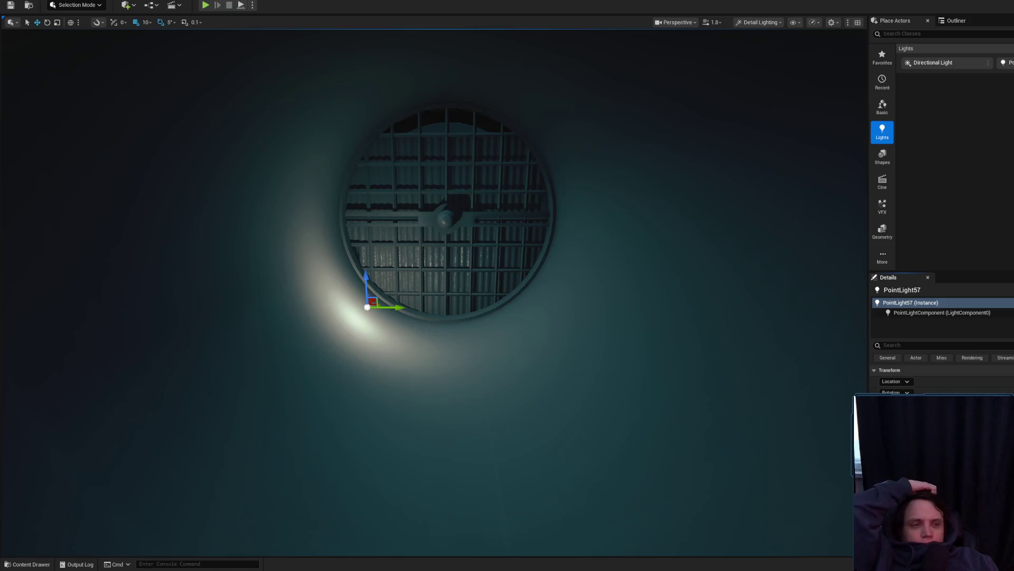
# Step: Select concrete block Cube1569 and undo its accidental slide to the left
pyautogui.press('Escape')
pyautogui.scroll(-5, 607, 283)
pyautogui.moveTo(433, 290)
pyautogui.mouseDown()
pyautogui.moveTo(338, 314)
pyautogui.moveTo(444, 243)
pyautogui.mouseUp()
pyautogui.click(443, 242)
pyautogui.scroll(-1, 406, 295)
pyautogui.moveTo(407, 285); pyautogui.dragTo(406, 302)
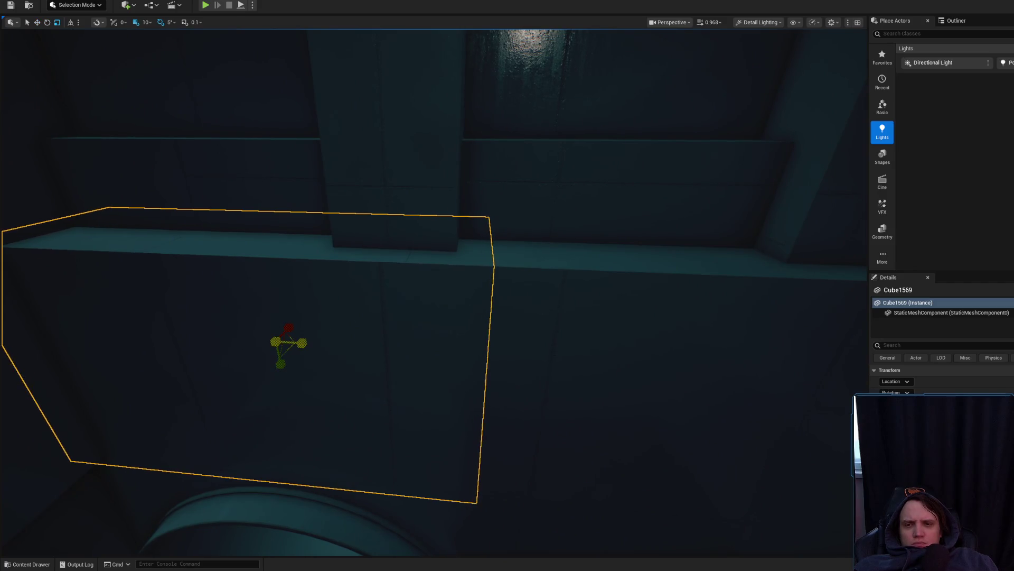
pyautogui.moveTo(403, 280); pyautogui.dragTo(367, 305)
pyautogui.moveTo(212, 341); pyautogui.dragTo(112, 315)
pyautogui.hotkey('ctrl', 'z')
# Step: Place PointLight139 beside the grated vent next to PointLight57, brightening the vent opening
pyautogui.moveTo(243, 315); pyautogui.dragTo(243, 316)
pyautogui.scroll(-2, 243, 316)
pyautogui.moveTo(308, 324); pyautogui.dragTo(308, 324)
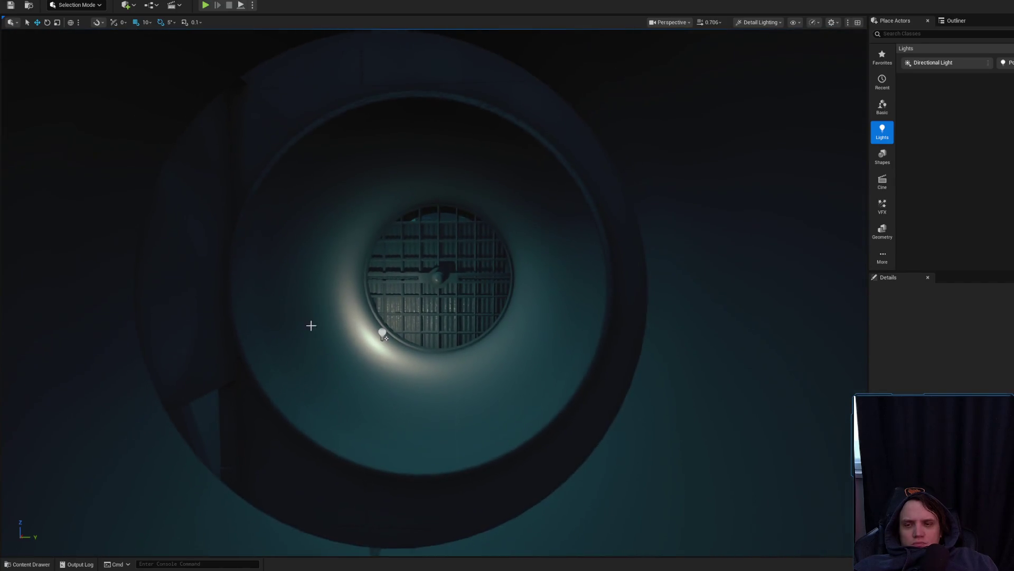
pyautogui.moveTo(383, 334); pyautogui.dragTo(383, 334)
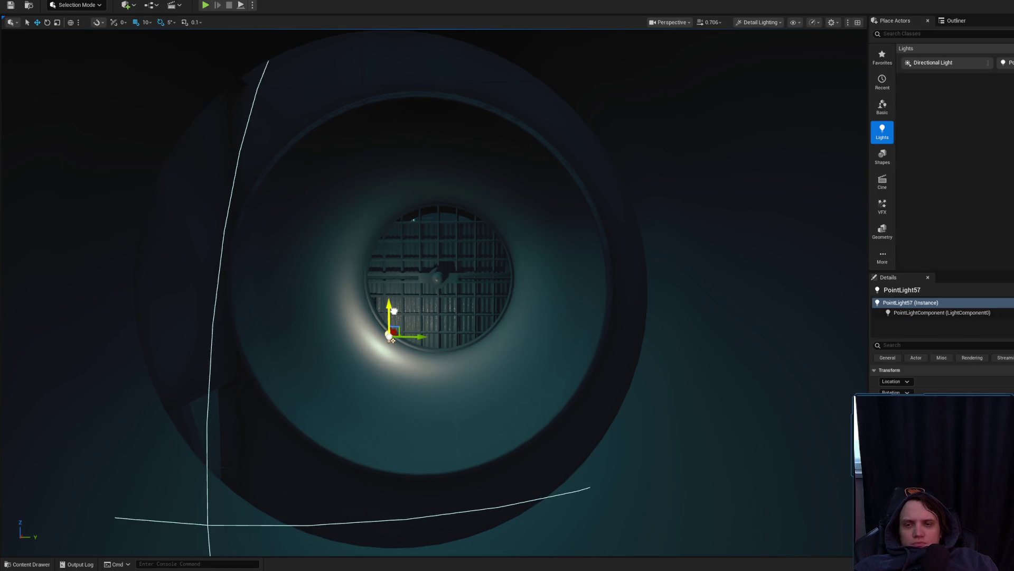
pyautogui.moveTo(390, 338); pyautogui.dragTo(391, 338)
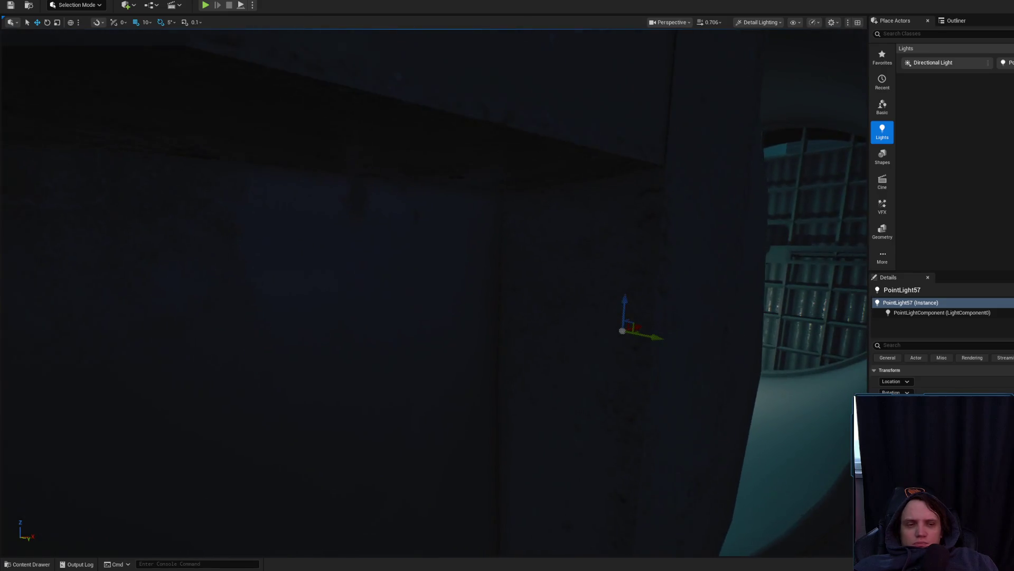
pyautogui.moveTo(559, 310); pyautogui.dragTo(559, 311)
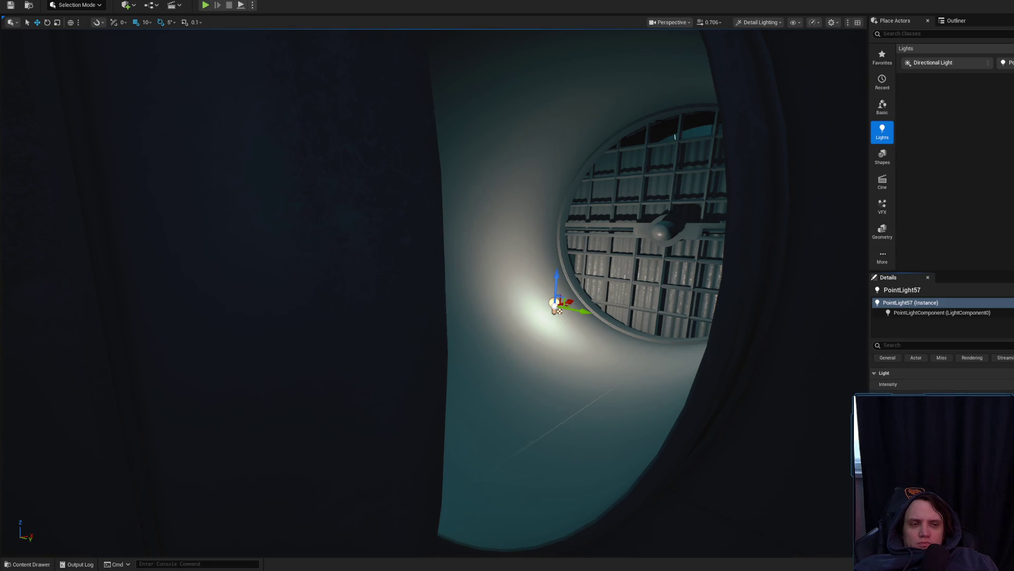
pyautogui.moveTo(599, 358); pyautogui.dragTo(599, 357)
pyautogui.moveTo(601, 321)
pyautogui.mouseDown()
pyautogui.moveTo(266, 405)
pyautogui.moveTo(308, 429)
pyautogui.moveTo(212, 408)
pyautogui.mouseUp()
# Step: Fly back to the glowing duct opening and shift the vent's point light sideways along the wall
pyautogui.press('s')
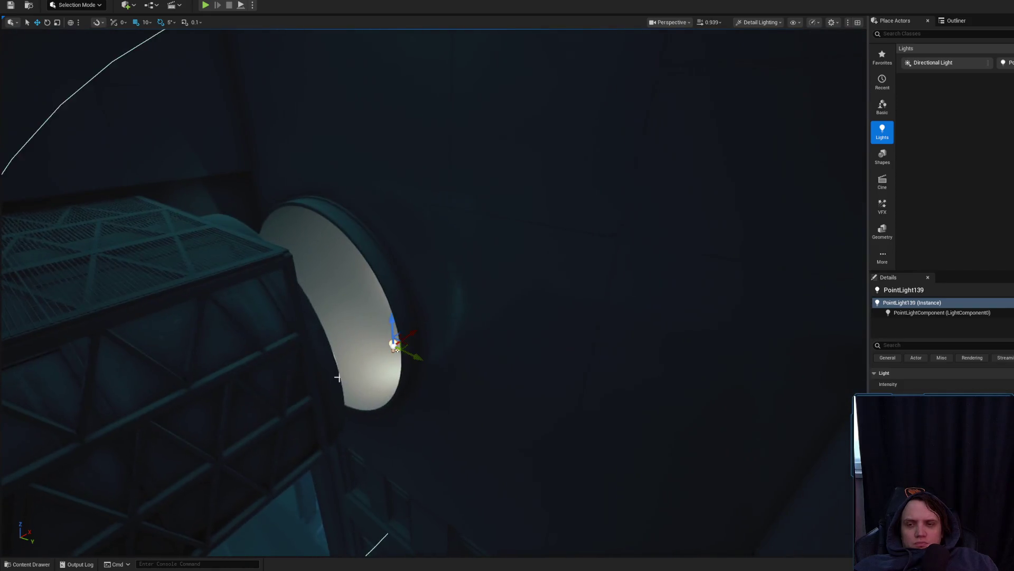
pyautogui.moveTo(431, 366); pyautogui.dragTo(350, 385)
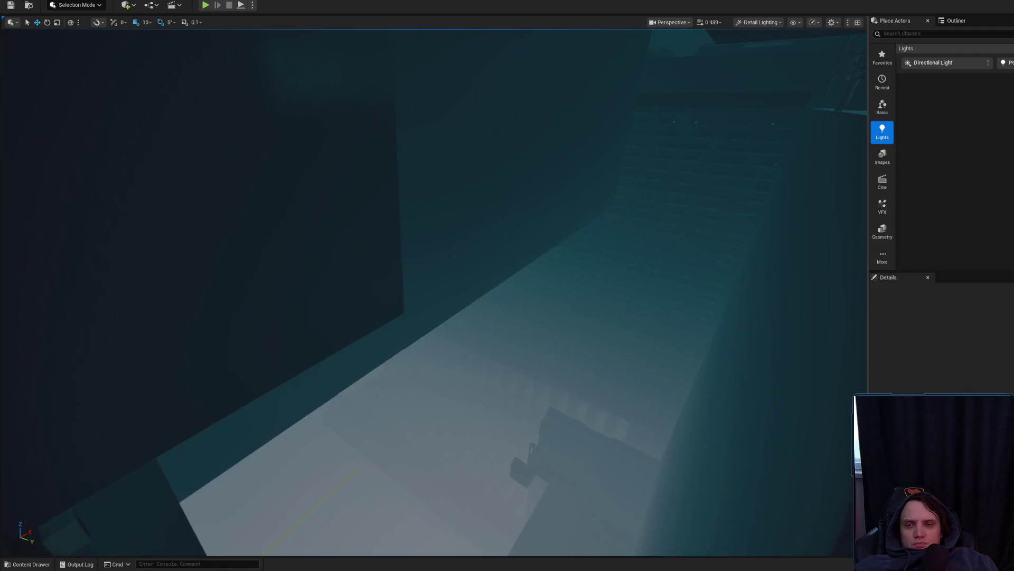
pyautogui.scroll(3, 434, 292)
pyautogui.press('w')
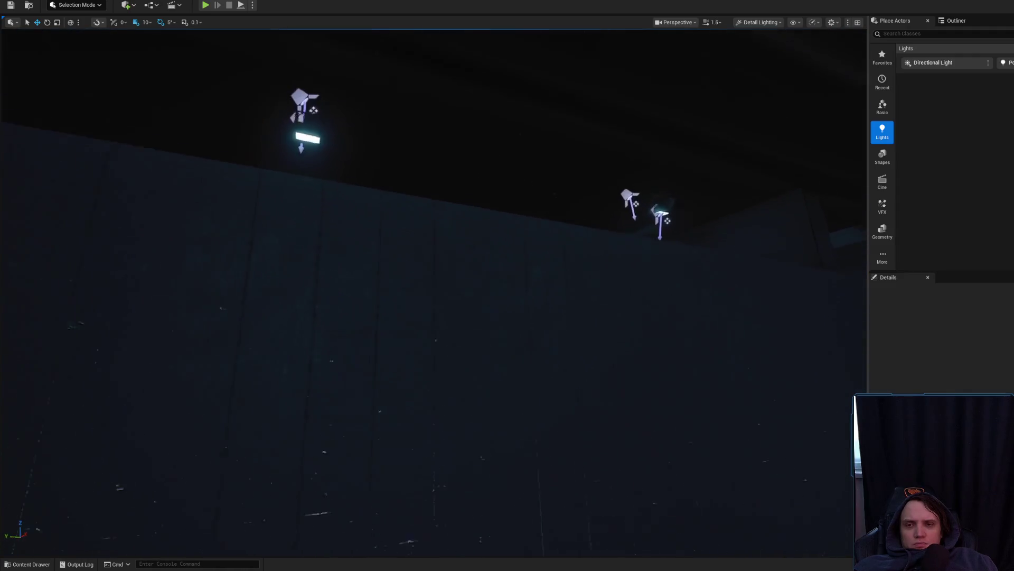
pyautogui.press('w')
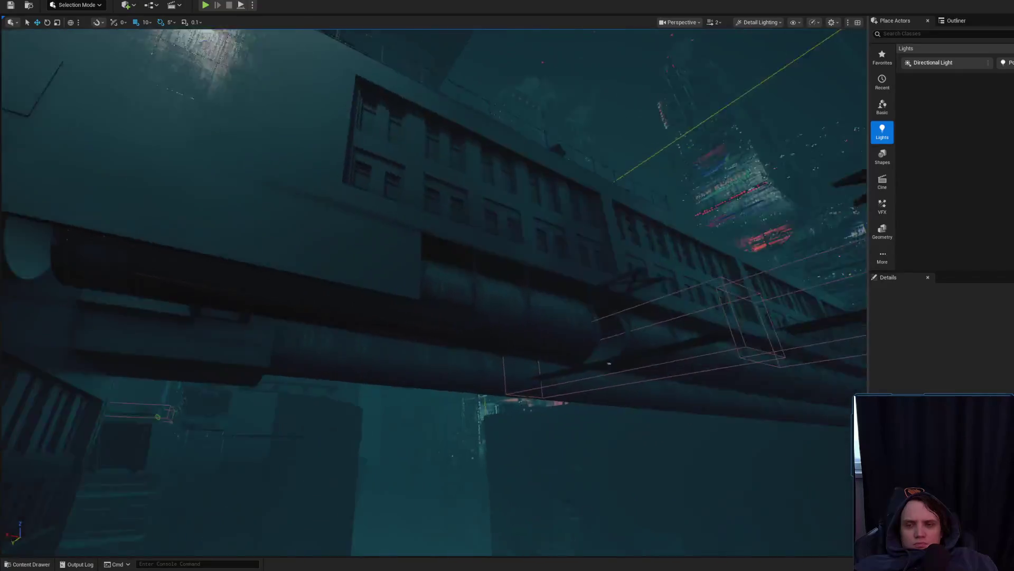
pyautogui.press('w')
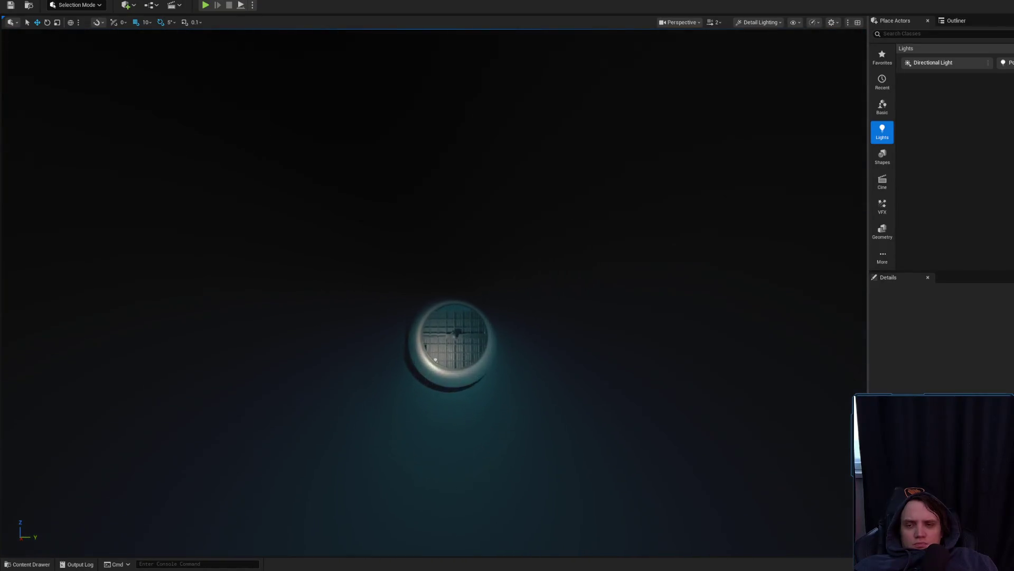
pyautogui.press('w')
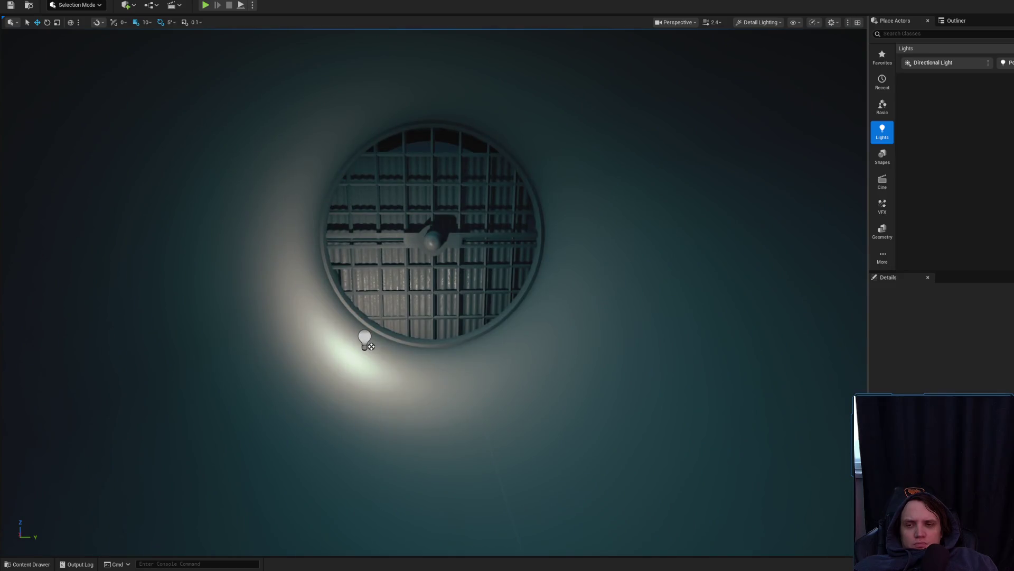
pyautogui.click(365, 339)
pyautogui.moveTo(381, 363); pyautogui.dragTo(405, 360)
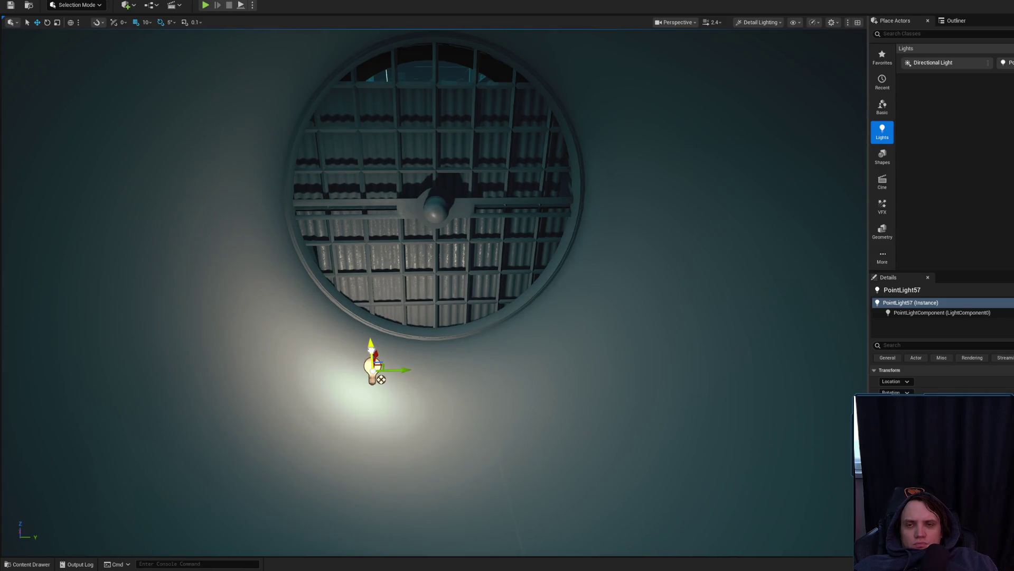
# Step: Duplicate the point light, move the copy deeper into the tunnel, and select the ductwork pipe
pyautogui.scroll(-5, 377, 337)
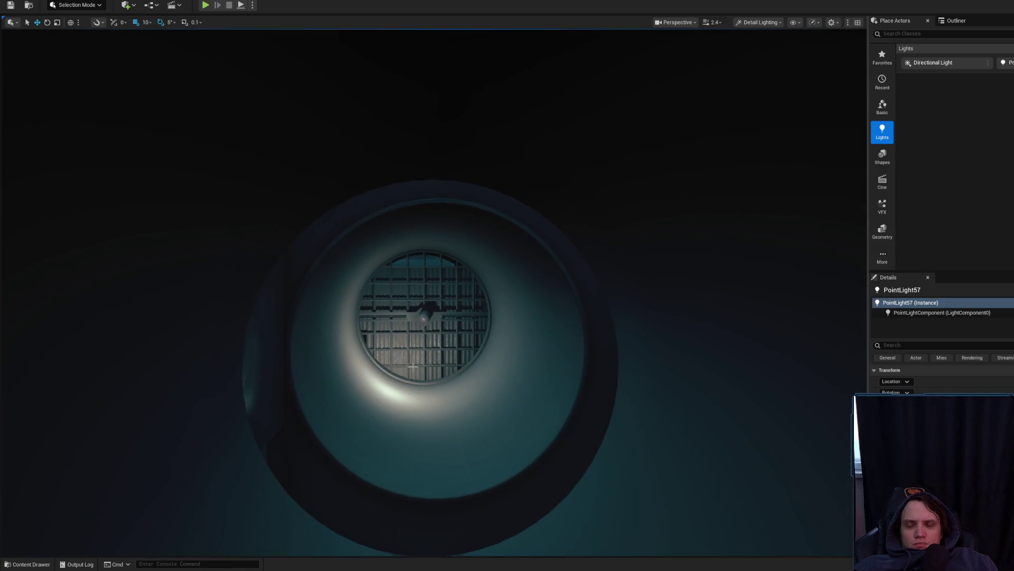
pyautogui.scroll(-2, 413, 366)
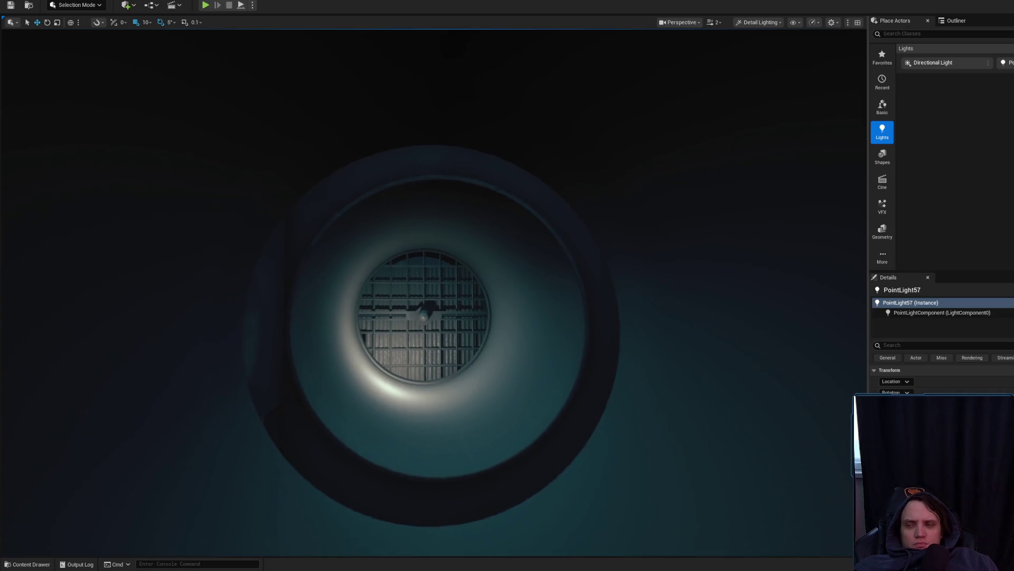
pyautogui.scroll(5, 433, 291)
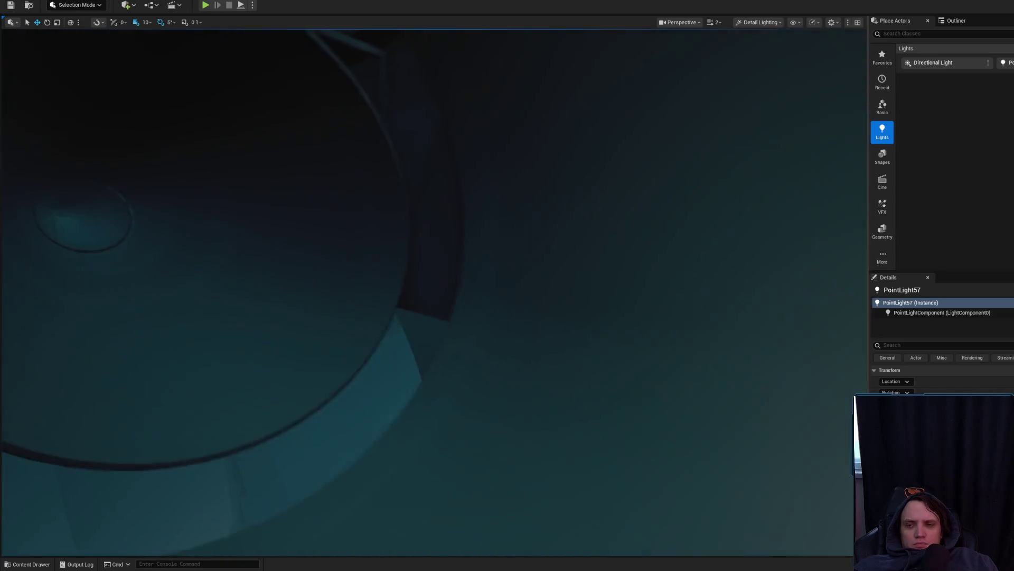
pyautogui.scroll(5, 416, 367)
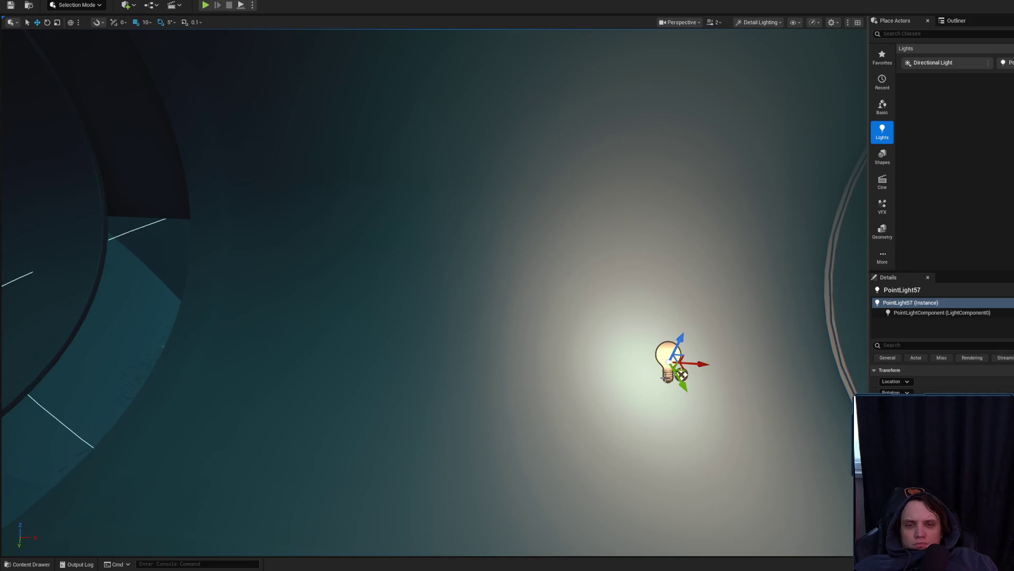
pyautogui.moveTo(1007, 62); pyautogui.dragTo(120, 317)
pyautogui.press('f')
pyautogui.moveTo(478, 313); pyautogui.dragTo(343, 202)
pyautogui.moveTo(452, 407)
pyautogui.mouseDown()
pyautogui.moveTo(388, 402)
pyautogui.moveTo(394, 389)
pyautogui.mouseUp()
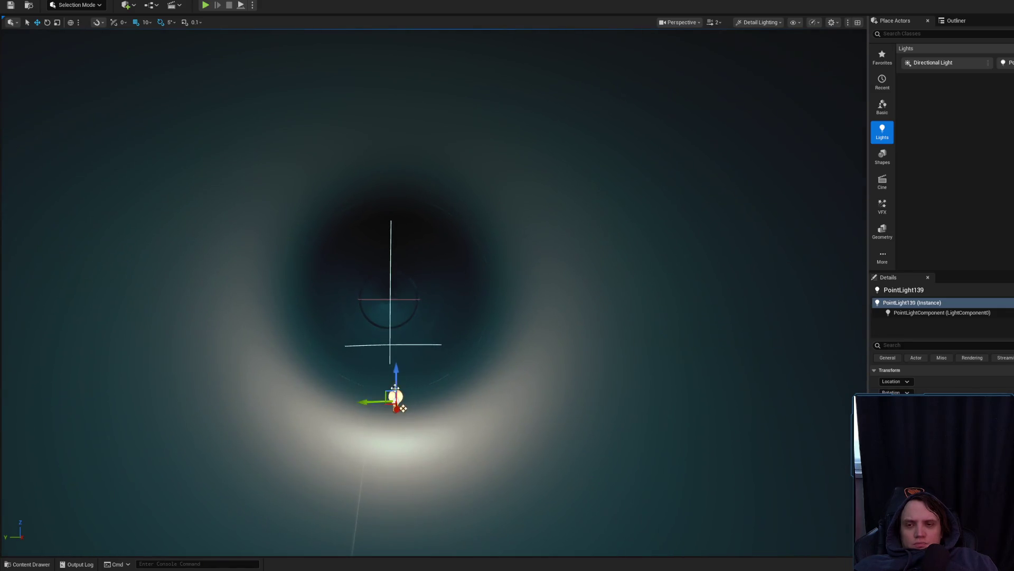
pyautogui.click(404, 354)
pyautogui.moveTo(405, 353)
pyautogui.mouseDown()
pyautogui.moveTo(199, 408)
pyautogui.moveTo(296, 477)
pyautogui.moveTo(403, 356)
pyautogui.mouseUp()
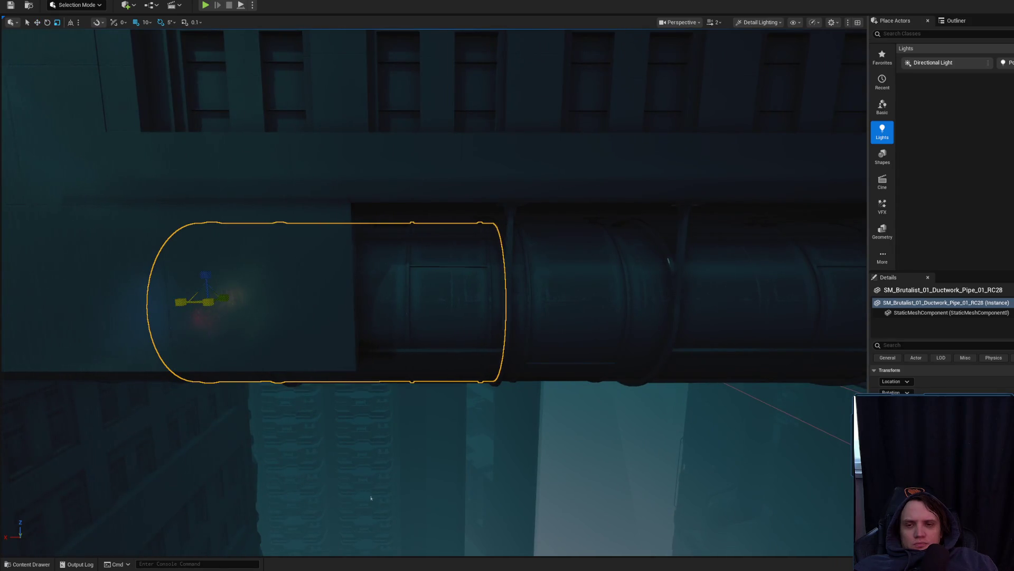
# Step: Nudge the SM_Brutalist ductwork pipe back and forth along Y to align it, then deselect
pyautogui.moveTo(371, 498); pyautogui.dragTo(470, 473)
pyautogui.scroll(-2, 280, 291)
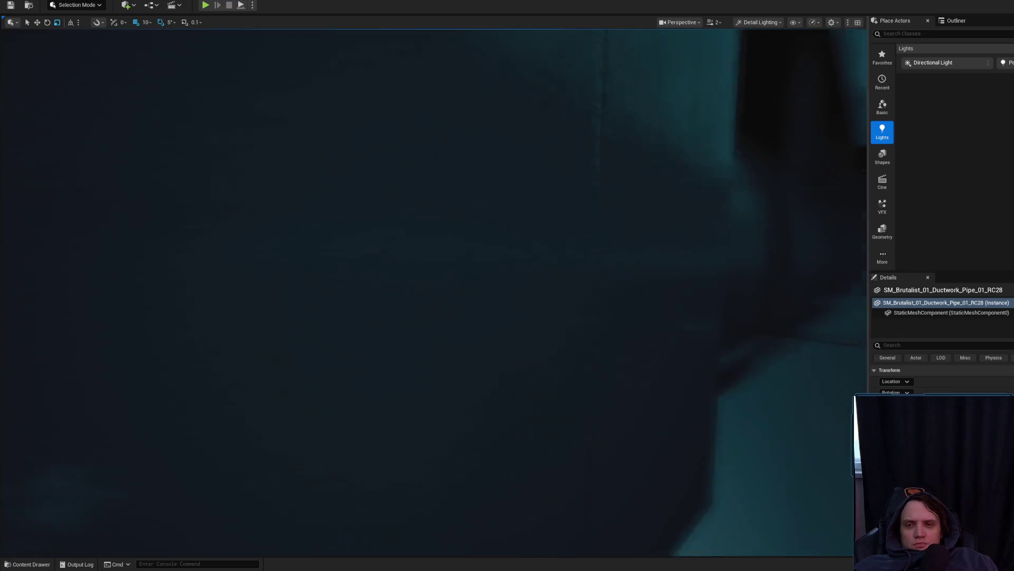
pyautogui.scroll(-1, 433, 291)
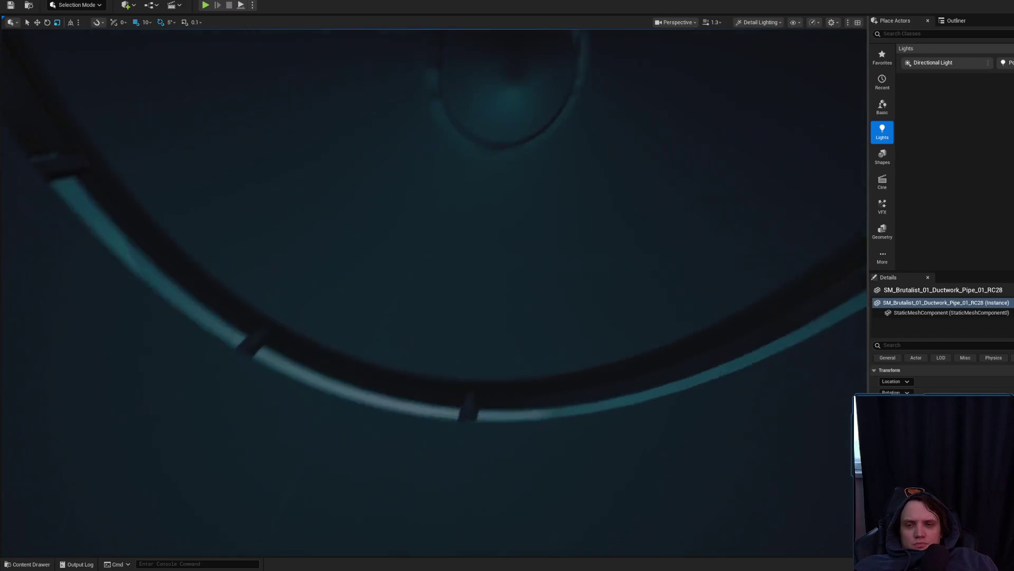
pyautogui.moveTo(268, 347)
pyautogui.mouseDown()
pyautogui.moveTo(296, 317)
pyautogui.moveTo(254, 338)
pyautogui.moveTo(267, 347)
pyautogui.mouseUp()
pyautogui.scroll(-2, 433, 291)
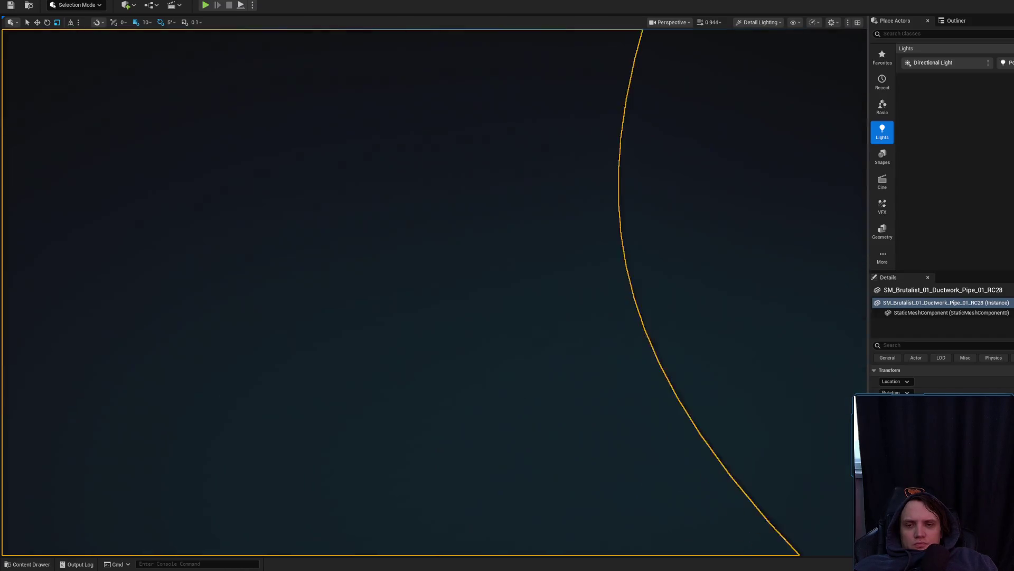
pyautogui.moveTo(411, 174); pyautogui.dragTo(387, 164)
pyautogui.moveTo(433, 290); pyautogui.dragTo(382, 177)
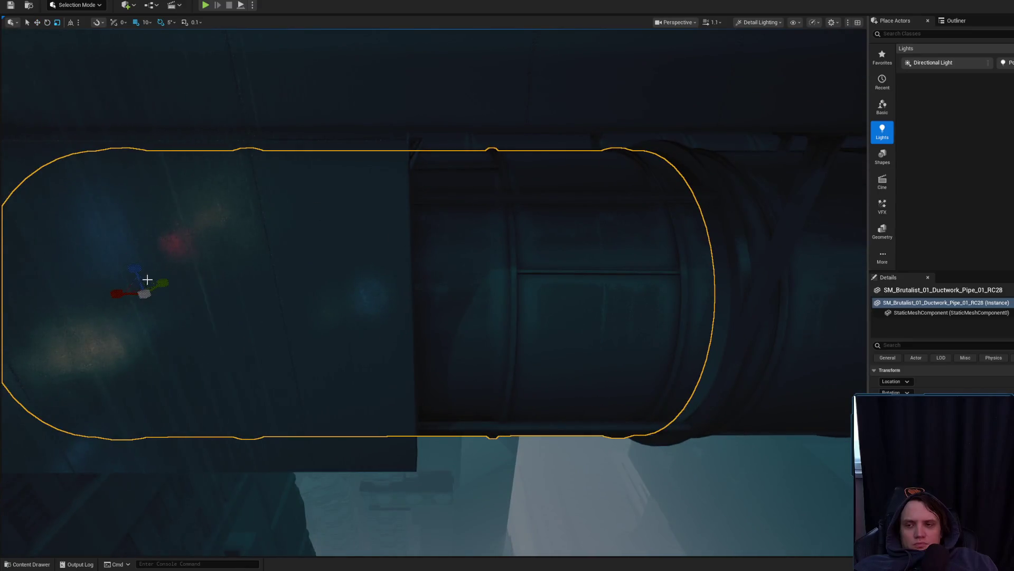
pyautogui.moveTo(123, 294)
pyautogui.mouseDown()
pyautogui.moveTo(238, 317)
pyautogui.moveTo(440, 282)
pyautogui.moveTo(354, 235)
pyautogui.moveTo(449, 243)
pyautogui.moveTo(470, 270)
pyautogui.mouseUp()
pyautogui.click(375, 315)
pyautogui.moveTo(376, 315)
pyautogui.mouseDown()
pyautogui.moveTo(388, 258)
pyautogui.moveTo(367, 253)
pyautogui.moveTo(367, 275)
pyautogui.moveTo(324, 285)
pyautogui.moveTo(395, 244)
pyautogui.moveTo(394, 255)
pyautogui.moveTo(430, 267)
pyautogui.moveTo(368, 293)
pyautogui.moveTo(338, 289)
pyautogui.moveTo(378, 290)
pyautogui.moveTo(179, 277)
pyautogui.moveTo(862, 317)
pyautogui.moveTo(272, 331)
pyautogui.moveTo(338, 309)
pyautogui.moveTo(317, 328)
pyautogui.mouseUp()
pyautogui.press('Escape')
pyautogui.moveTo(370, 296)
pyautogui.mouseDown()
pyautogui.moveTo(402, 317)
pyautogui.moveTo(359, 338)
pyautogui.moveTo(338, 317)
pyautogui.moveTo(355, 301)
pyautogui.moveTo(341, 275)
pyautogui.moveTo(357, 293)
pyautogui.mouseUp()
pyautogui.scroll(-2, 349, 285)
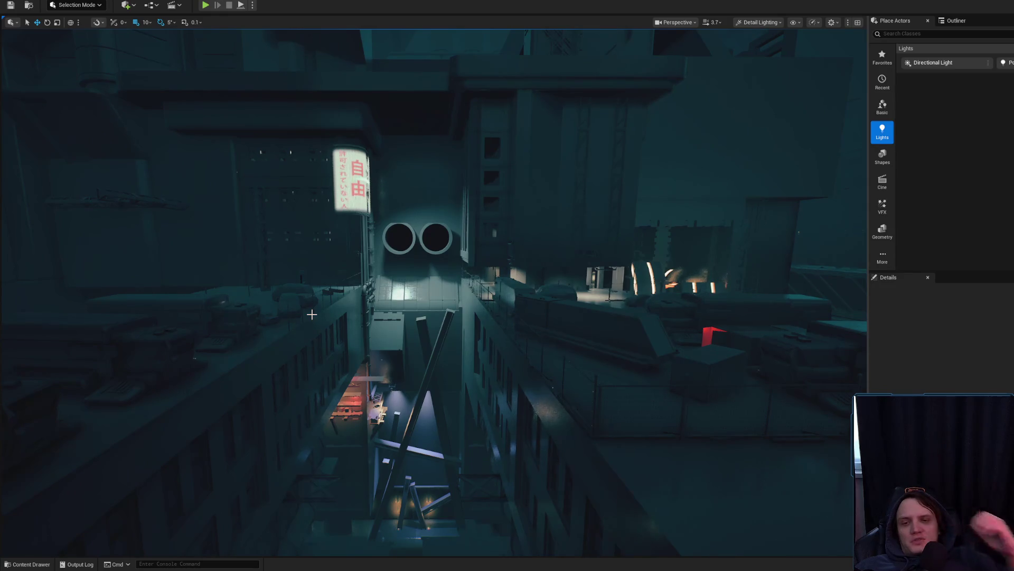
pyautogui.moveTo(357, 293); pyautogui.dragTo(388, 325)
pyautogui.scroll(-3, 365, 301)
pyautogui.scroll(-1, 373, 309)
pyautogui.scroll(2, 386, 323)
pyautogui.scroll(-1, 433, 291)
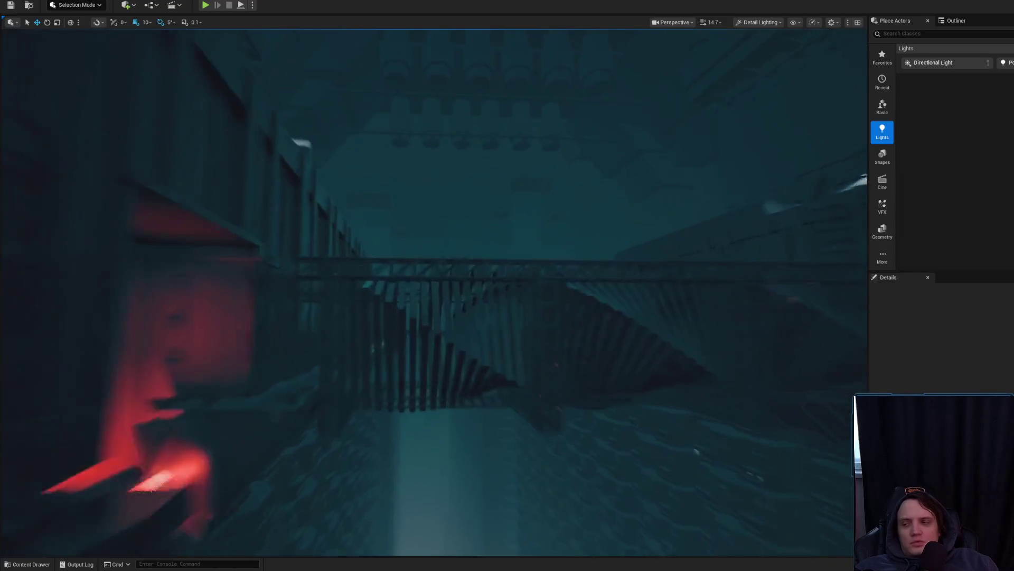
pyautogui.scroll(-1, 433, 291)
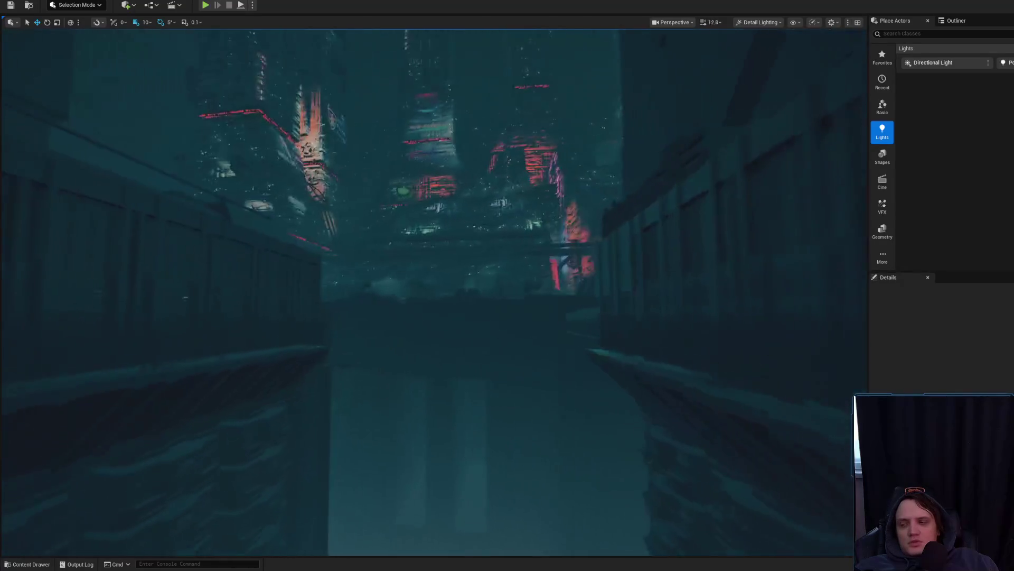
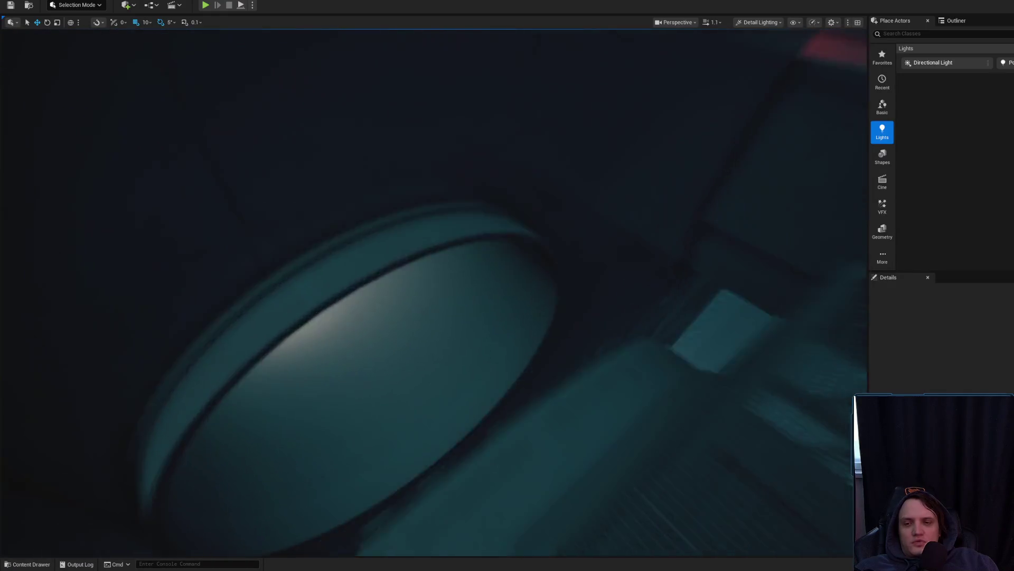
# Step: Inspect the Cube1826 block by the stairwell and the SM_Aircon99 unit by the fenced street
pyautogui.scroll(2, 433, 290)
pyautogui.scroll(-2, 433, 290)
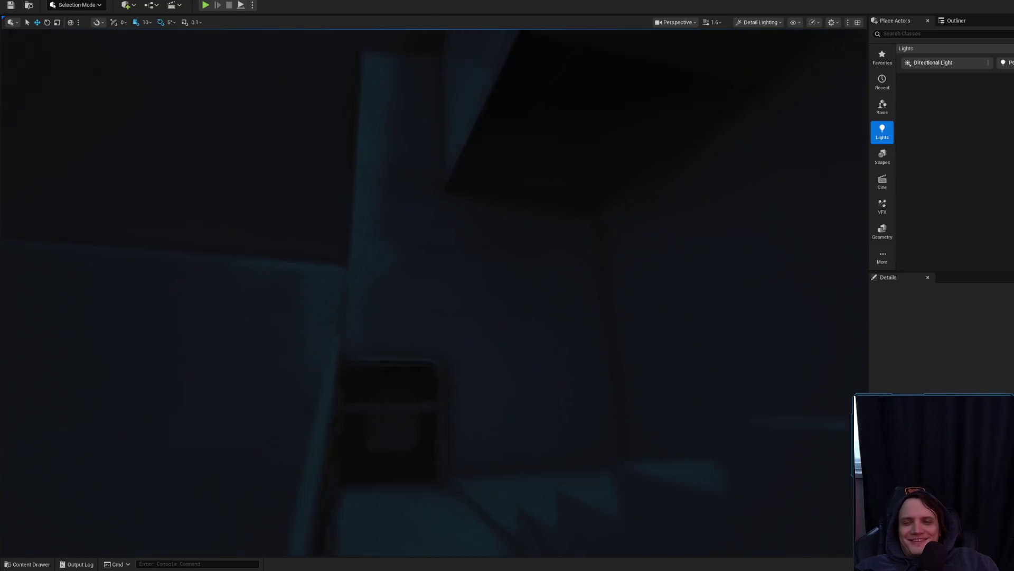
pyautogui.scroll(-1, 434, 261)
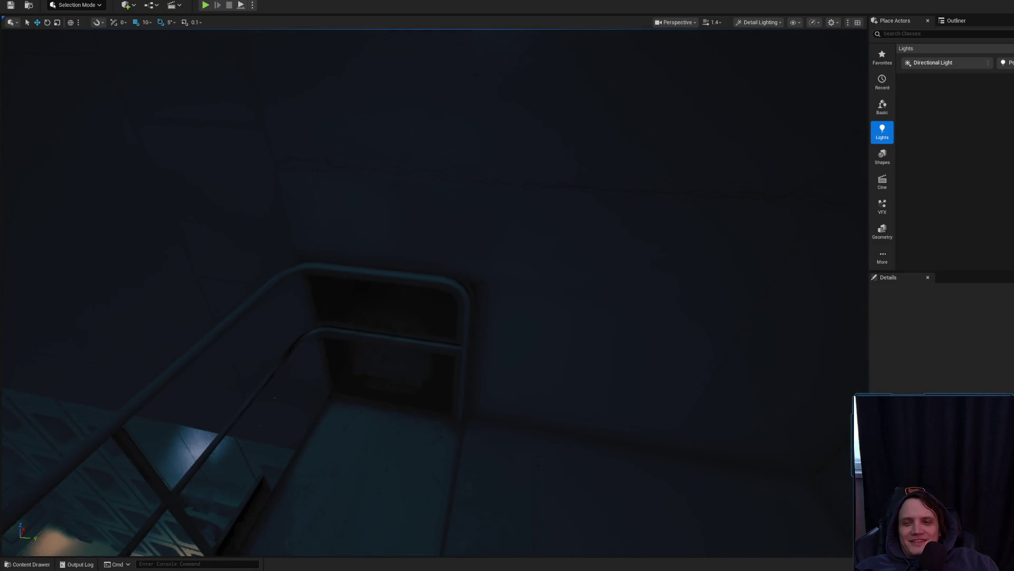
pyautogui.click(368, 300)
pyautogui.scroll(-1, 417, 308)
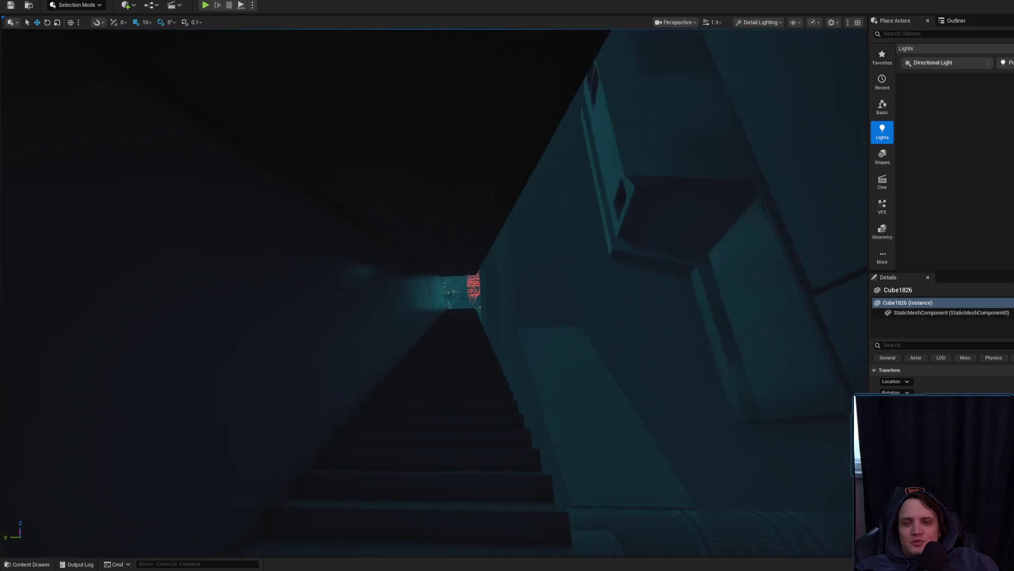
pyautogui.press('Escape')
pyautogui.scroll(-2, 433, 290)
pyautogui.moveTo(448, 347)
pyautogui.mouseDown()
pyautogui.moveTo(444, 369)
pyautogui.moveTo(459, 338)
pyautogui.moveTo(446, 346)
pyautogui.moveTo(423, 307)
pyautogui.moveTo(453, 348)
pyautogui.moveTo(433, 350)
pyautogui.moveTo(461, 333)
pyautogui.mouseUp()
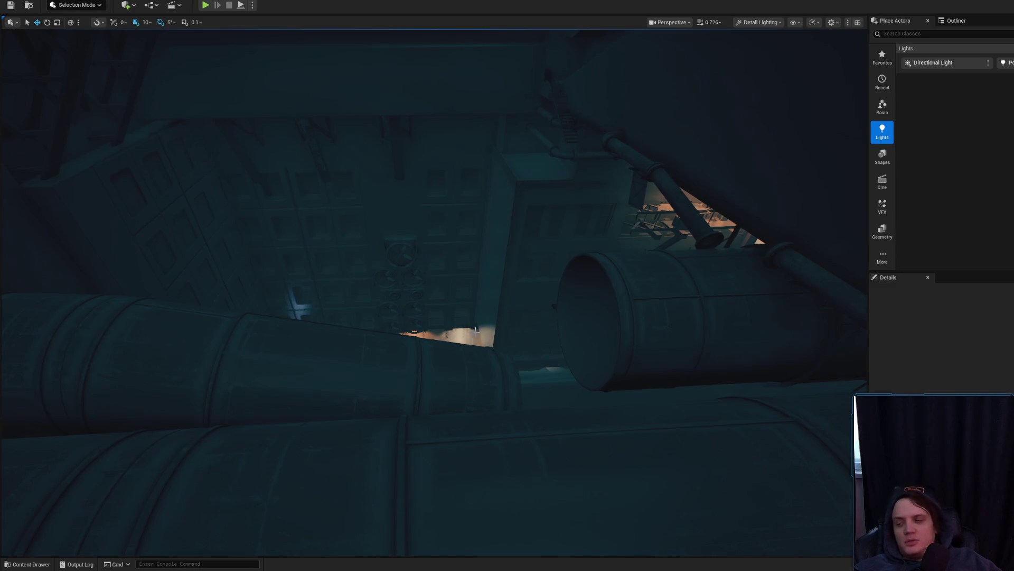
pyautogui.click(407, 305)
# Step: Select the DISK actor and orbit the view to face it
pyautogui.scroll(10, 407, 305)
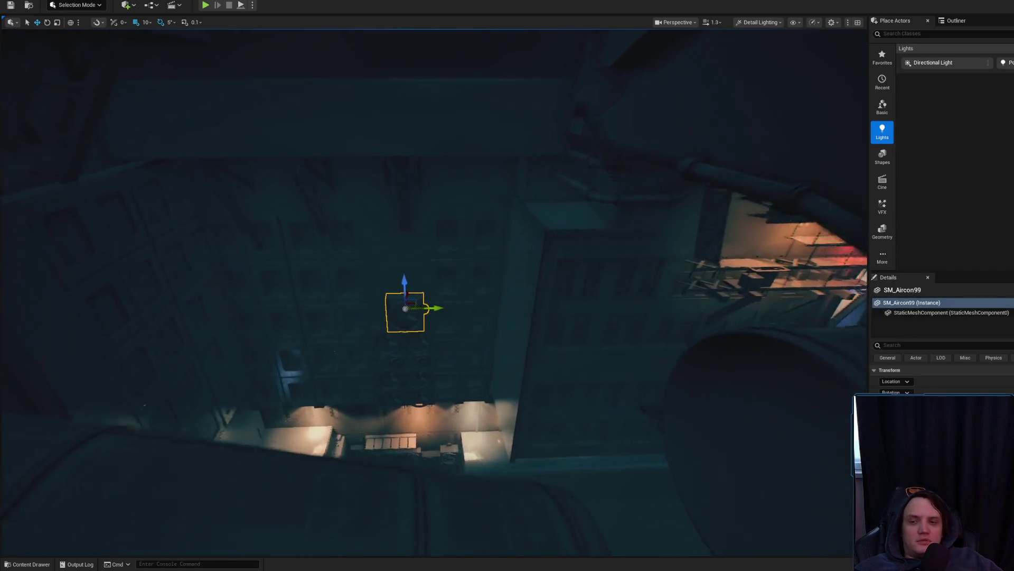
pyautogui.scroll(5, 407, 305)
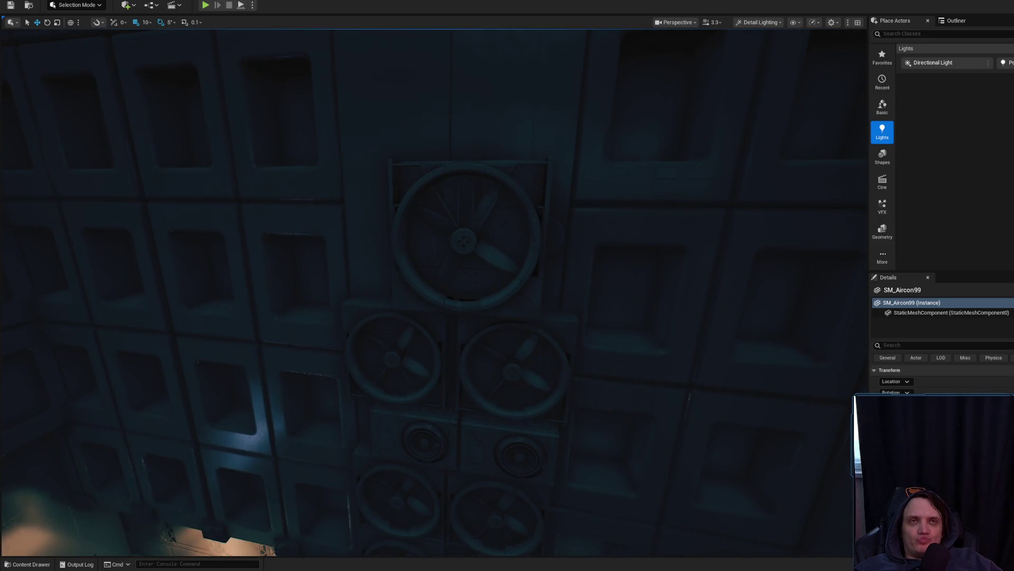
pyautogui.scroll(-1, 407, 305)
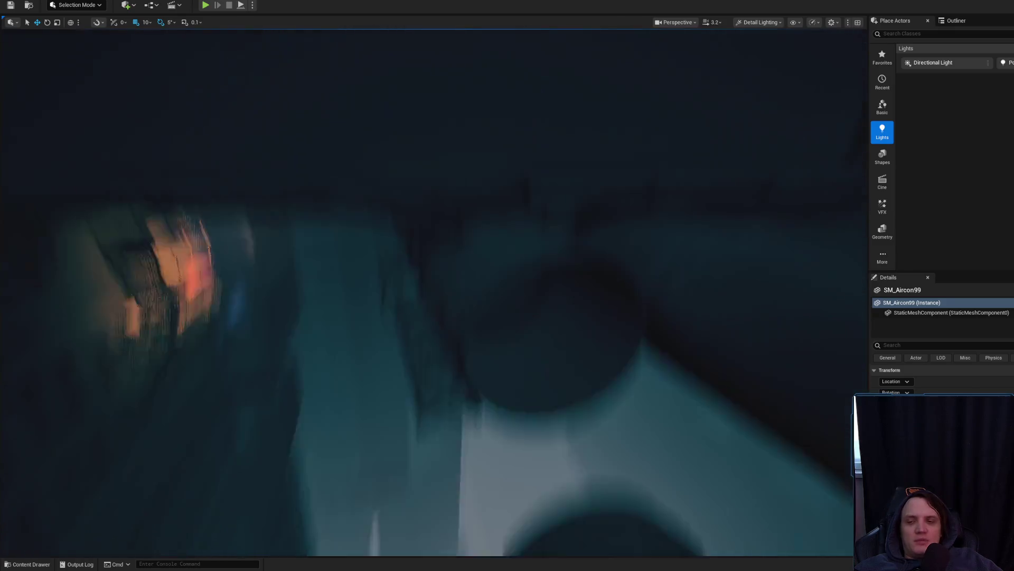
pyautogui.click(212, 364)
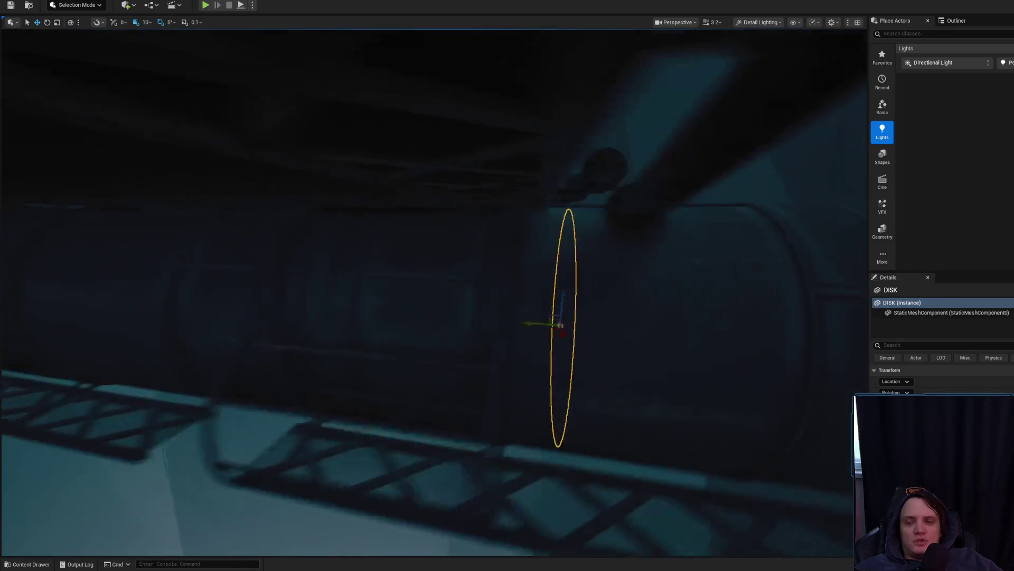
pyautogui.moveTo(354, 256)
pyautogui.mouseDown()
pyautogui.moveTo(317, 254)
pyautogui.moveTo(451, 289)
pyautogui.moveTo(465, 275)
pyautogui.moveTo(454, 296)
pyautogui.moveTo(483, 285)
pyautogui.moveTo(465, 288)
pyautogui.moveTo(484, 285)
pyautogui.moveTo(476, 288)
pyautogui.mouseUp()
pyautogui.scroll(2, 401, 275)
pyautogui.scroll(-4, 455, 296)
pyautogui.scroll(-2, 465, 288)
pyautogui.scroll(-2, 476, 288)
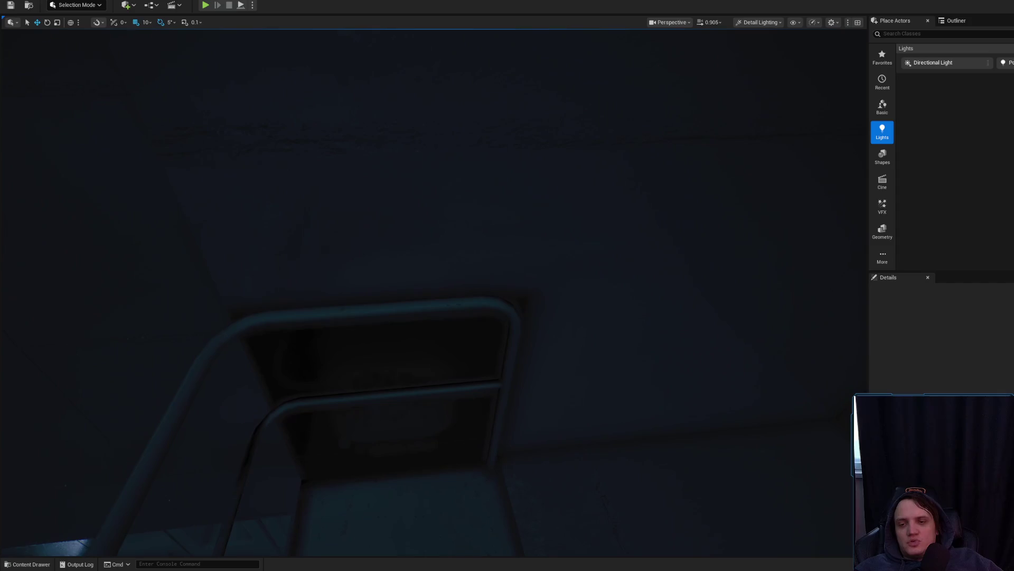
# Step: Select the stairwell railing and fly the camera into the stairwell
pyautogui.click(293, 316)
pyautogui.moveTo(292, 316)
pyautogui.mouseDown()
pyautogui.moveTo(342, 340)
pyautogui.moveTo(328, 306)
pyautogui.moveTo(336, 299)
pyautogui.moveTo(302, 296)
pyautogui.moveTo(317, 280)
pyautogui.moveTo(630, 129)
pyautogui.mouseUp()
pyautogui.scroll(-2, 342, 340)
pyautogui.scroll(2, 336, 299)
pyautogui.scroll(2, 309, 288)
pyautogui.scroll(1, 316, 280)
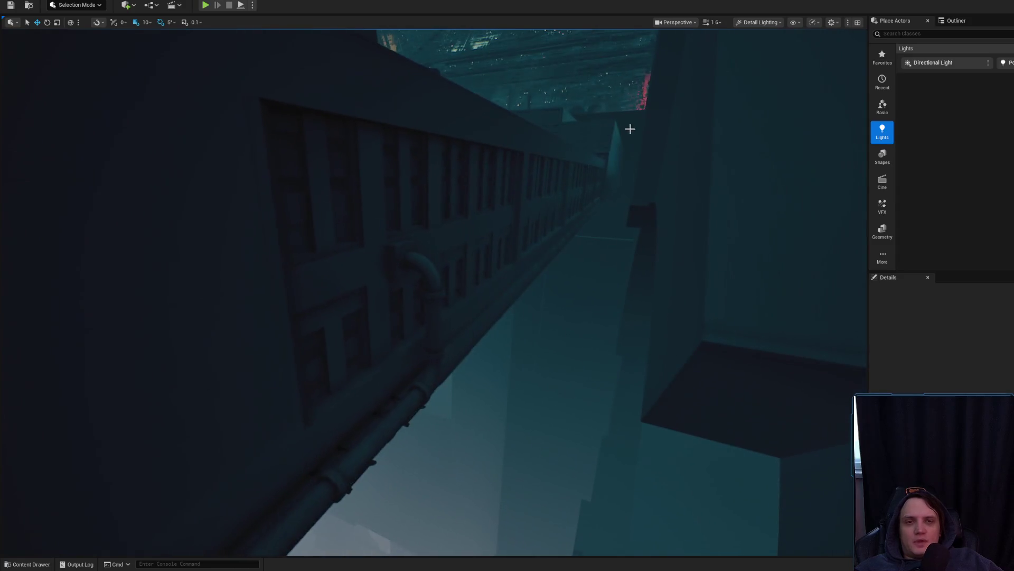
# Step: Switch the viewport to Unlit, briefly back to Lit, then to Unlit again
pyautogui.click(745, 30)
pyautogui.click(809, 62)
pyautogui.moveTo(809, 62); pyautogui.dragTo(810, 62)
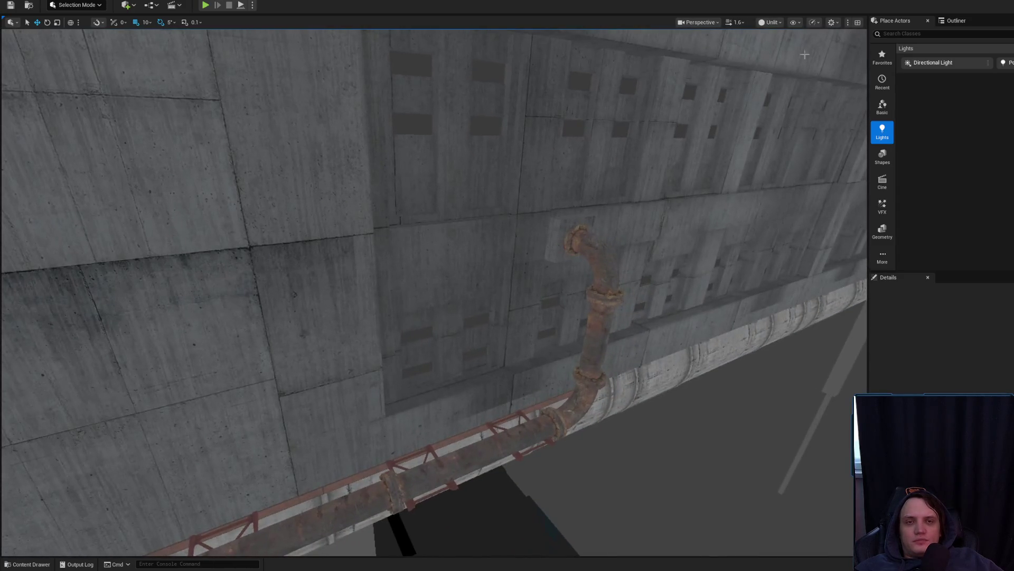
pyautogui.click(770, 22)
pyautogui.click(774, 55)
pyautogui.click(773, 22)
pyautogui.click(770, 23)
pyautogui.click(770, 23)
pyautogui.click(782, 62)
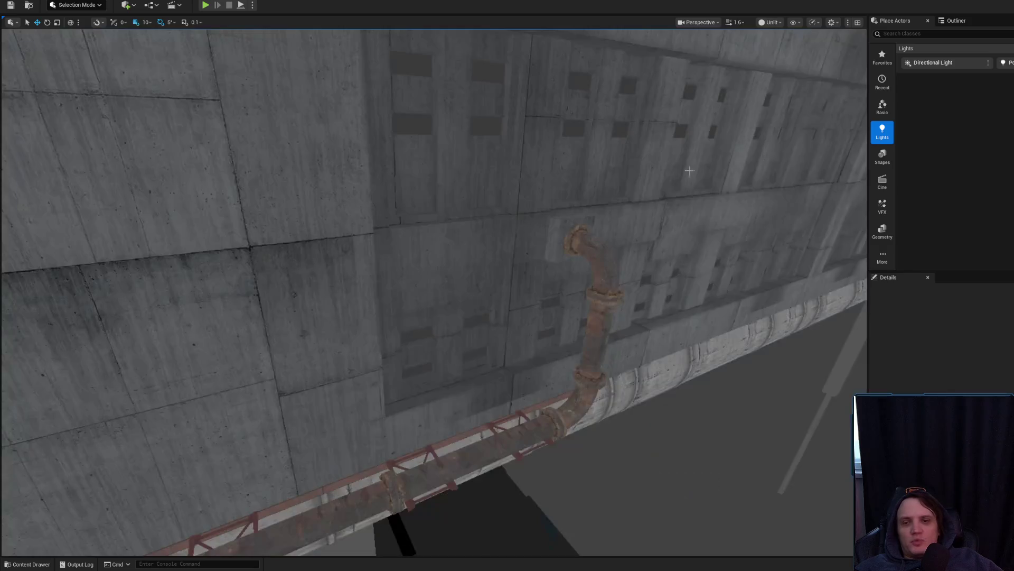
# Step: Fly toward the pipe and cylinders and pan along the walls in unlit view
pyautogui.moveTo(711, 149); pyautogui.dragTo(711, 150)
pyautogui.moveTo(594, 284); pyautogui.dragTo(594, 284)
pyautogui.scroll(-2, 594, 284)
pyautogui.scroll(2, 594, 284)
pyautogui.scroll(1, 594, 284)
pyautogui.scroll(8, 594, 283)
pyautogui.scroll(-3, 594, 284)
pyautogui.scroll(-3, 594, 284)
pyautogui.scroll(-1, 594, 284)
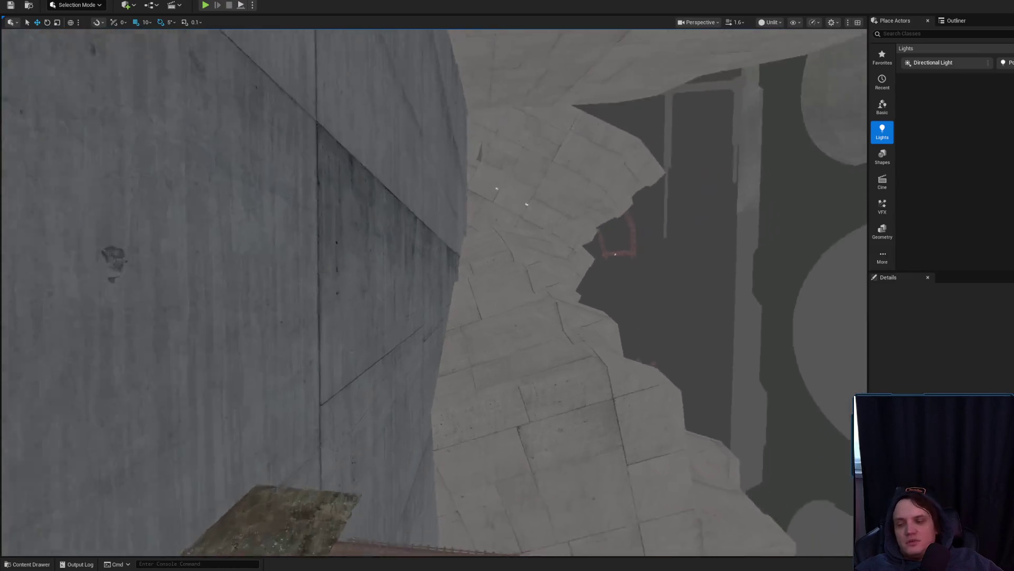
pyautogui.moveTo(598, 259); pyautogui.dragTo(598, 258)
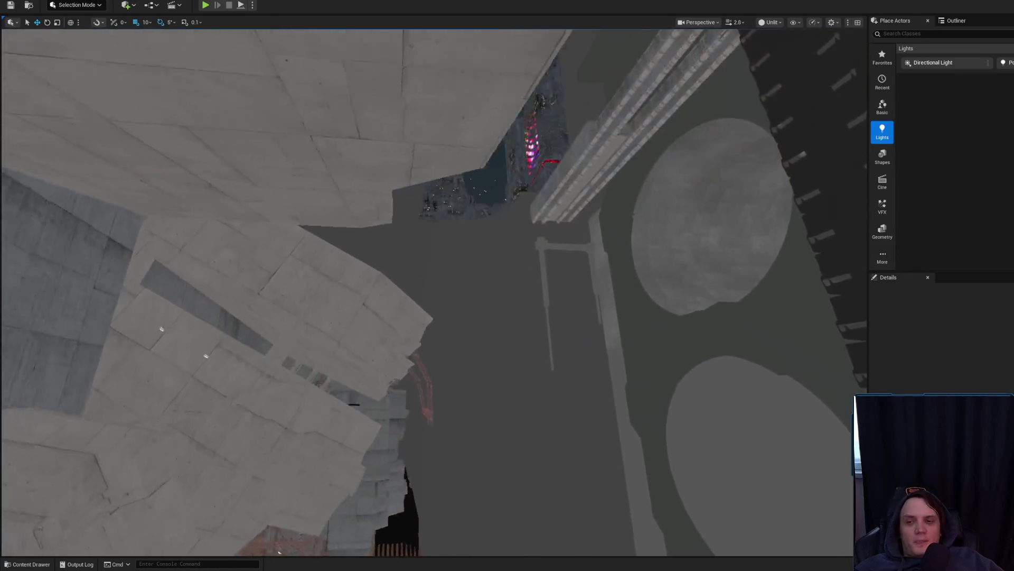
pyautogui.scroll(2, 433, 290)
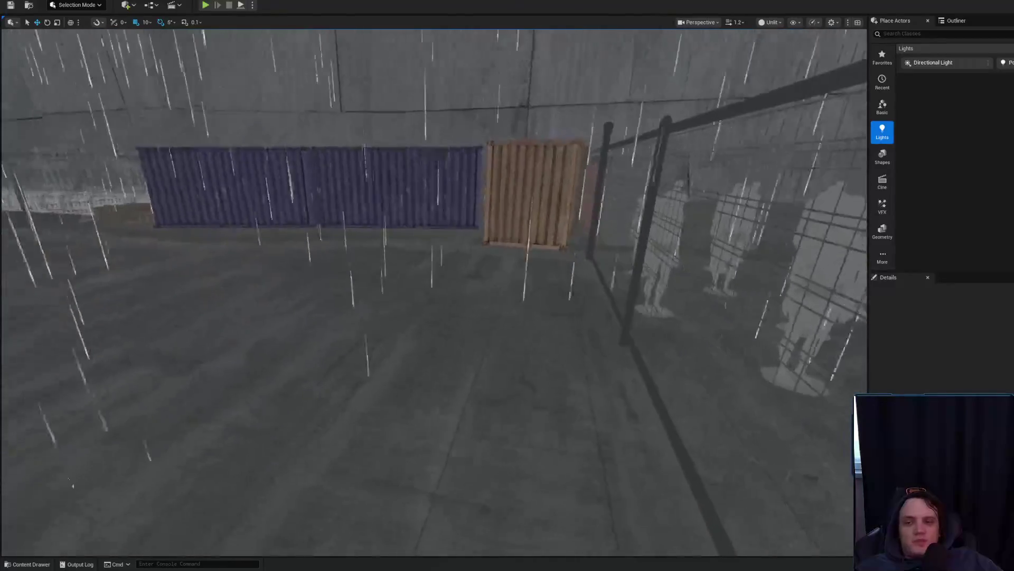
pyautogui.scroll(2, 571, 330)
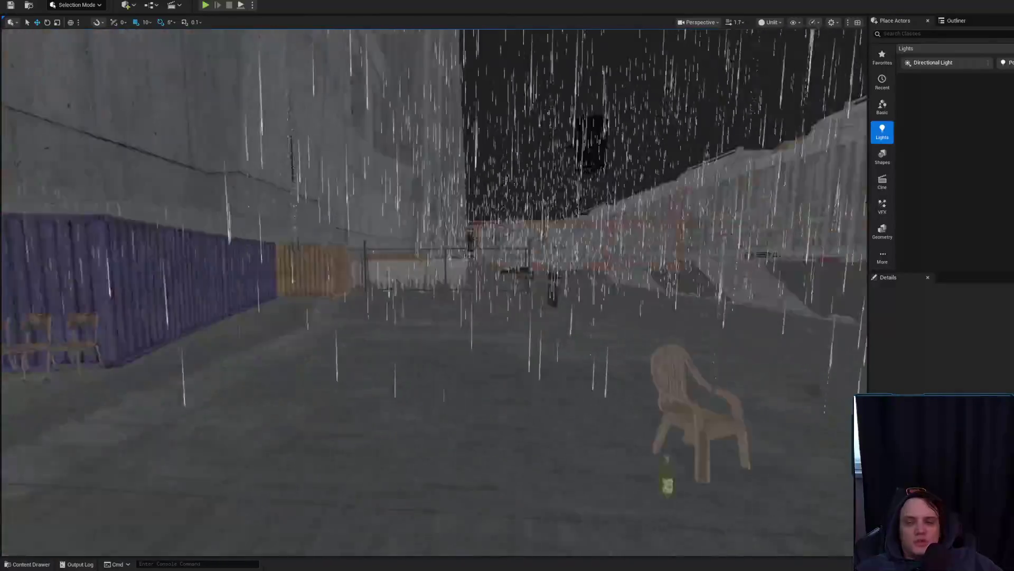
pyautogui.scroll(-2, 571, 330)
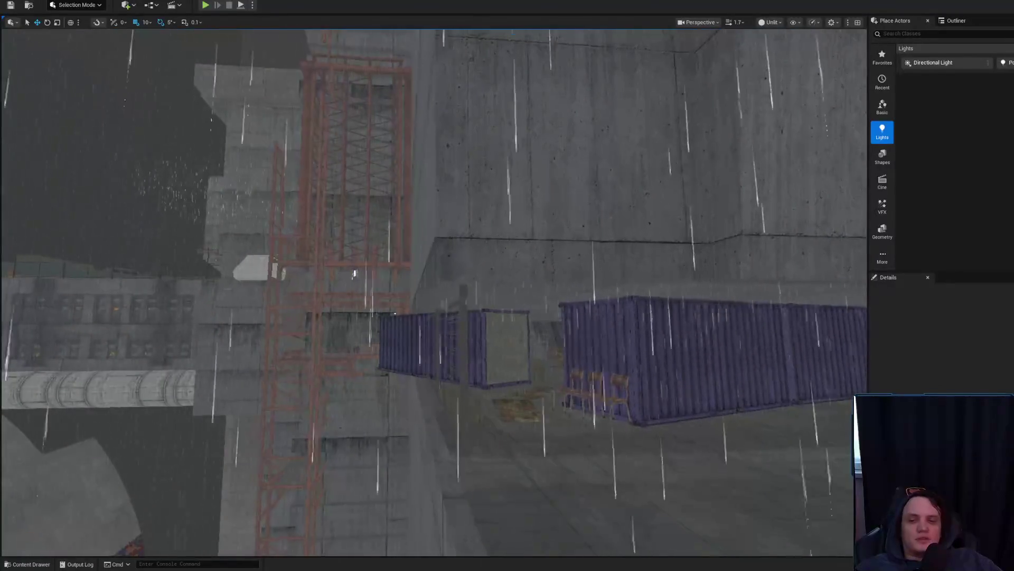
pyautogui.scroll(2, 571, 329)
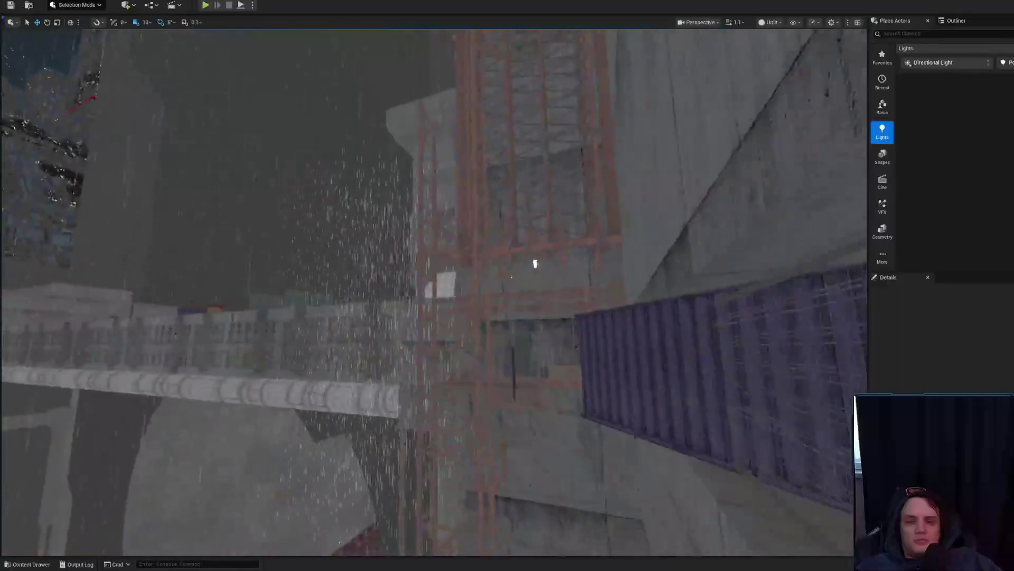
pyautogui.press('w')
pyautogui.press('w')
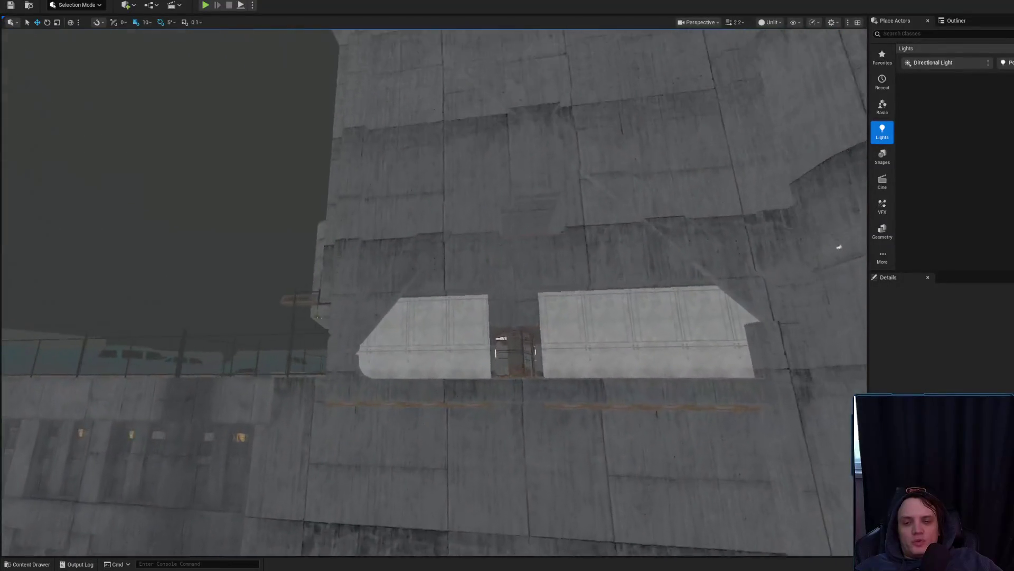
pyautogui.scroll(-3, 434, 291)
pyautogui.press('w')
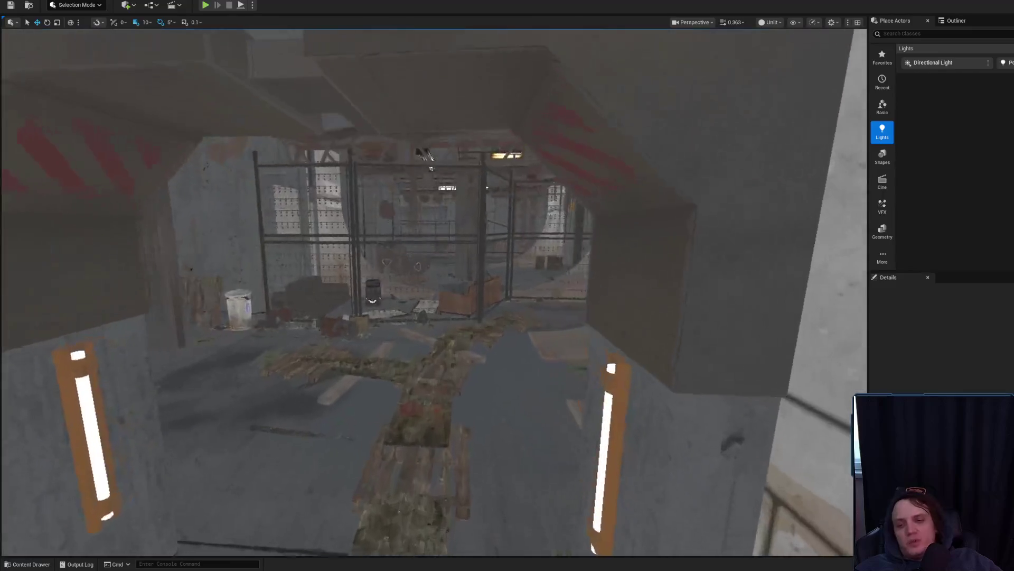
pyautogui.scroll(-2, 433, 291)
pyautogui.press('w')
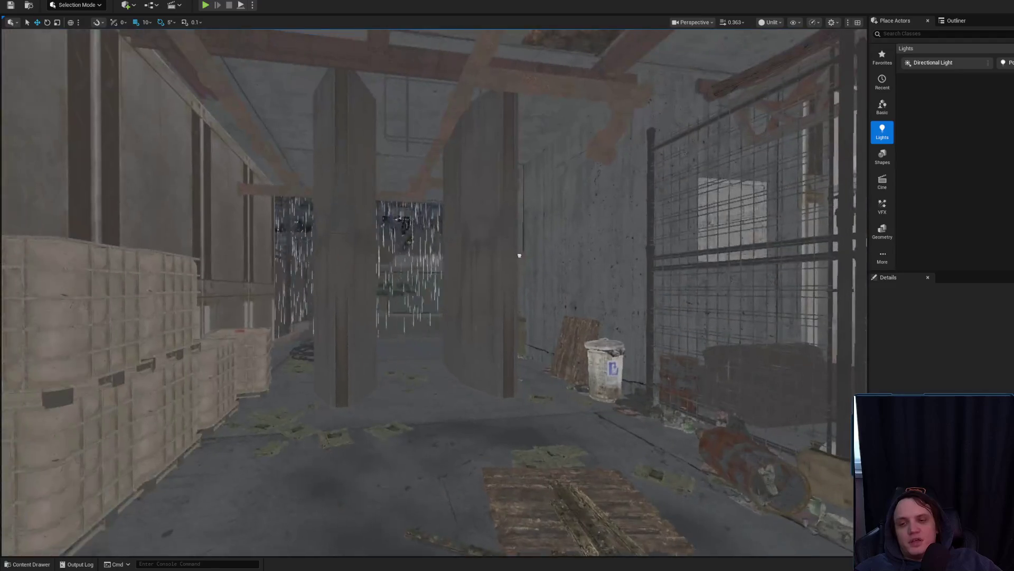
pyautogui.scroll(-1, 504, 361)
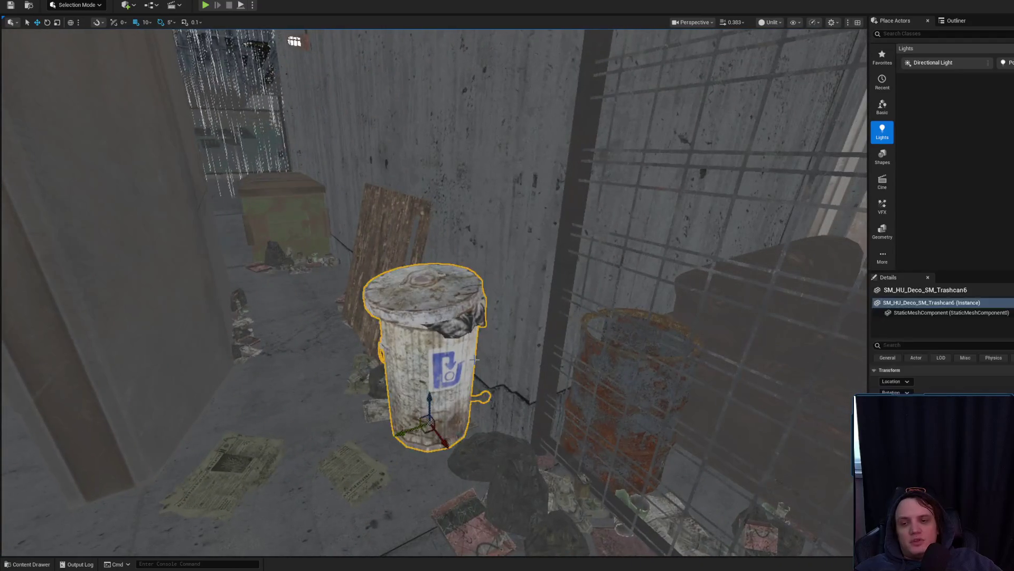
pyautogui.click(475, 359)
pyautogui.press('Escape')
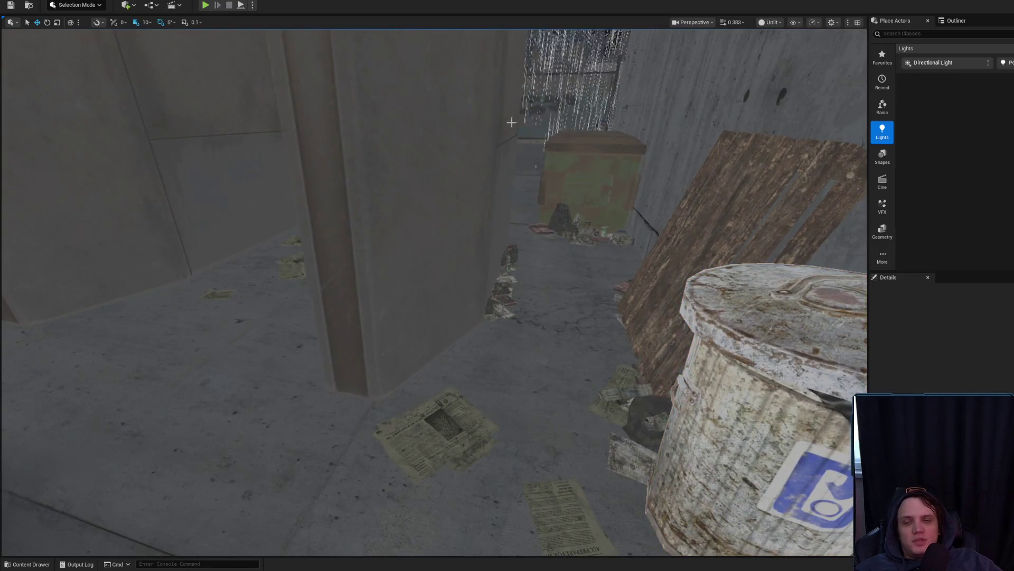
pyautogui.press('w')
pyautogui.scroll(2, 553, 107)
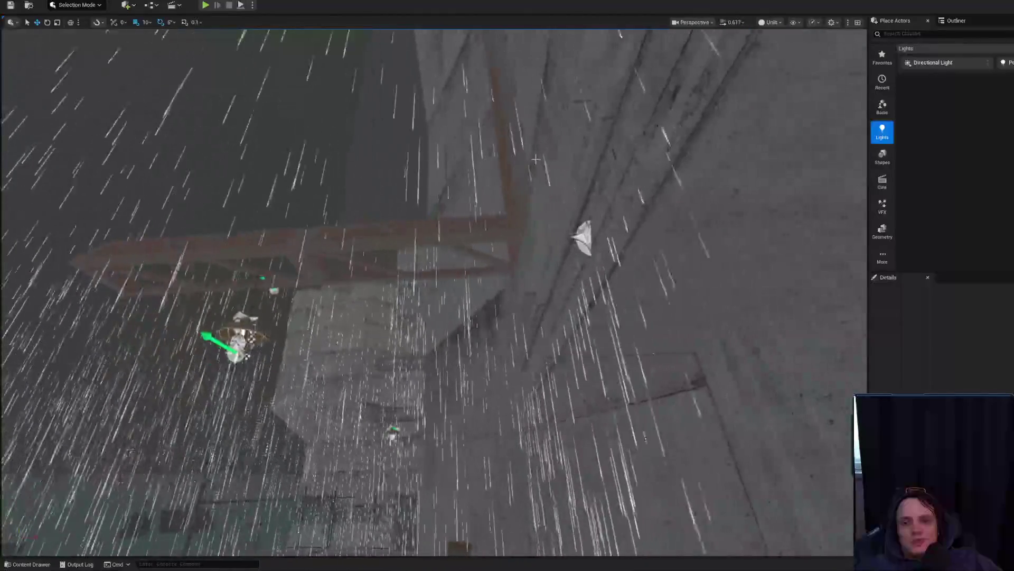
pyautogui.press('w')
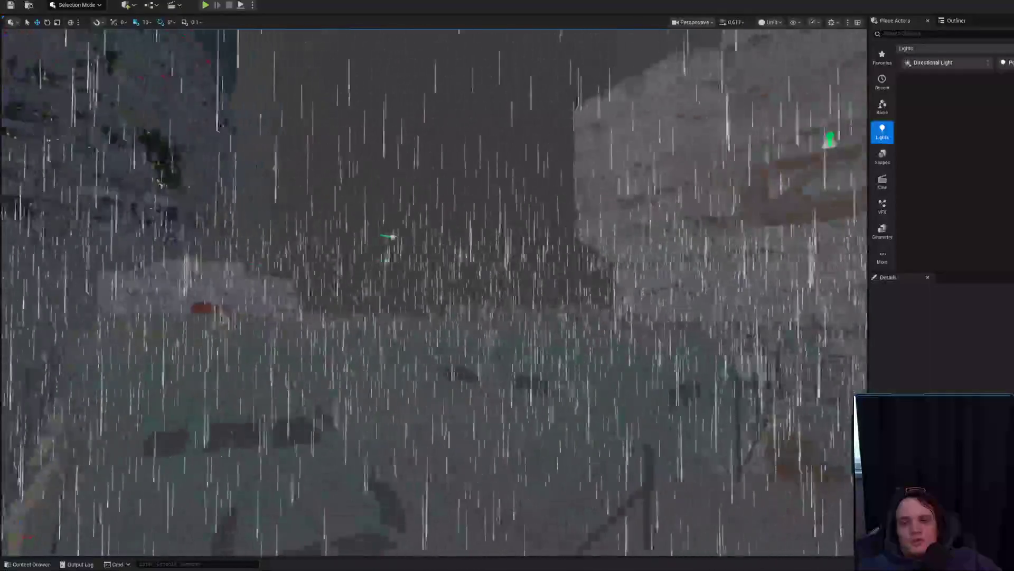
pyautogui.scroll(1, 433, 291)
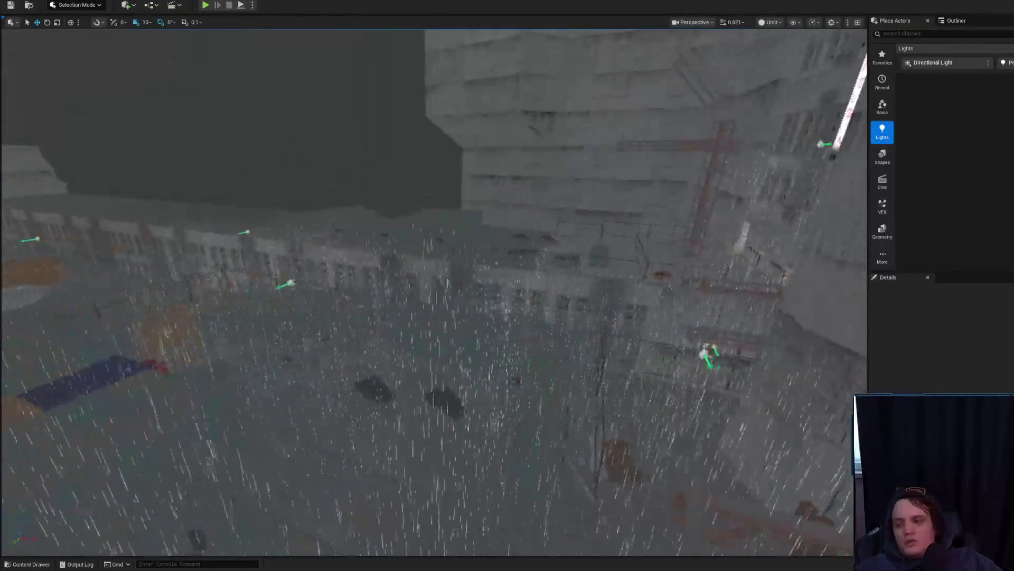
pyautogui.press('a')
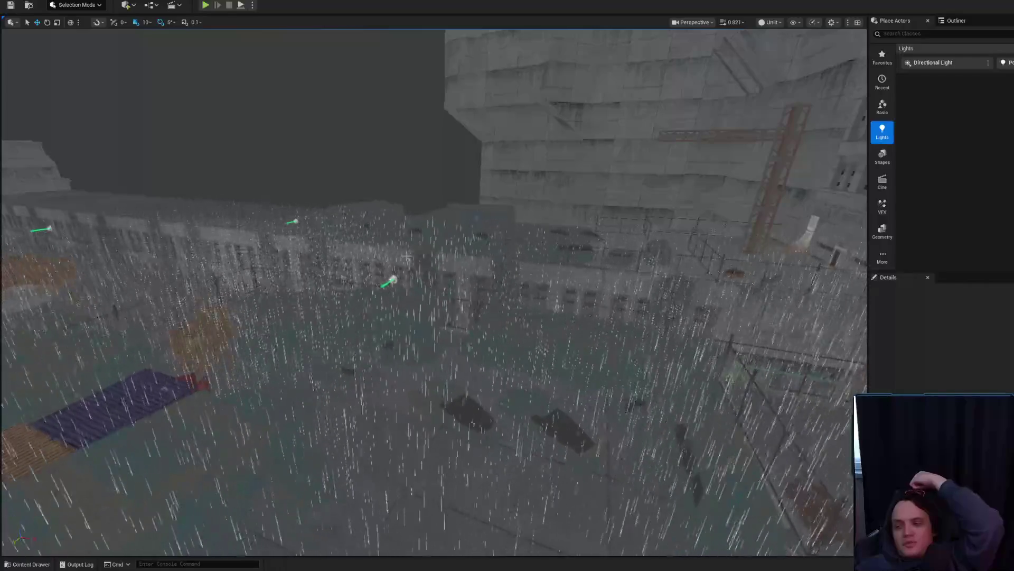
# Step: Select the rain effect actors and rise to a high view over the rainy yard
pyautogui.moveTo(406, 256)
pyautogui.mouseDown()
pyautogui.moveTo(472, 272)
pyautogui.moveTo(480, 296)
pyautogui.moveTo(491, 275)
pyautogui.moveTo(369, 235)
pyautogui.mouseUp()
pyautogui.click(470, 268)
pyautogui.click(494, 265)
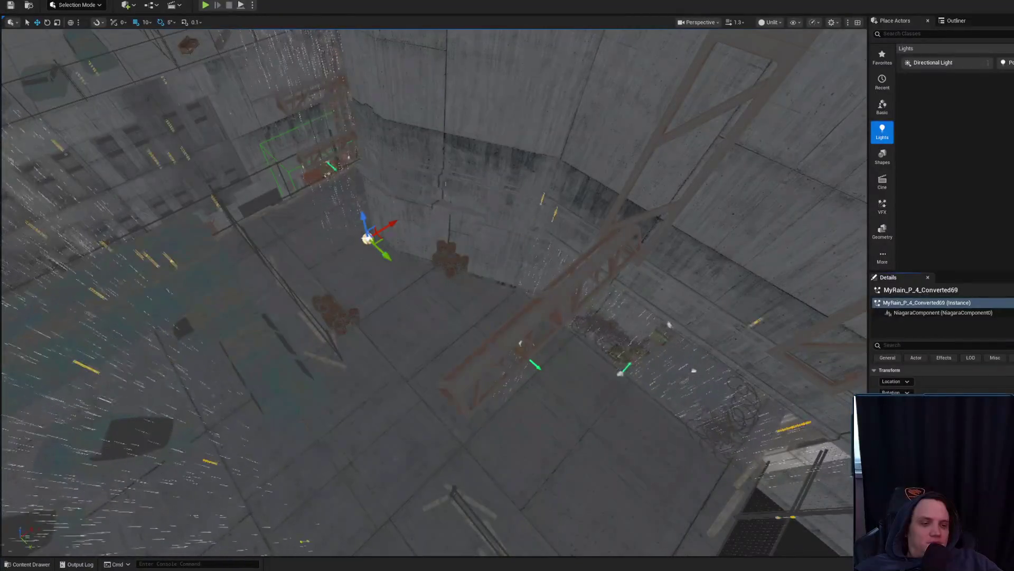
pyautogui.moveTo(442, 154); pyautogui.dragTo(451, 139)
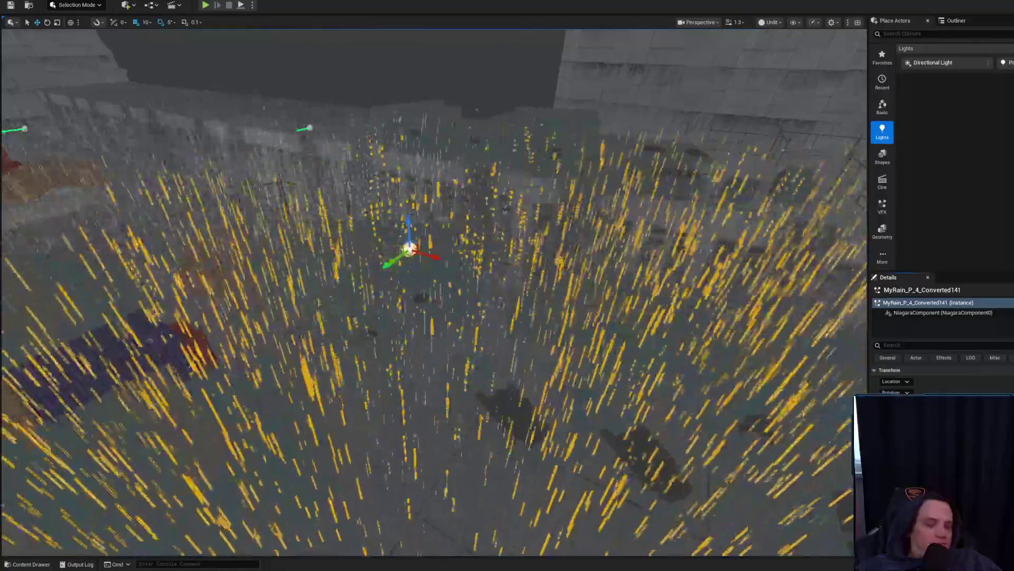
pyautogui.moveTo(596, 97); pyautogui.dragTo(521, 124)
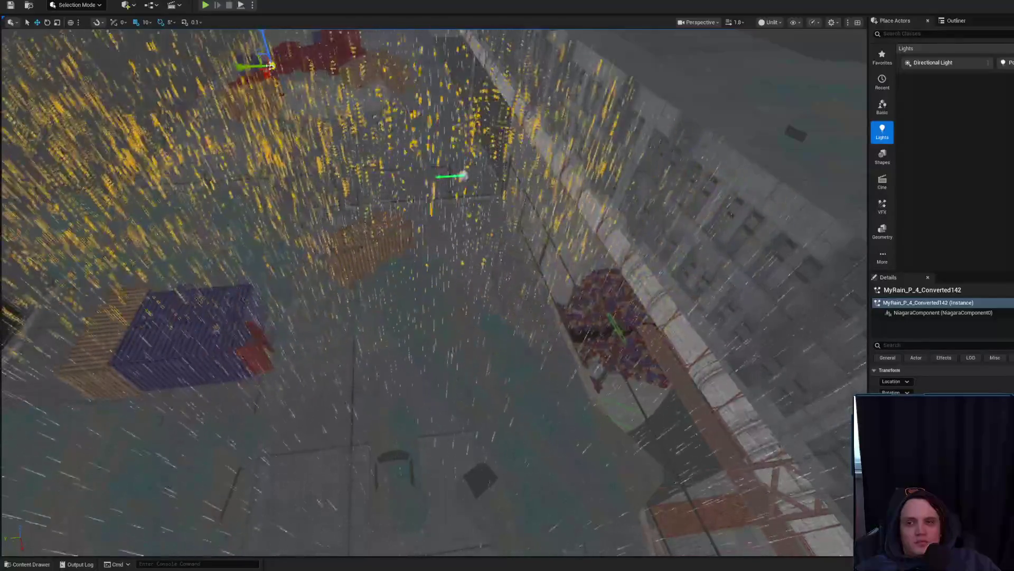
pyautogui.moveTo(520, 124)
pyautogui.mouseDown()
pyautogui.moveTo(368, 179)
pyautogui.moveTo(303, 282)
pyautogui.mouseUp()
pyautogui.press('Escape')
# Step: Select the rain plane and rain particle emitter, then fly toward the curved pipe
pyautogui.click(275, 295)
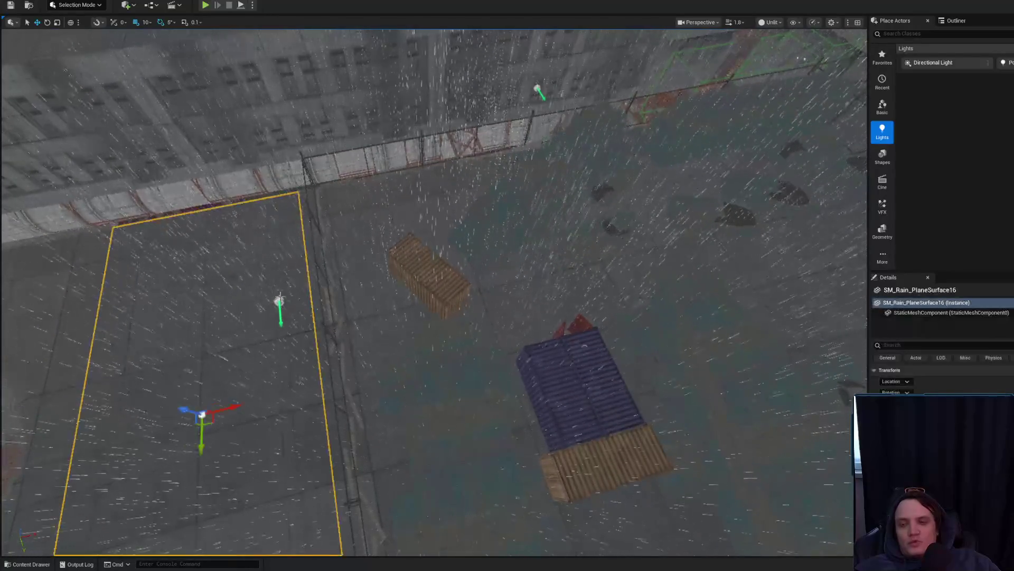
pyautogui.click(396, 276)
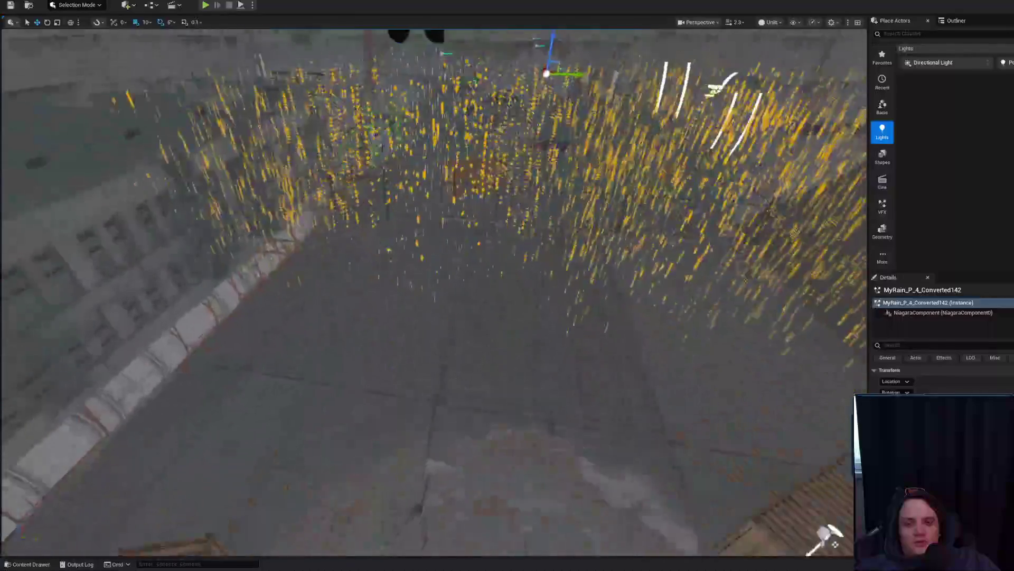
pyautogui.scroll(-5, 433, 291)
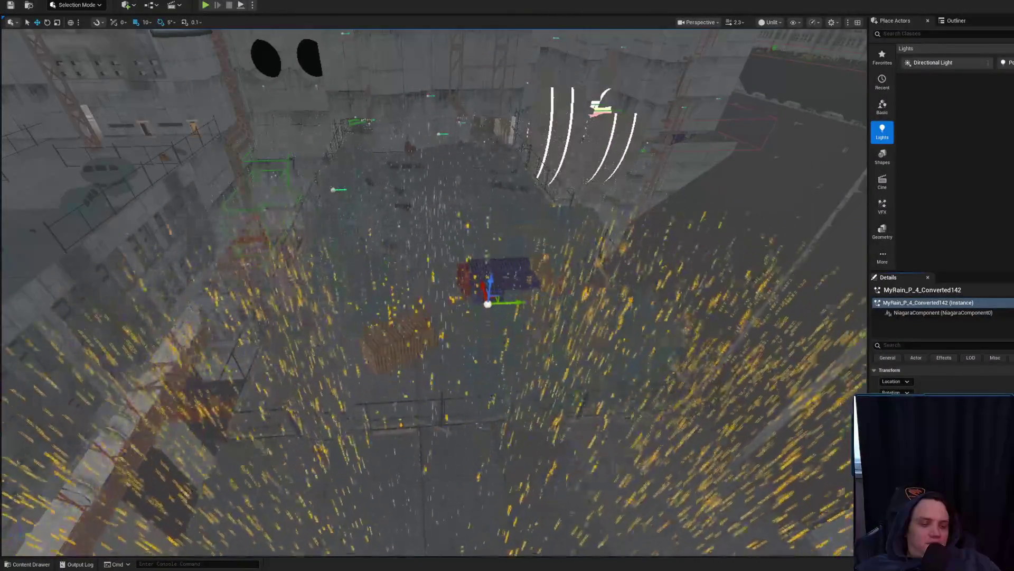
pyautogui.moveTo(433, 290); pyautogui.dragTo(317, 275)
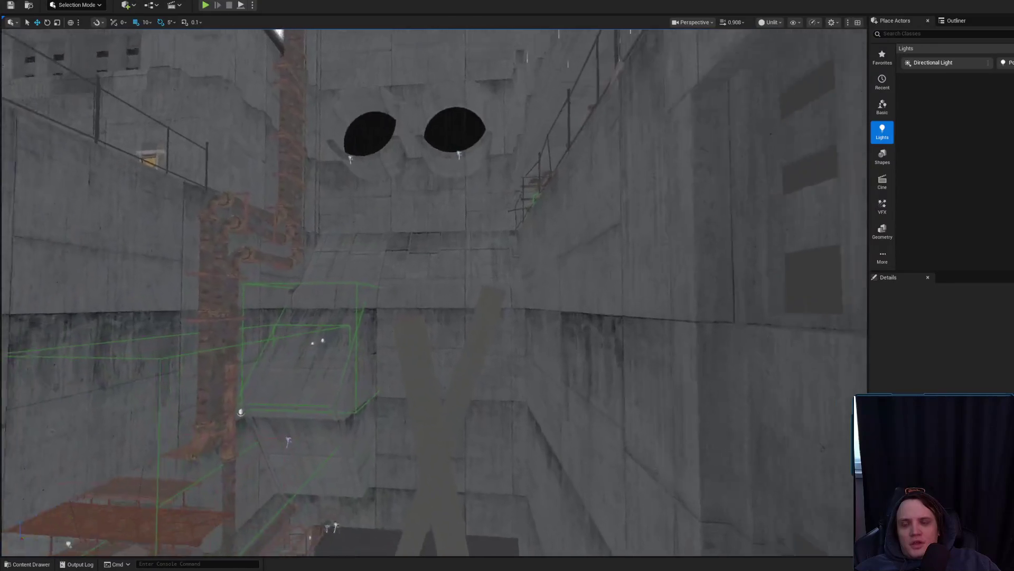
pyautogui.moveTo(434, 290)
pyautogui.mouseDown()
pyautogui.moveTo(433, 201)
pyautogui.moveTo(369, 254)
pyautogui.mouseUp()
pyautogui.scroll(-3, 433, 291)
# Step: Look down along the concrete wall and follow the rusty pipe toward its end
pyautogui.moveTo(542, 274); pyautogui.dragTo(541, 273)
pyautogui.scroll(3, 542, 273)
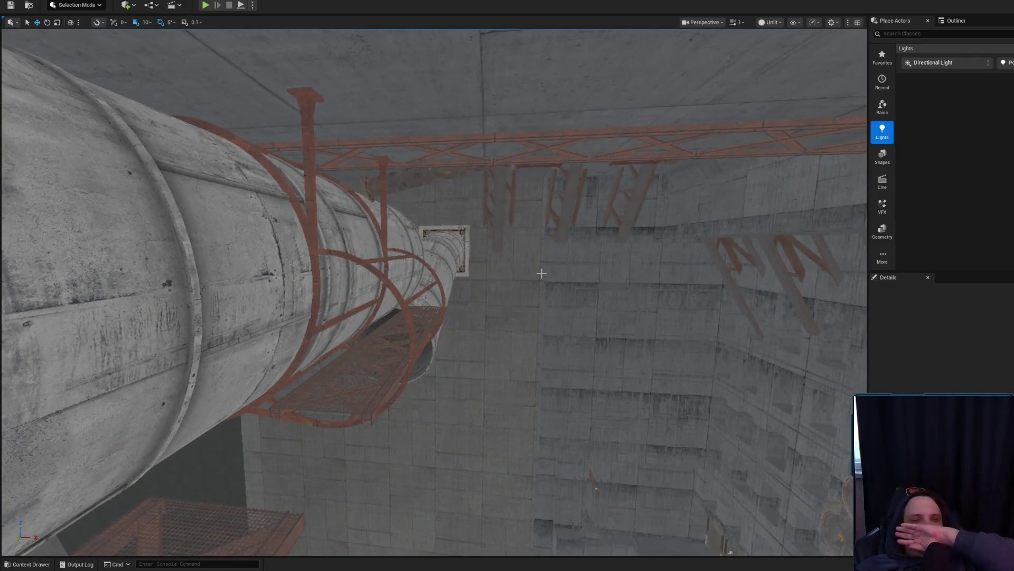
pyautogui.moveTo(541, 179); pyautogui.dragTo(541, 179)
pyautogui.scroll(1, 540, 179)
pyautogui.scroll(-2, 541, 179)
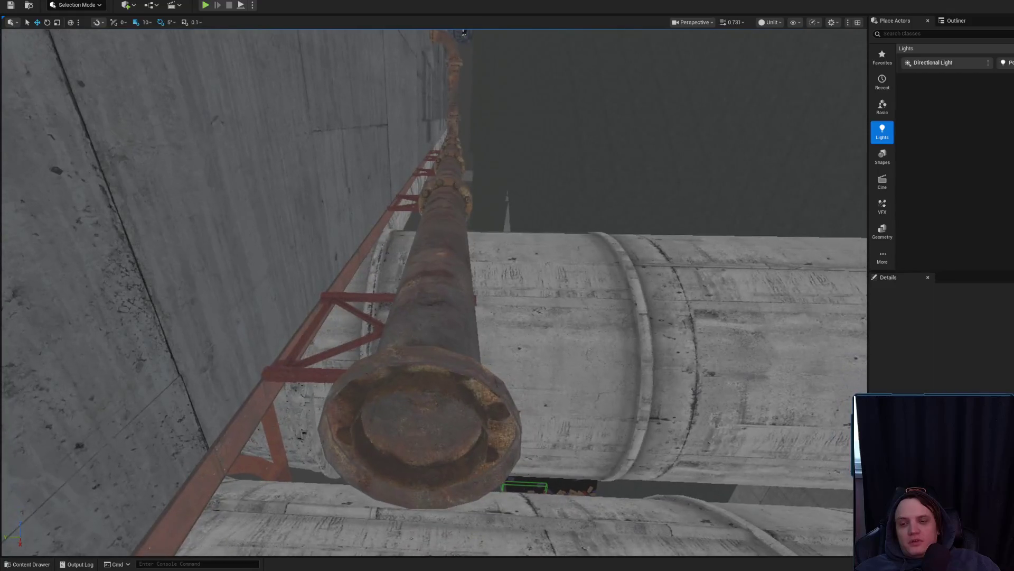
pyautogui.moveTo(377, 295); pyautogui.dragTo(377, 295)
# Step: Select and frame catwalk_support_reinforced_27, try a sideways move, then undo it
pyautogui.moveTo(342, 335); pyautogui.dragTo(344, 338)
pyautogui.click(369, 306)
pyautogui.press('f')
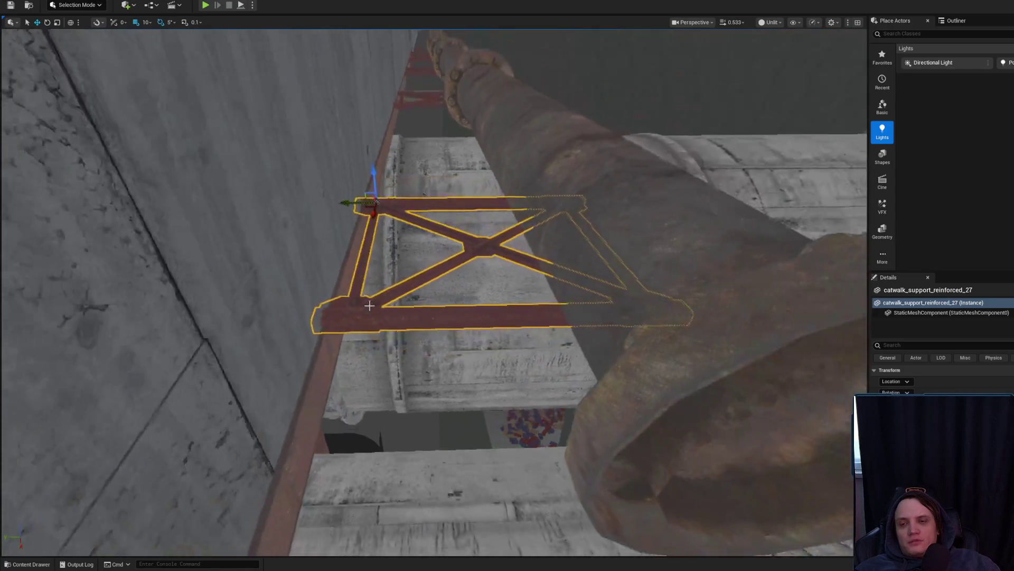
pyautogui.press('Escape')
pyautogui.click(453, 237)
pyautogui.press('f')
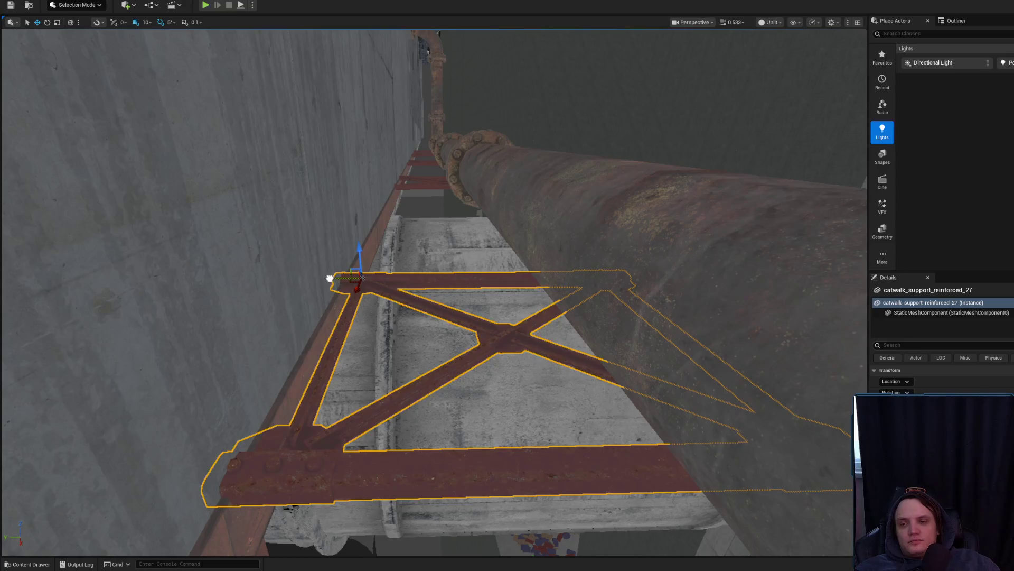
pyautogui.moveTo(329, 279); pyautogui.dragTo(336, 279)
pyautogui.hotkey('ctrl', 'z')
# Step: Reduce grid snapping from 10 to 1 and nudge the support slightly for fine alignment
pyautogui.click(147, 22)
pyautogui.click(159, 55)
pyautogui.moveTo(337, 281); pyautogui.dragTo(339, 281)
pyautogui.scroll(-5, 339, 280)
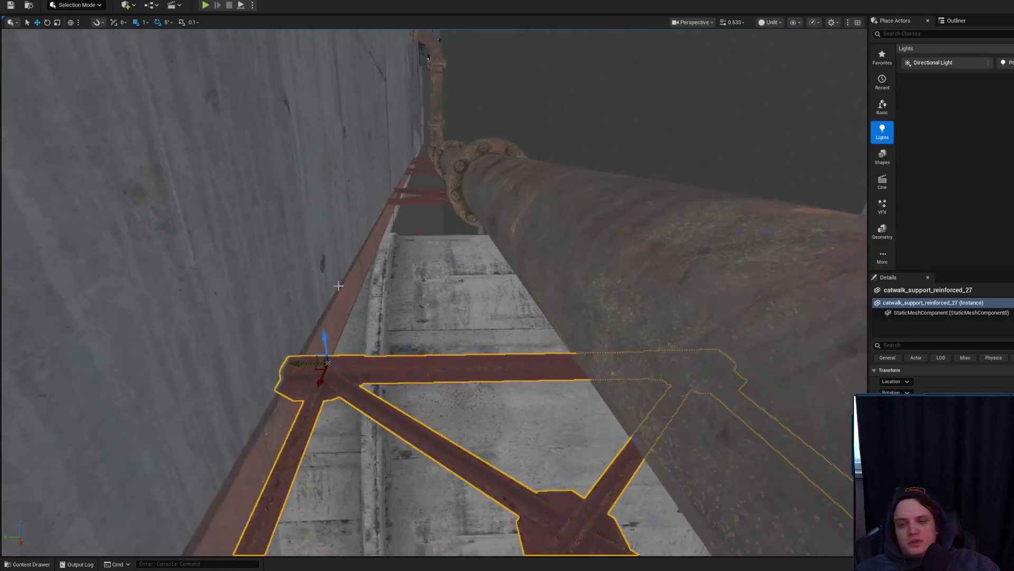
# Step: Select neighbouring catwalk support 28 and fly along the pipe to another area
pyautogui.press('Escape')
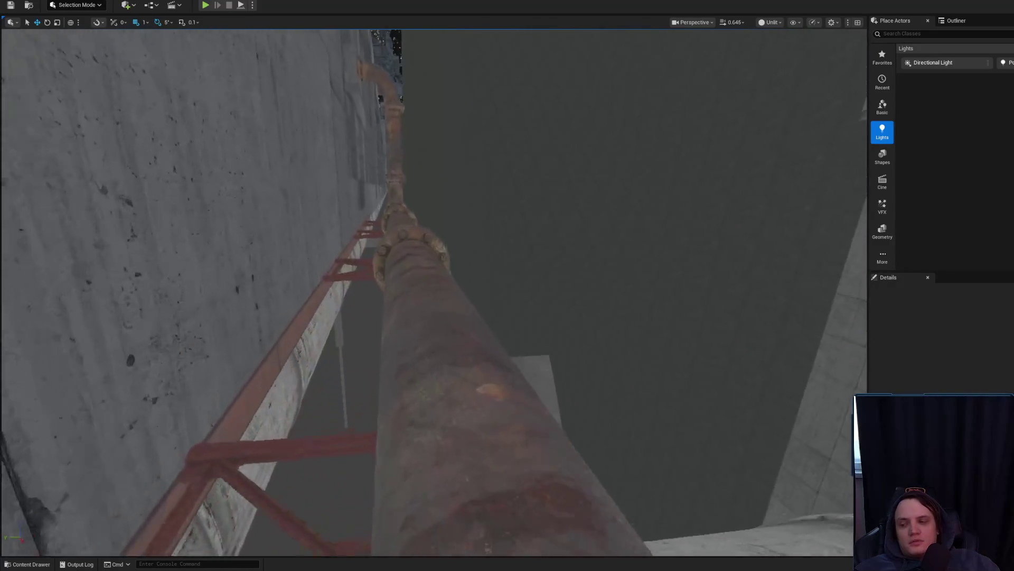
pyautogui.click(78, 377)
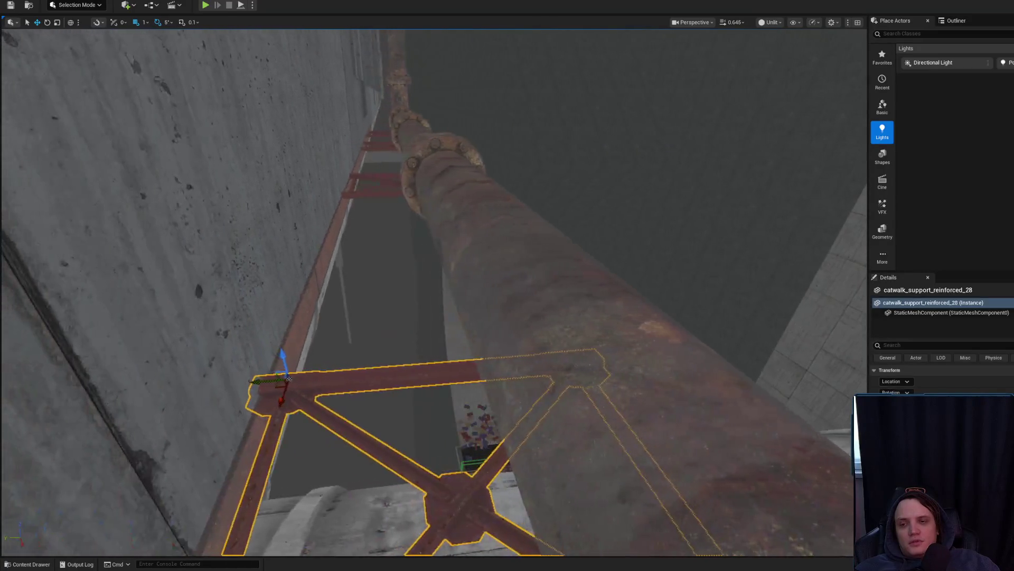
pyautogui.moveTo(375, 341); pyautogui.dragTo(375, 174)
pyautogui.moveTo(434, 290)
pyautogui.mouseDown()
pyautogui.moveTo(433, 237)
pyautogui.moveTo(370, 264)
pyautogui.moveTo(344, 291)
pyautogui.moveTo(370, 317)
pyautogui.moveTo(343, 296)
pyautogui.moveTo(349, 222)
pyautogui.moveTo(380, 201)
pyautogui.moveTo(359, 243)
pyautogui.moveTo(317, 253)
pyautogui.moveTo(328, 285)
pyautogui.mouseUp()
pyautogui.scroll(1, 323, 254)
pyautogui.click(328, 264)
pyautogui.scroll(2, 328, 264)
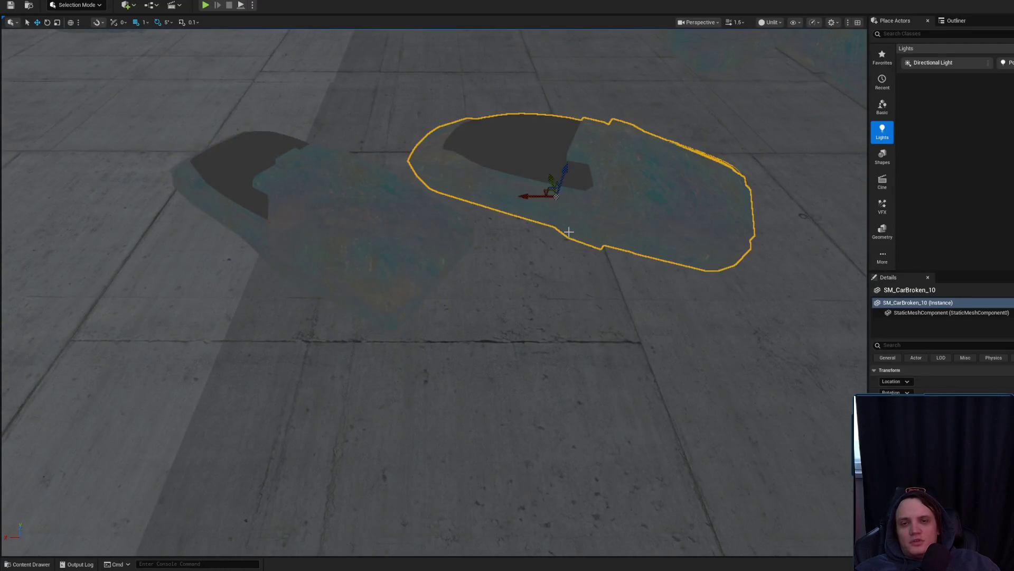
pyautogui.moveTo(570, 229); pyautogui.dragTo(428, 269)
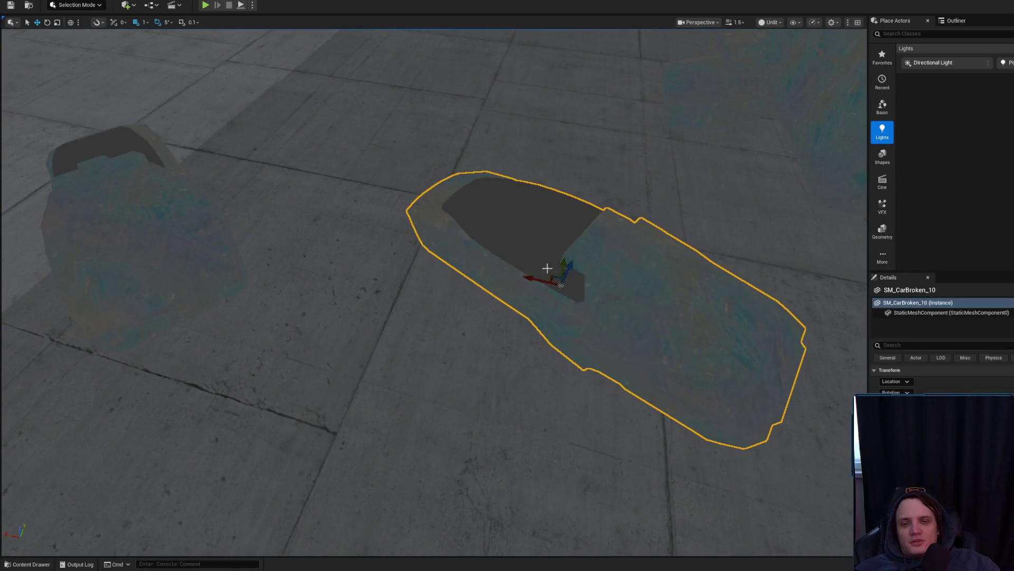
pyautogui.press('Delete')
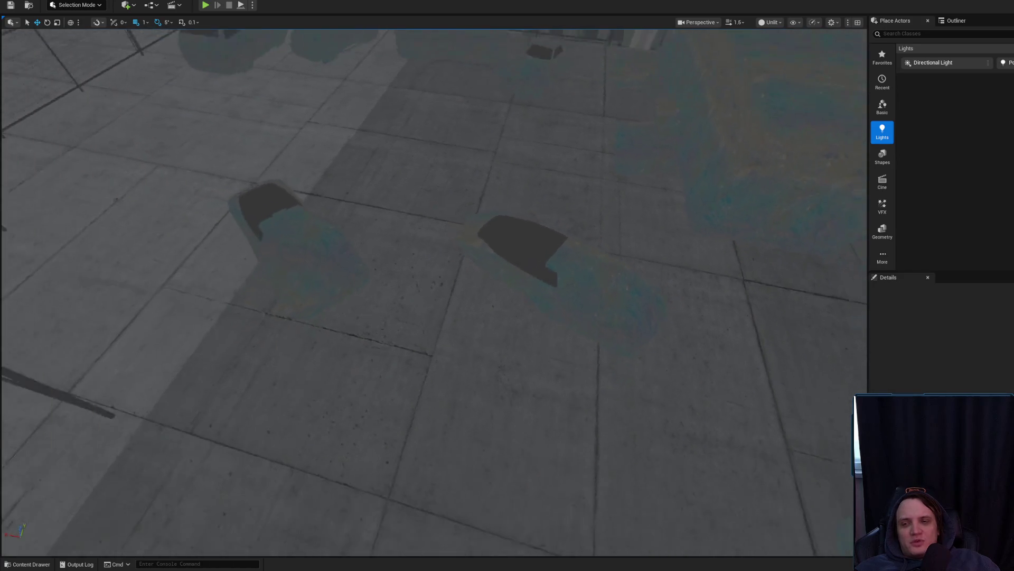
pyautogui.hotkey('ctrl', 'z')
pyautogui.moveTo(544, 388)
pyautogui.mouseDown()
pyautogui.moveTo(423, 364)
pyautogui.moveTo(418, 476)
pyautogui.moveTo(449, 407)
pyautogui.moveTo(455, 357)
pyautogui.moveTo(446, 391)
pyautogui.moveTo(415, 370)
pyautogui.moveTo(556, 318)
pyautogui.mouseUp()
pyautogui.scroll(2, 454, 357)
pyautogui.scroll(3, 445, 390)
pyautogui.scroll(-2, 430, 380)
# Step: Select the pipe elbow and vertical pipe, then select and frame the large ductwork pipe
pyautogui.click(555, 318)
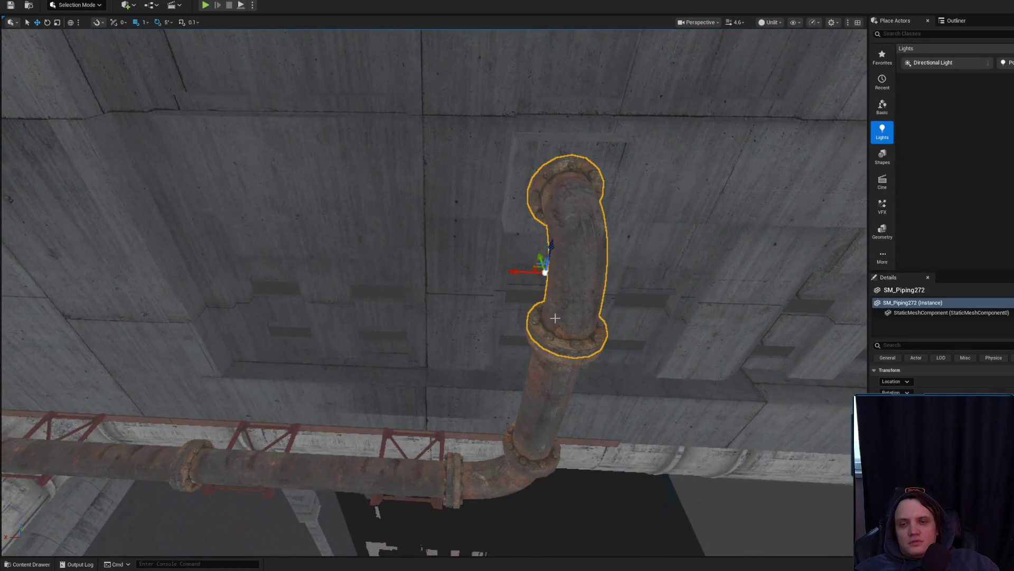
pyautogui.keyDown('ctrl'); pyautogui.click(546, 366); pyautogui.keyUp('ctrl')
pyautogui.moveTo(546, 367)
pyautogui.mouseDown()
pyautogui.moveTo(497, 364)
pyautogui.moveTo(487, 324)
pyautogui.moveTo(415, 296)
pyautogui.mouseUp()
pyautogui.moveTo(439, 350)
pyautogui.mouseDown()
pyautogui.moveTo(175, 525)
pyautogui.moveTo(317, 370)
pyautogui.moveTo(449, 312)
pyautogui.mouseUp()
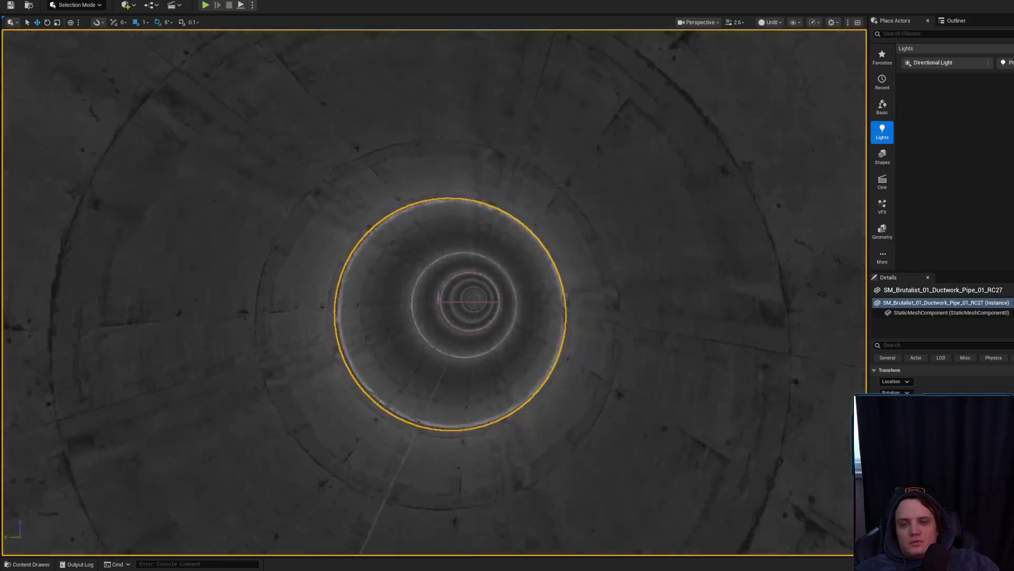
pyautogui.click(448, 386)
pyautogui.press('f')
pyautogui.moveTo(448, 385); pyautogui.dragTo(428, 291)
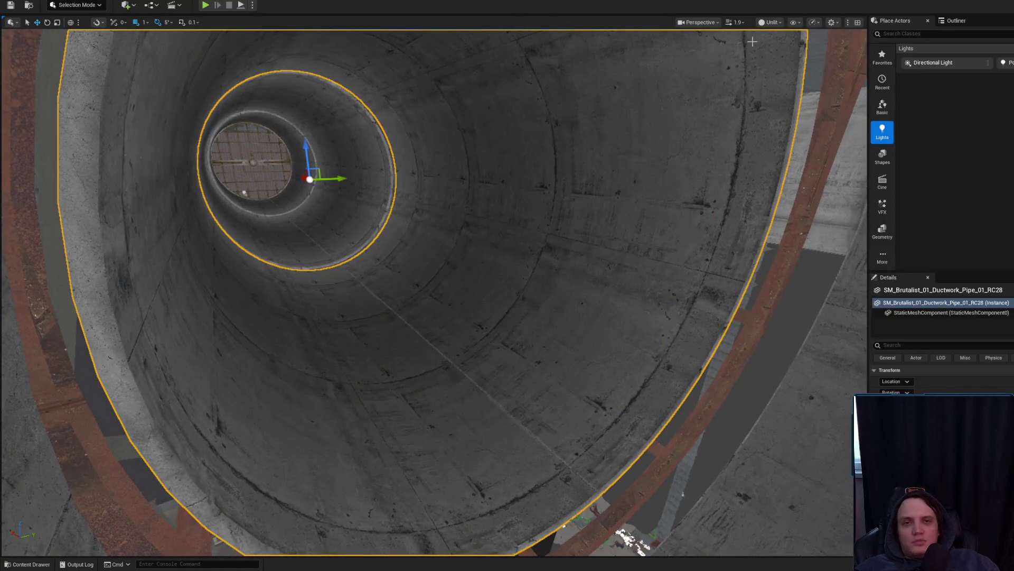
# Step: Hide the ductwork pipe, switch the viewport to Lit, and fly inside the pipe
pyautogui.press('h')
pyautogui.click(775, 24)
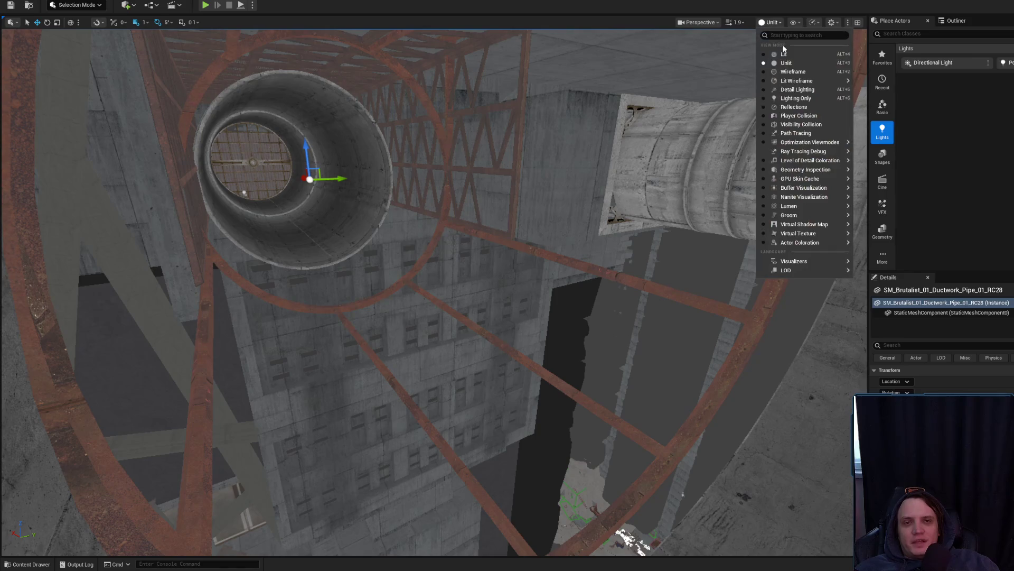
pyautogui.click(783, 50)
pyautogui.press('f')
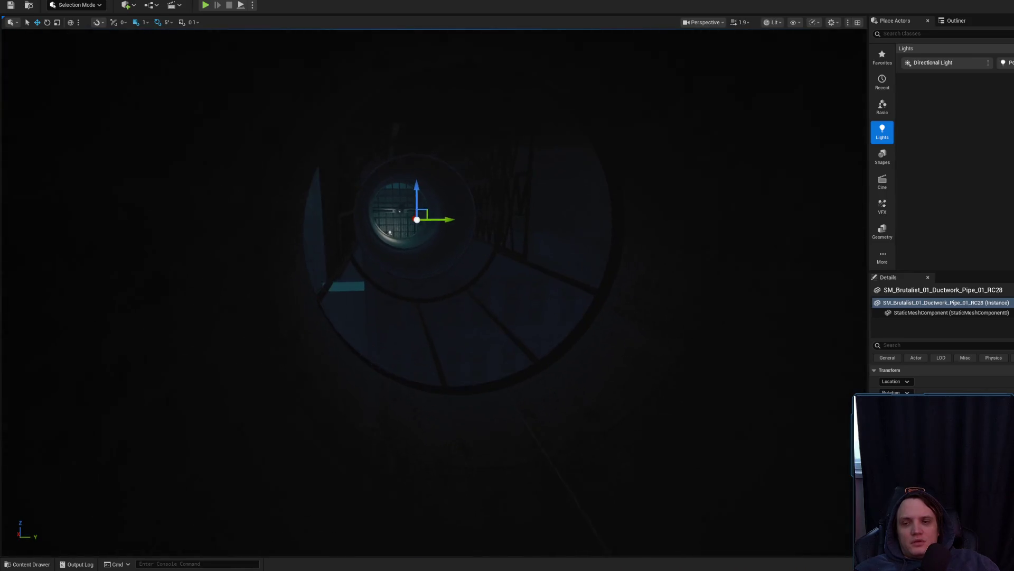
pyautogui.moveTo(565, 233); pyautogui.dragTo(543, 299)
pyautogui.moveTo(433, 285)
pyautogui.mouseDown()
pyautogui.moveTo(423, 280)
pyautogui.moveTo(401, 307)
pyautogui.moveTo(422, 288)
pyautogui.moveTo(420, 312)
pyautogui.moveTo(538, 277)
pyautogui.moveTo(526, 280)
pyautogui.mouseUp()
pyautogui.scroll(-2, 420, 304)
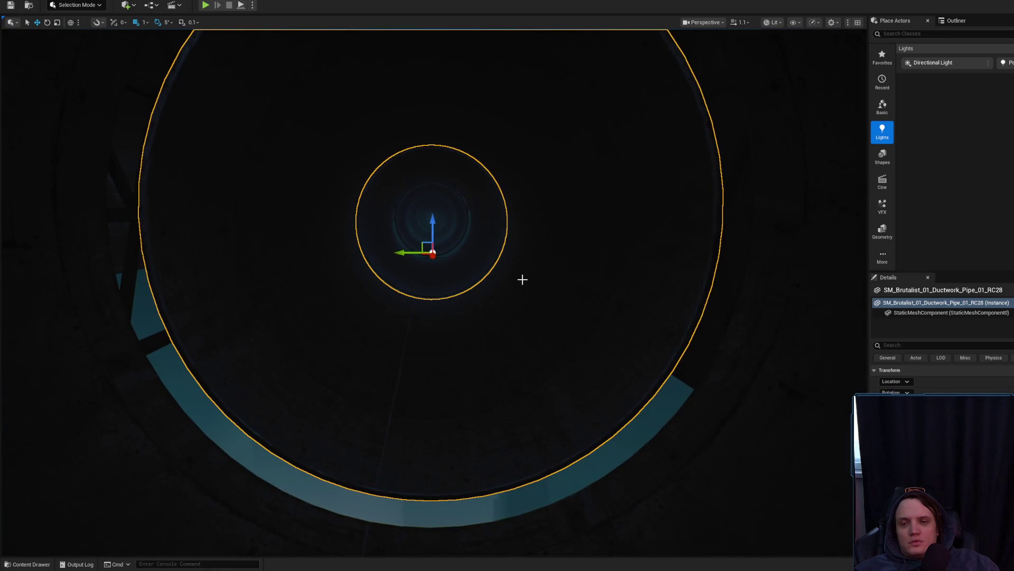
# Step: Toggle the pipe hidden and visible twice with H and Ctrl+H
pyautogui.press('h')
pyautogui.hotkey('ctrl', 'h')
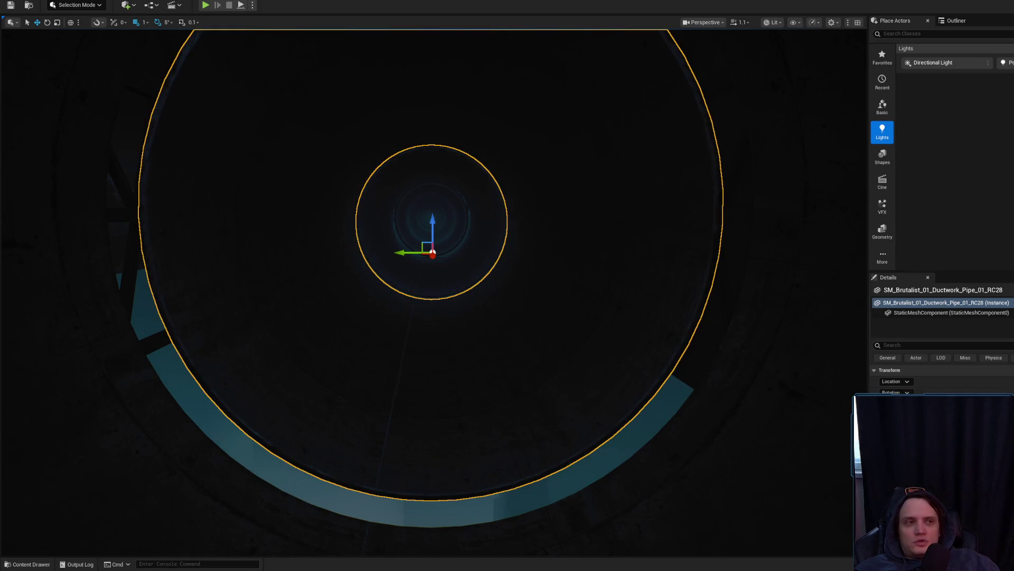
pyautogui.hotkey('alt', 'Tab')
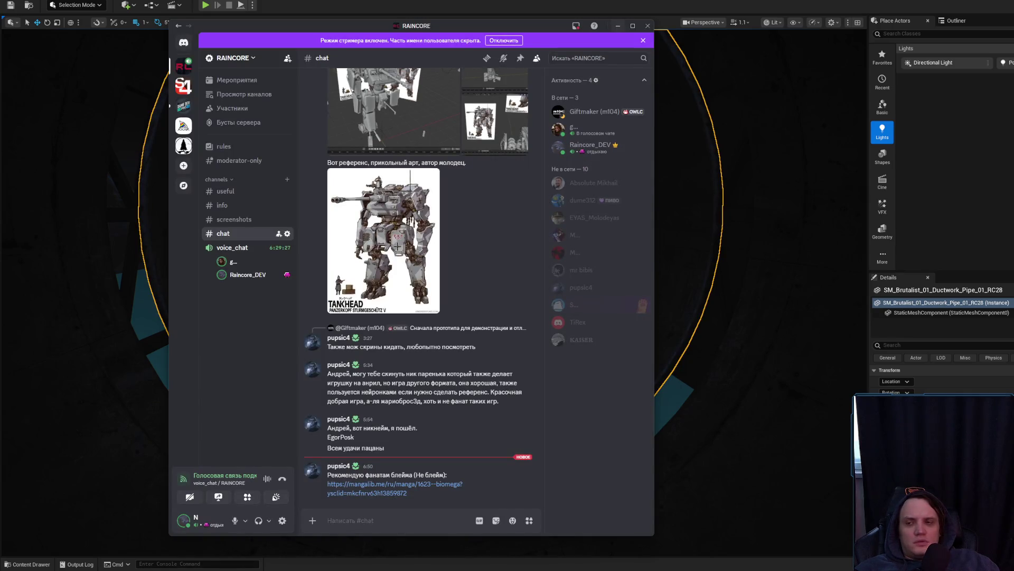
pyautogui.hotkey('alt', 'Tab')
pyautogui.scroll(-1, 641, 349)
pyautogui.press('h')
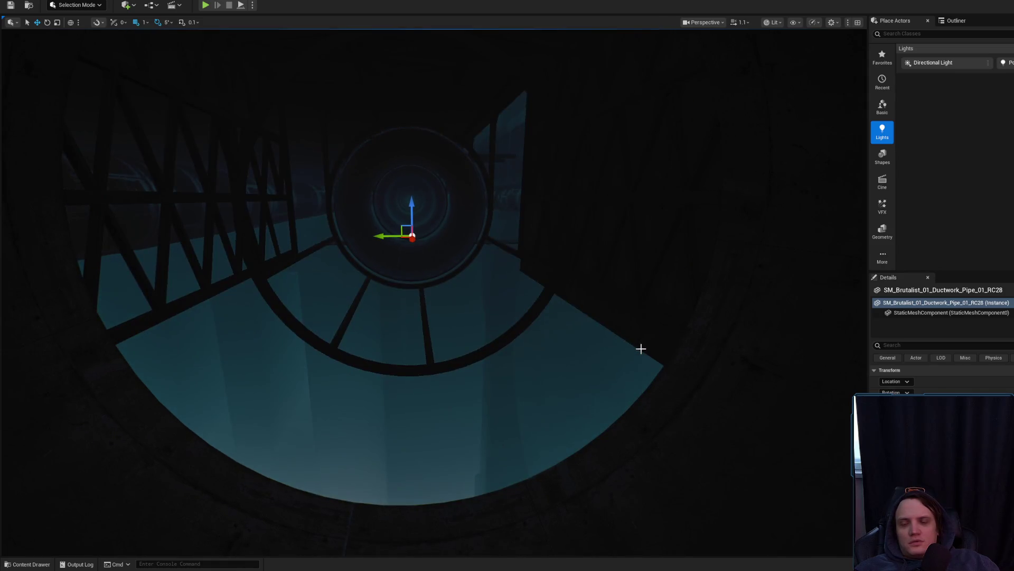
pyautogui.hotkey('ctrl', 'h')
# Step: Fly through the pipe interior and aim the view along the dark catwalk grate
pyautogui.moveTo(412, 286)
pyautogui.mouseDown()
pyautogui.moveTo(412, 265)
pyautogui.moveTo(296, 264)
pyautogui.mouseUp()
pyautogui.moveTo(545, 318)
pyautogui.mouseDown()
pyautogui.moveTo(528, 311)
pyautogui.moveTo(581, 317)
pyautogui.moveTo(545, 317)
pyautogui.mouseUp()
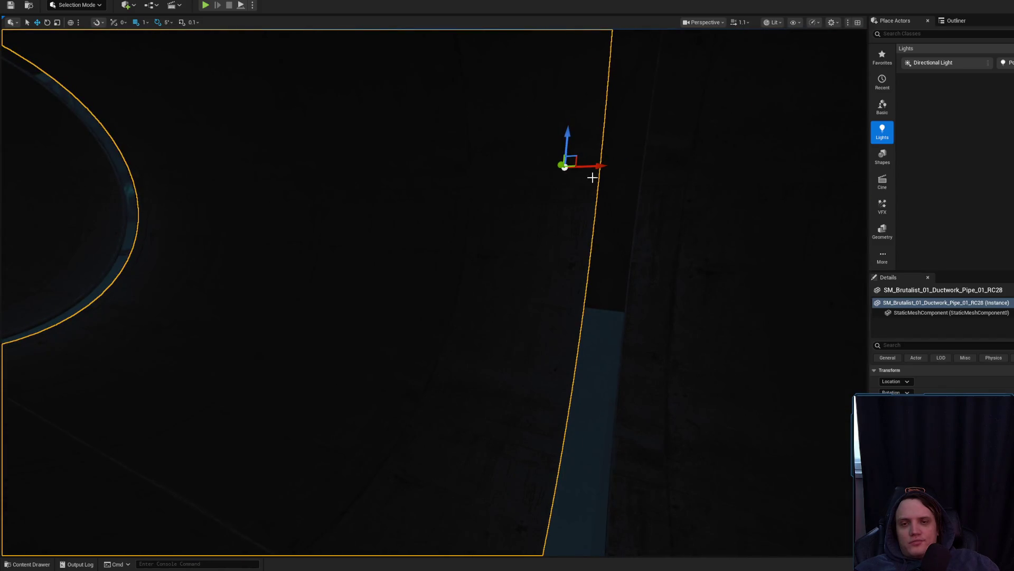
pyautogui.moveTo(581, 168)
pyautogui.mouseDown()
pyautogui.moveTo(539, 170)
pyautogui.moveTo(571, 168)
pyautogui.moveTo(555, 210)
pyautogui.moveTo(528, 210)
pyautogui.mouseUp()
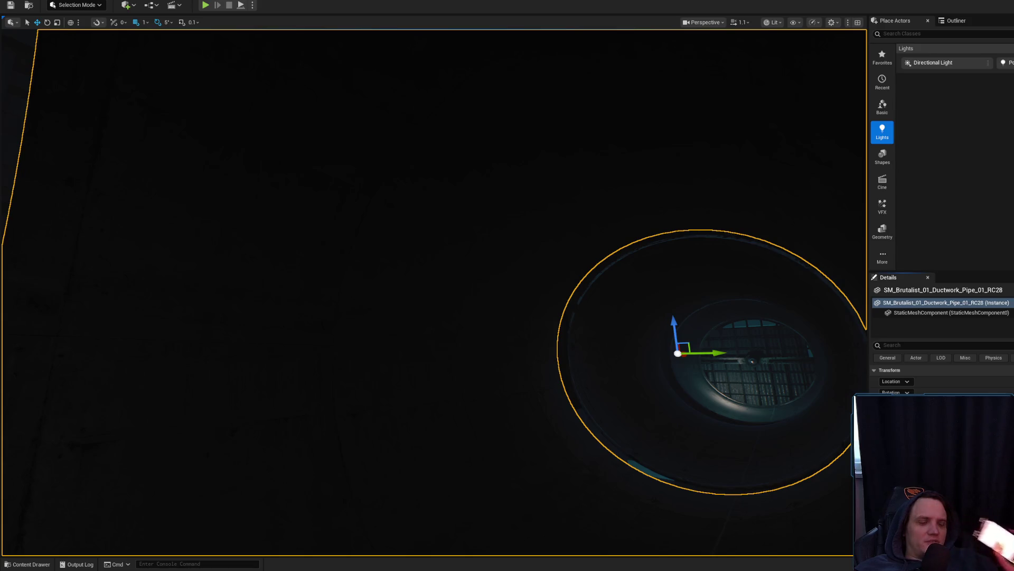
pyautogui.moveTo(567, 468); pyautogui.dragTo(567, 468)
pyautogui.scroll(4, 567, 468)
pyautogui.scroll(-4, 567, 468)
pyautogui.moveTo(566, 369); pyautogui.dragTo(565, 369)
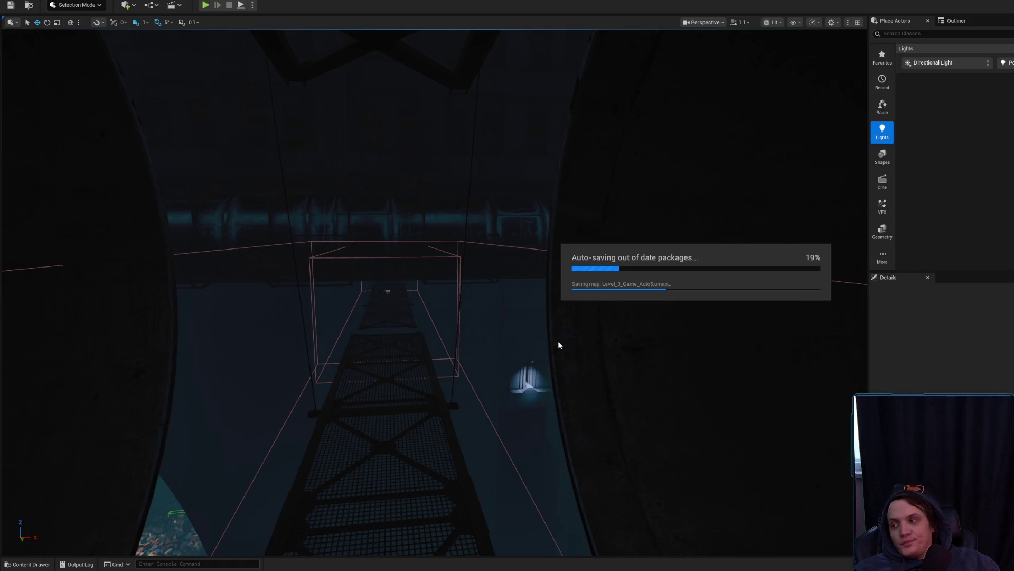
# Step: Select the ductwork pipe and browse the Ductwork mesh assets in the content drawer
pyautogui.moveTo(552, 344); pyautogui.dragTo(527, 362)
pyautogui.scroll(4, 553, 344)
pyautogui.scroll(-3, 553, 344)
pyautogui.click(370, 370)
pyautogui.scroll(-2, 552, 344)
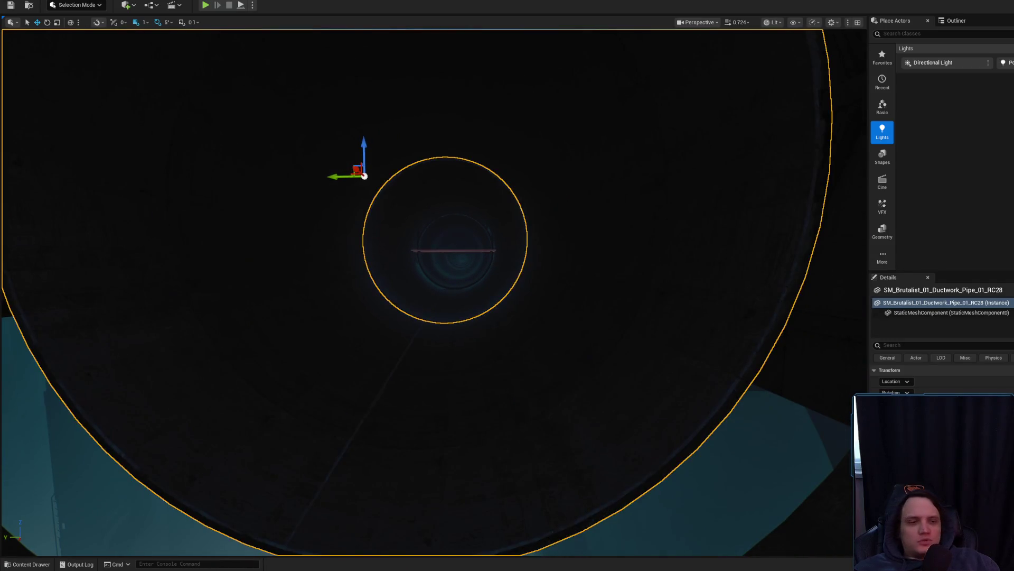
pyautogui.hotkey('ctrl', 'space')
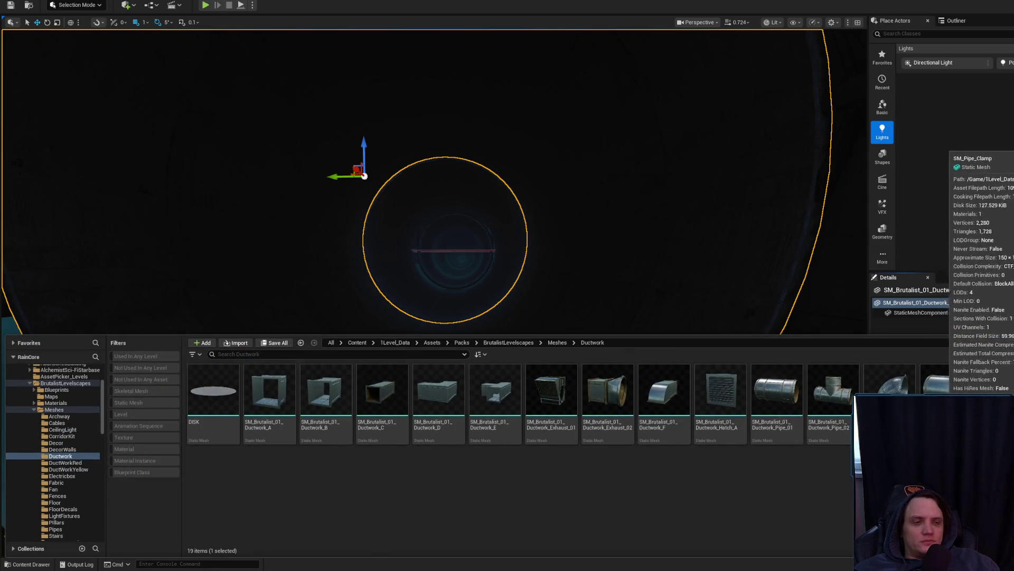
pyautogui.hotkey('ctrl', 'space')
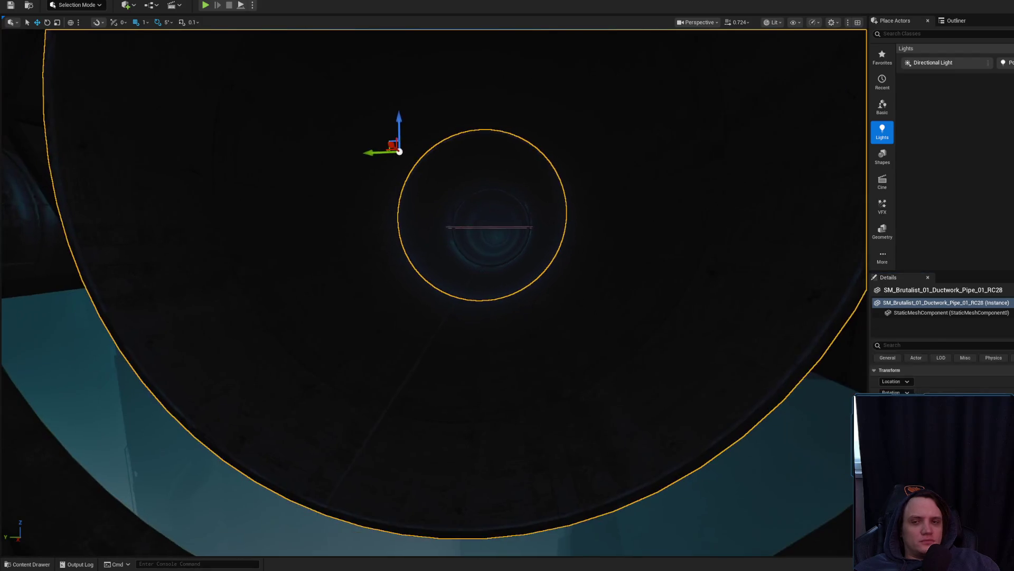
pyautogui.scroll(-10, 680, 308)
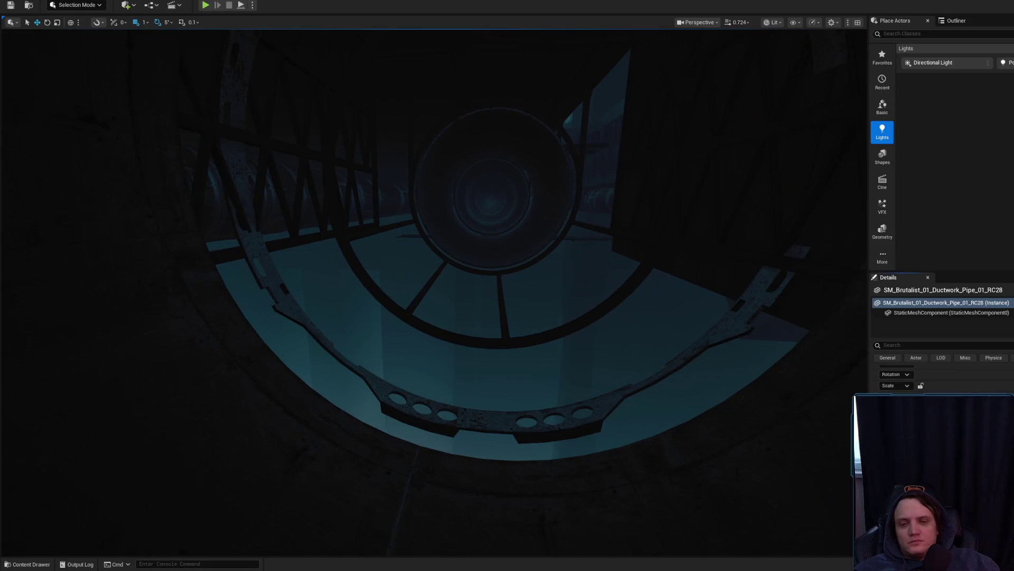
pyautogui.scroll(2, 738, 337)
pyautogui.scroll(5, 561, 354)
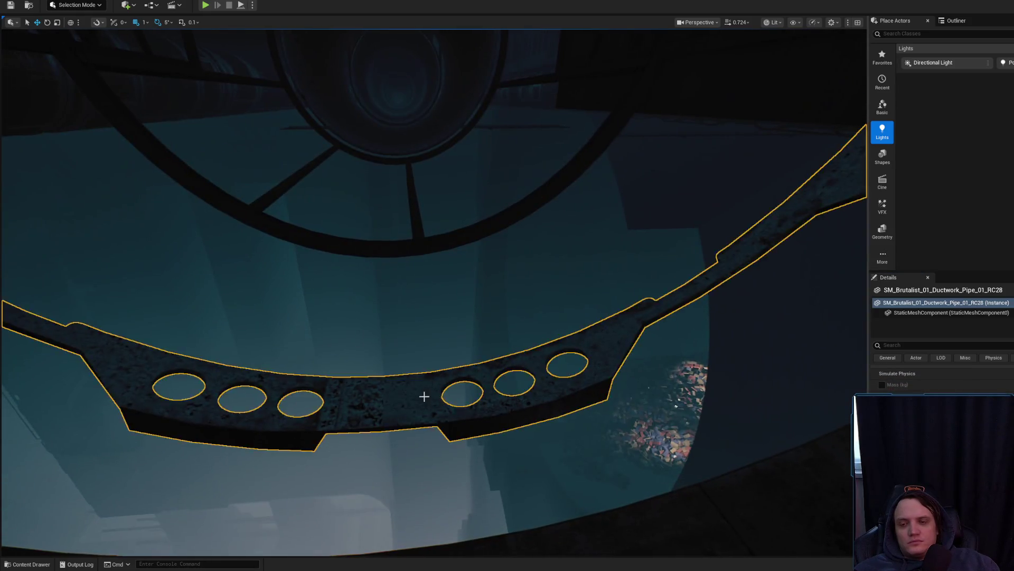
# Step: Frame the Ductwork_Support ring and Alt-drag a copy further along the pipe
pyautogui.moveTo(424, 397); pyautogui.dragTo(750, 124)
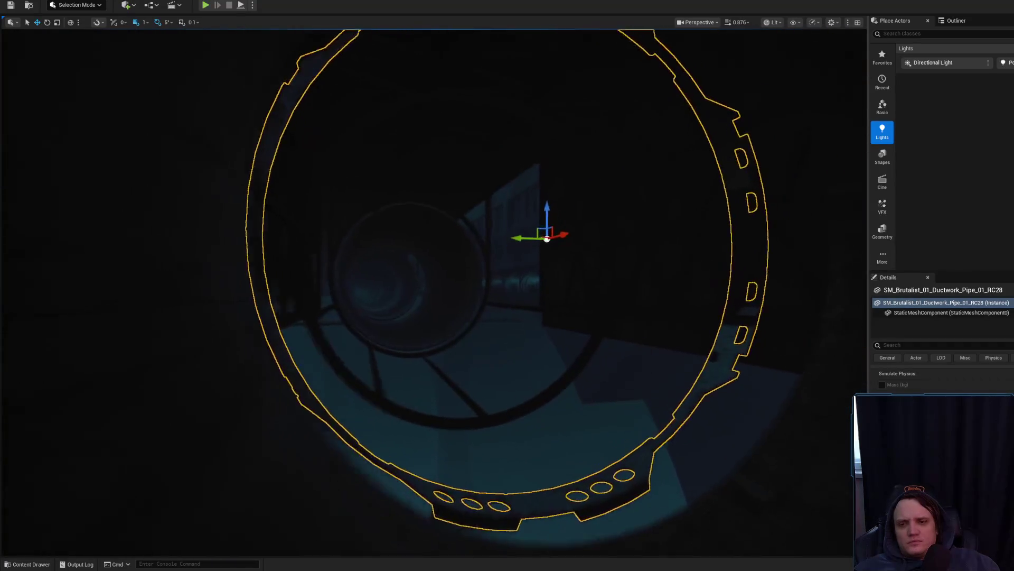
pyautogui.scroll(2, 368, 461)
pyautogui.click(436, 397)
pyautogui.press('f')
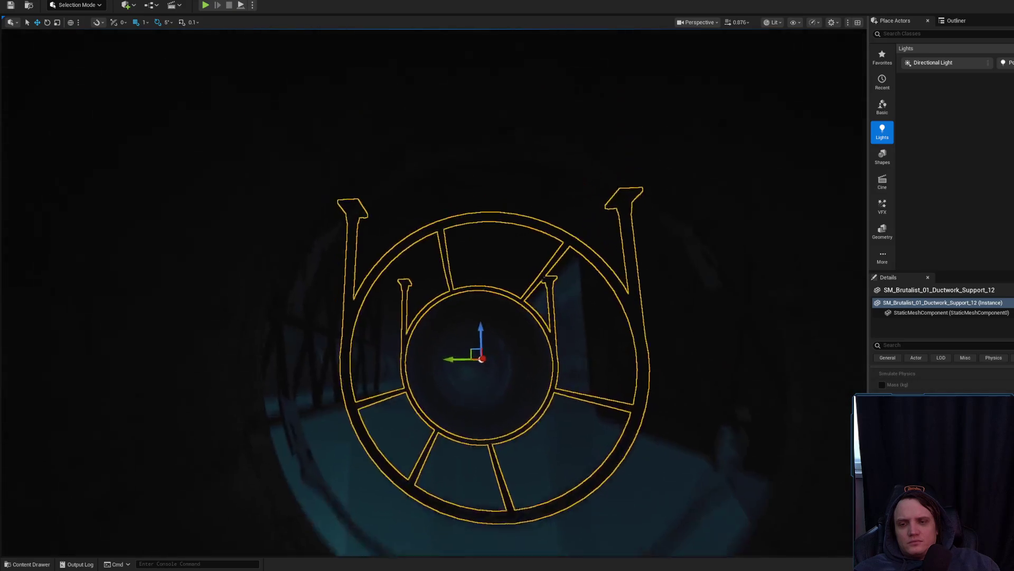
pyautogui.moveTo(534, 343)
pyautogui.mouseDown()
pyautogui.moveTo(249, 358)
pyautogui.moveTo(250, 376)
pyautogui.moveTo(144, 355)
pyautogui.moveTo(37, 356)
pyautogui.moveTo(137, 338)
pyautogui.moveTo(294, 410)
pyautogui.mouseUp()
pyautogui.press('Escape')
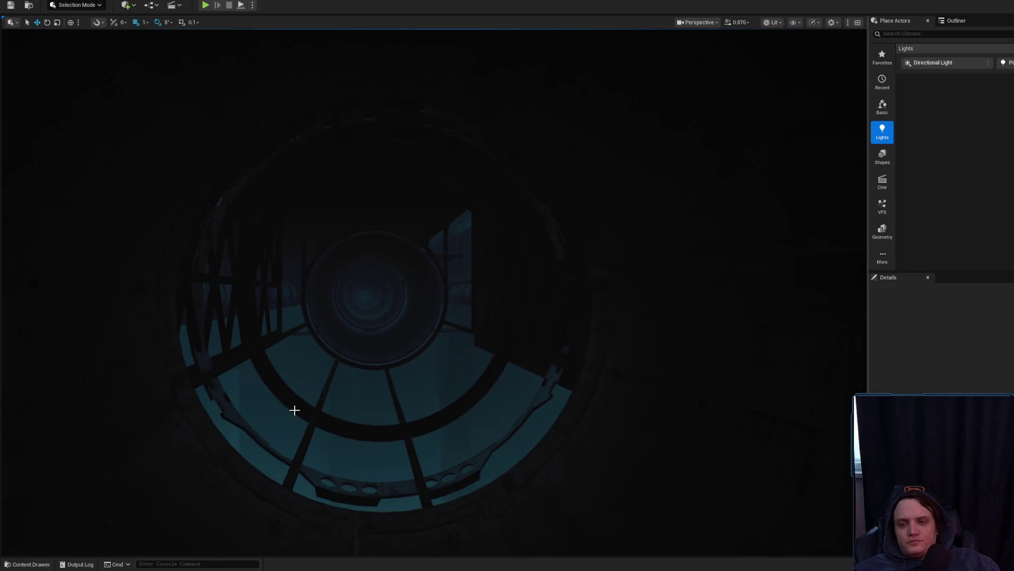
# Step: Inspect the duplicated ring from its lower side, looking toward the teal-lit grated opening
pyautogui.click(436, 477)
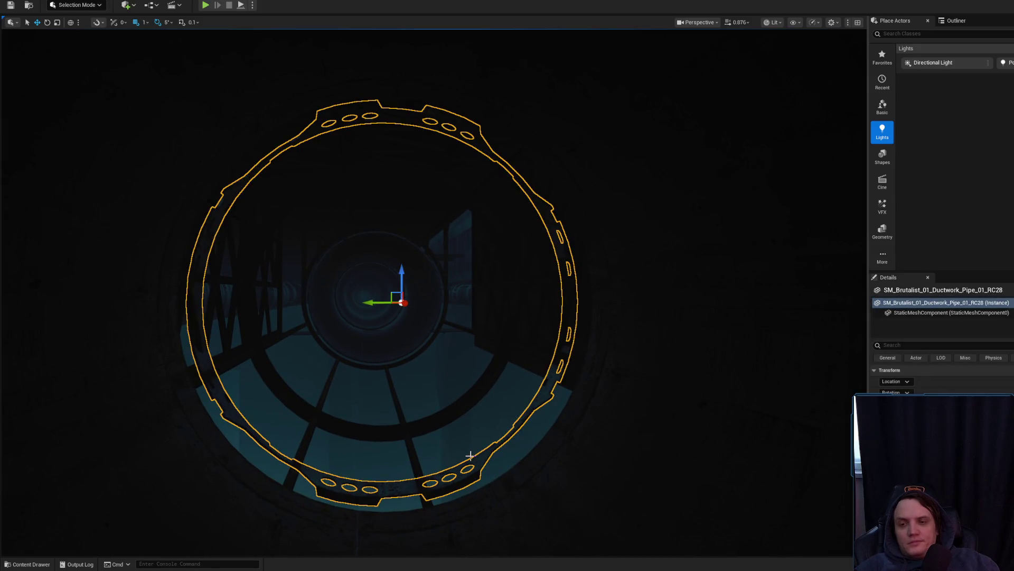
pyautogui.press('Escape')
pyautogui.moveTo(468, 453); pyautogui.dragTo(460, 390)
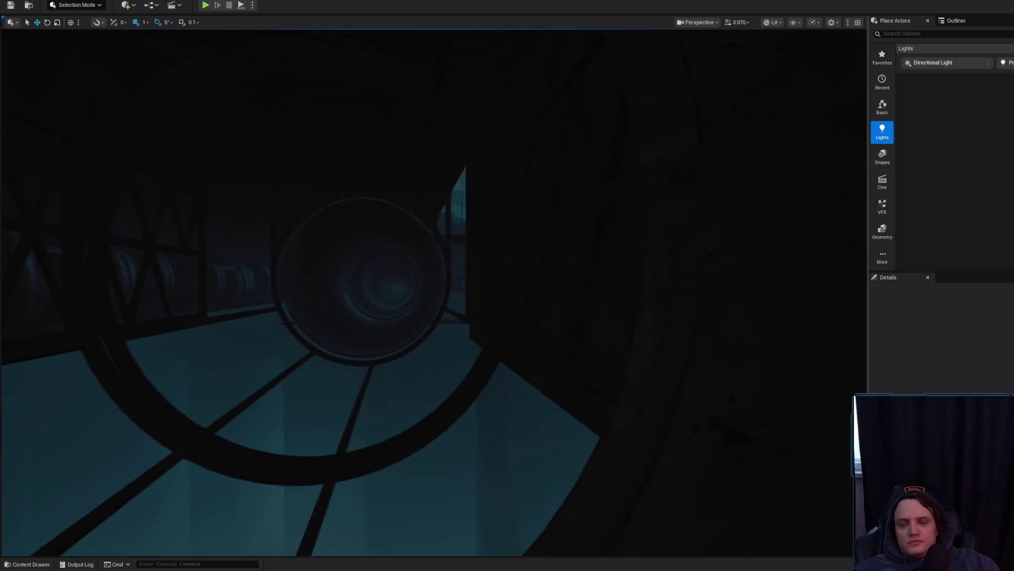
pyautogui.scroll(-1, 434, 291)
pyautogui.press('d')
pyautogui.moveTo(464, 455)
pyautogui.mouseDown()
pyautogui.moveTo(460, 473)
pyautogui.moveTo(451, 452)
pyautogui.mouseUp()
pyautogui.scroll(1, 455, 452)
pyautogui.scroll(2, 452, 451)
pyautogui.scroll(1, 452, 452)
pyautogui.scroll(1, 452, 451)
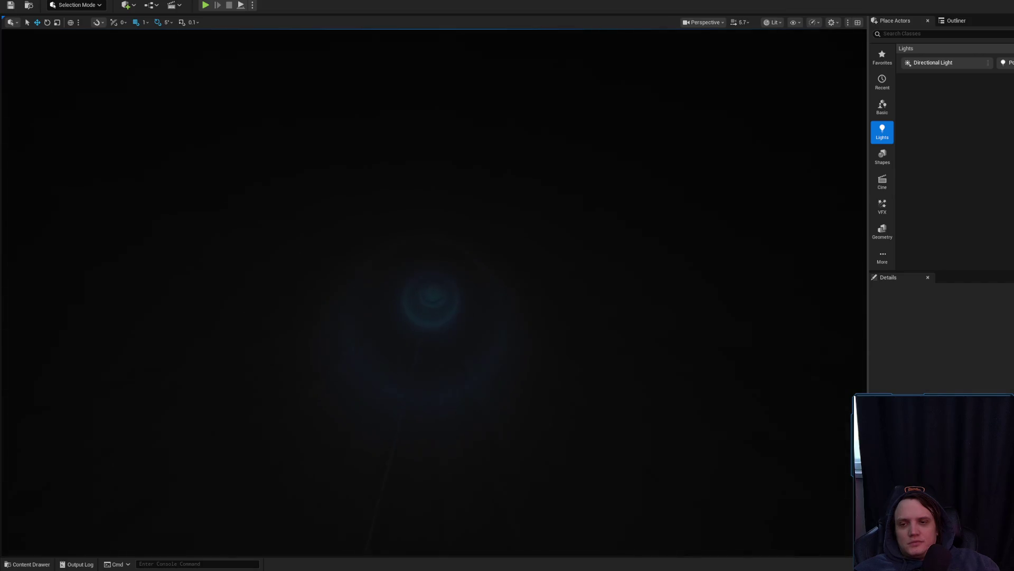
pyautogui.moveTo(451, 452); pyautogui.dragTo(452, 452)
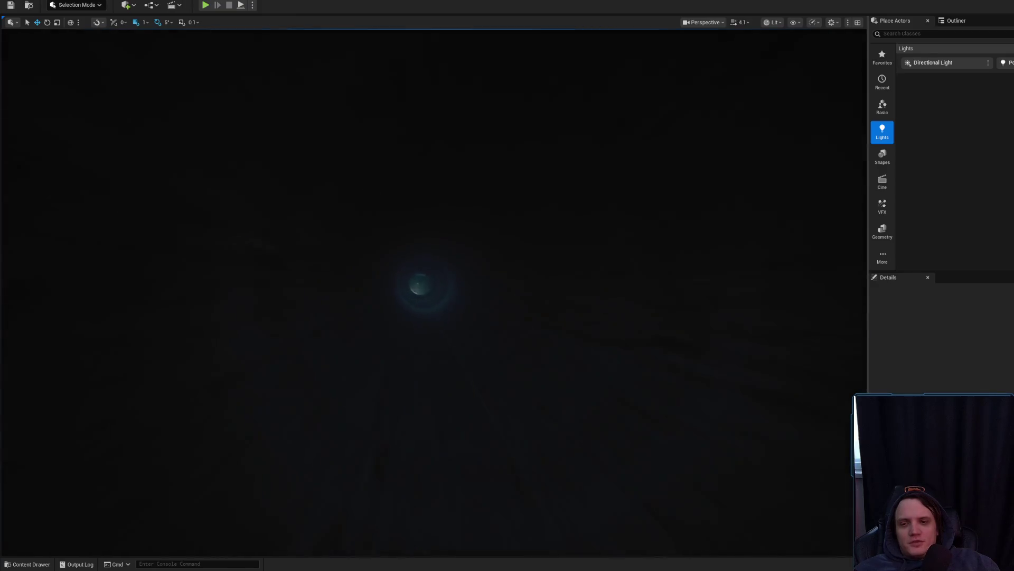
pyautogui.scroll(-2, 452, 452)
pyautogui.moveTo(452, 451); pyautogui.dragTo(452, 452)
pyautogui.scroll(-1, 452, 452)
pyautogui.scroll(-2, 433, 291)
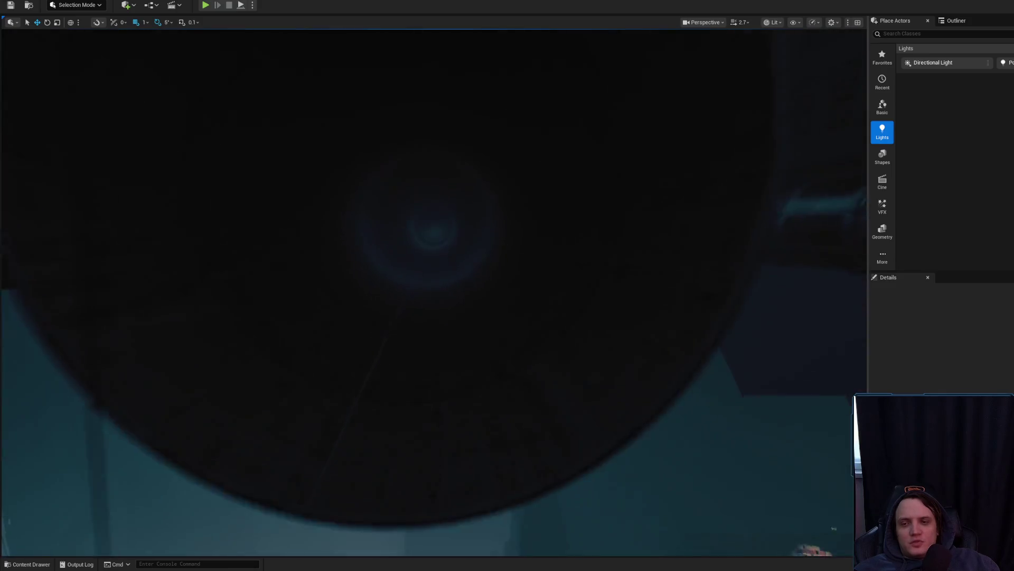
pyautogui.scroll(-2, 433, 290)
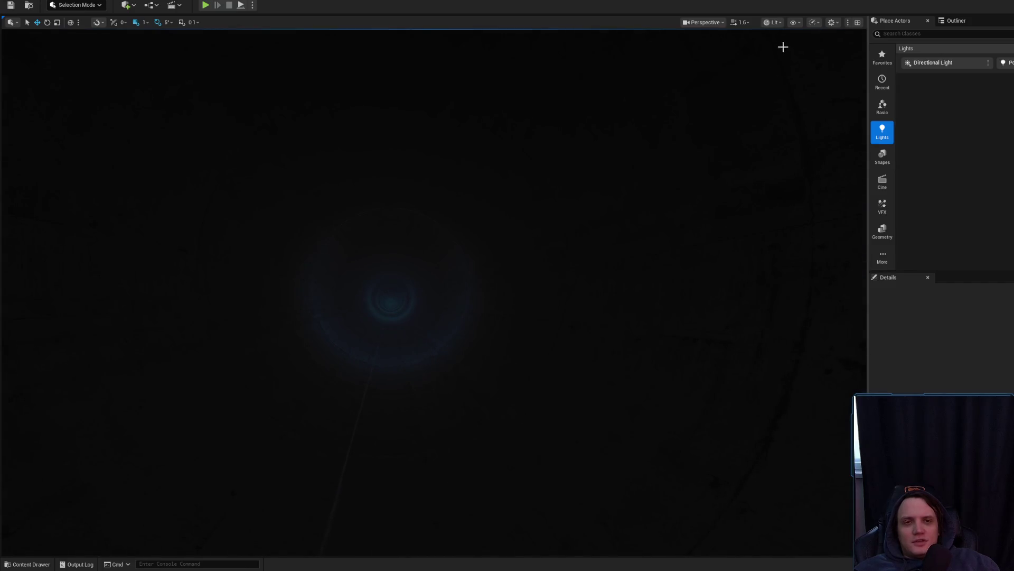
pyautogui.click(773, 22)
pyautogui.click(798, 86)
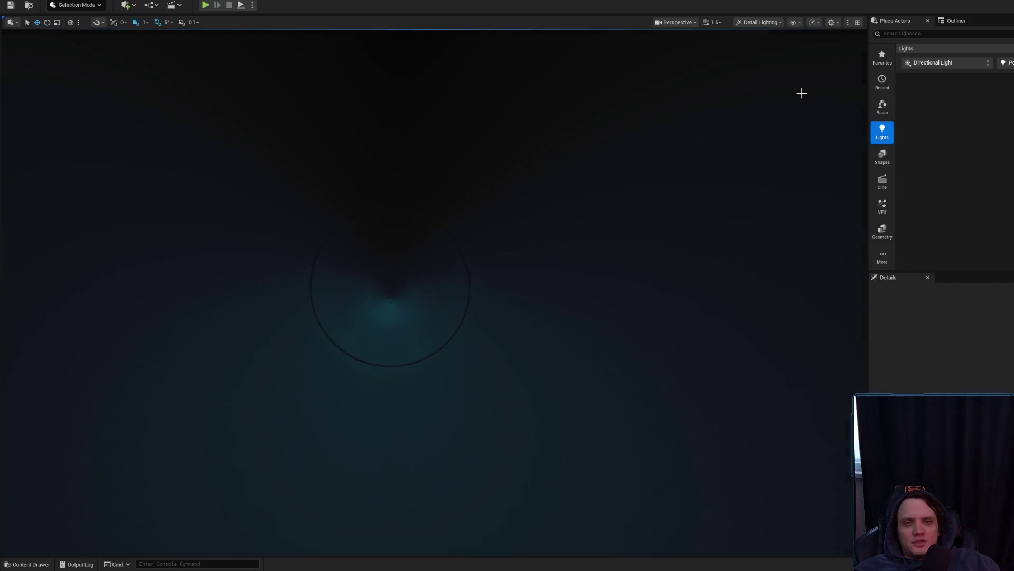
pyautogui.scroll(2, 434, 291)
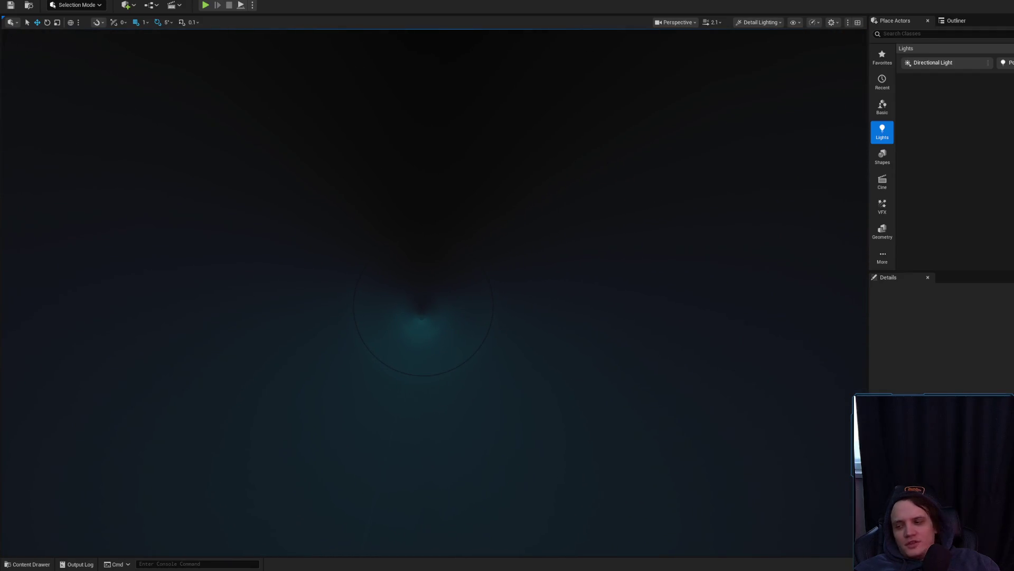
pyautogui.click(440, 322)
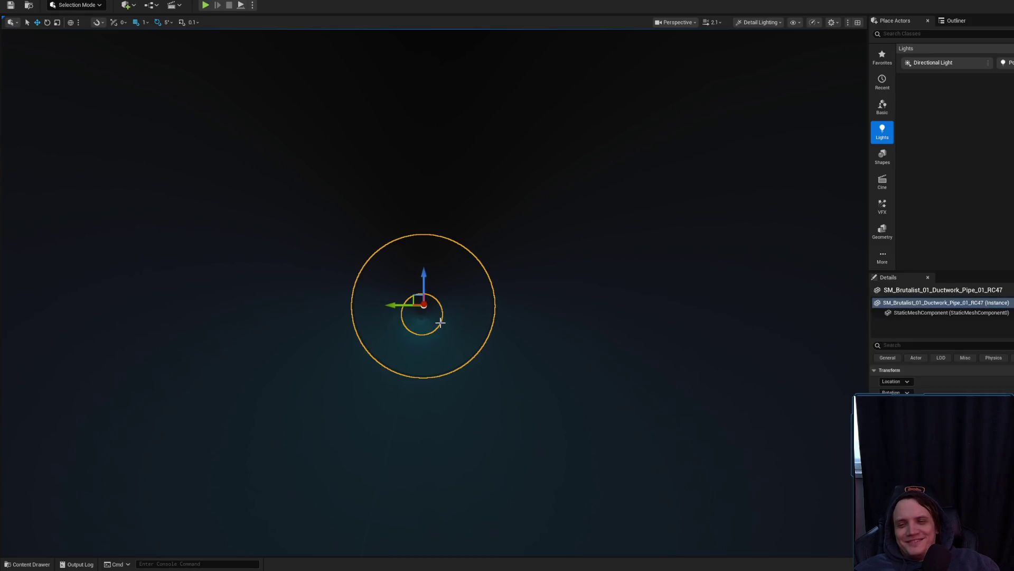
pyautogui.click(636, 144)
pyautogui.click(759, 23)
pyautogui.click(750, 54)
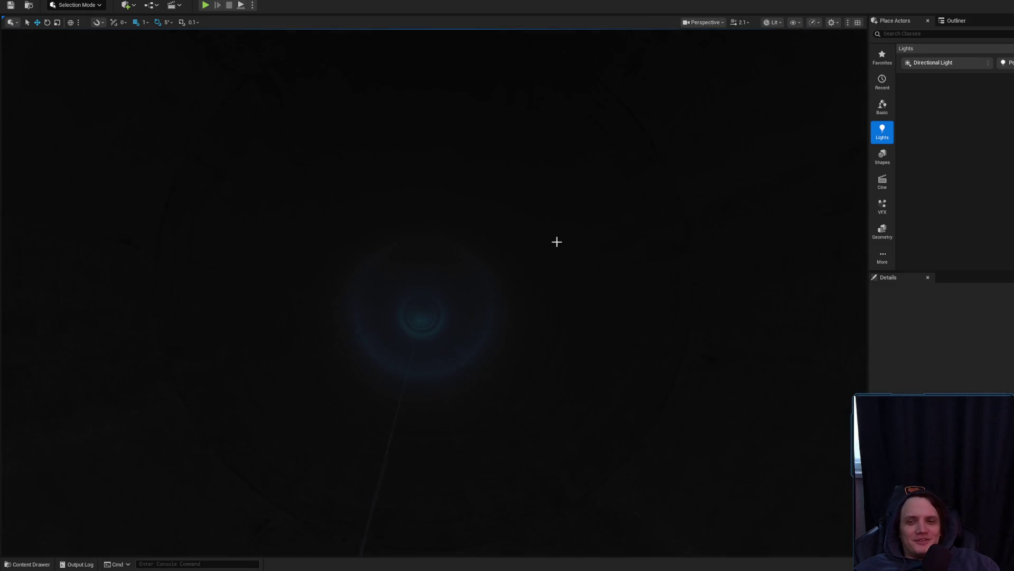
pyautogui.scroll(1, 433, 290)
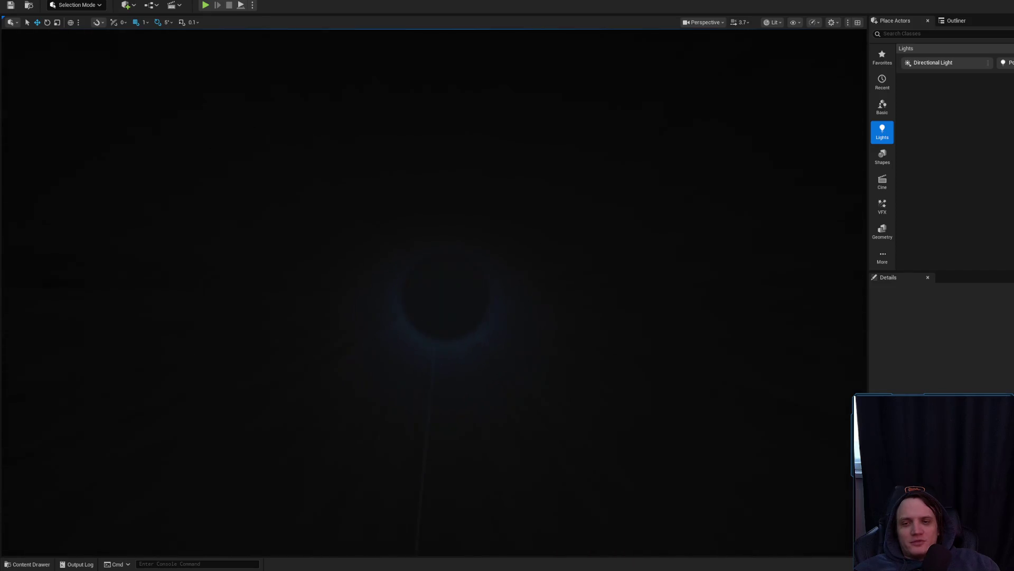
pyautogui.scroll(-1, 434, 291)
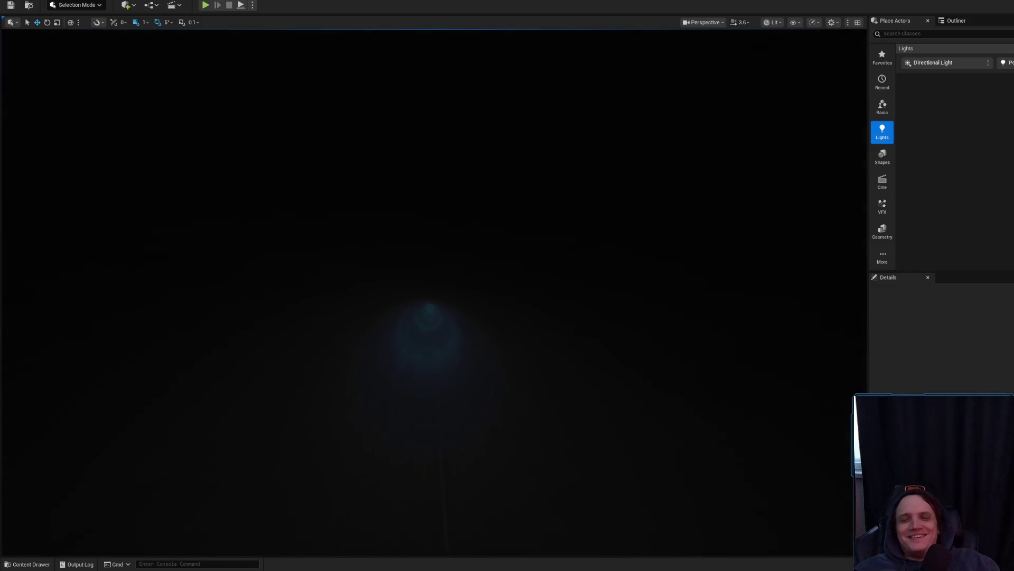
pyautogui.scroll(1, 434, 291)
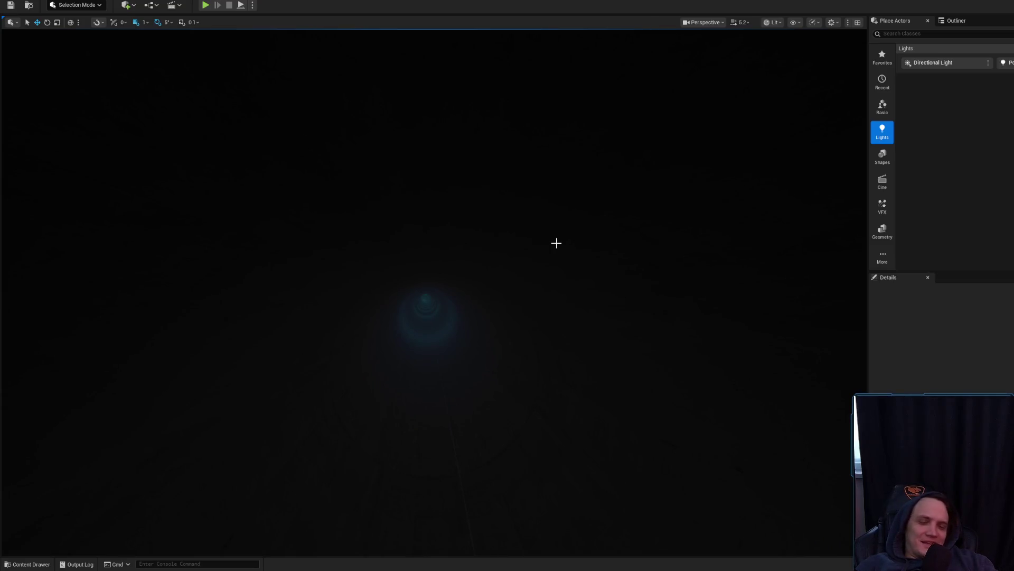
pyautogui.scroll(-2, 551, 241)
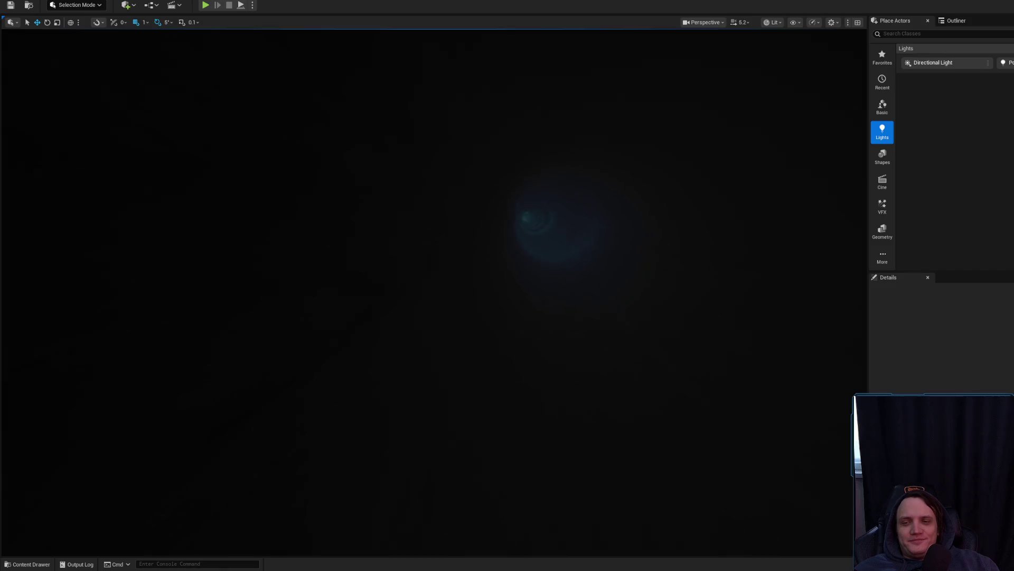
pyautogui.scroll(1, 433, 290)
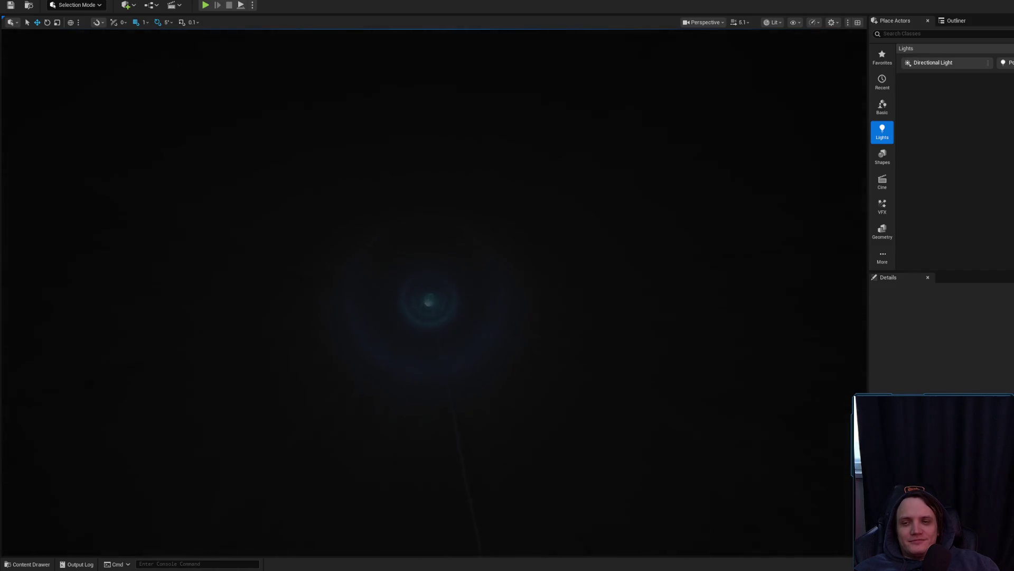
pyautogui.scroll(-3, 434, 291)
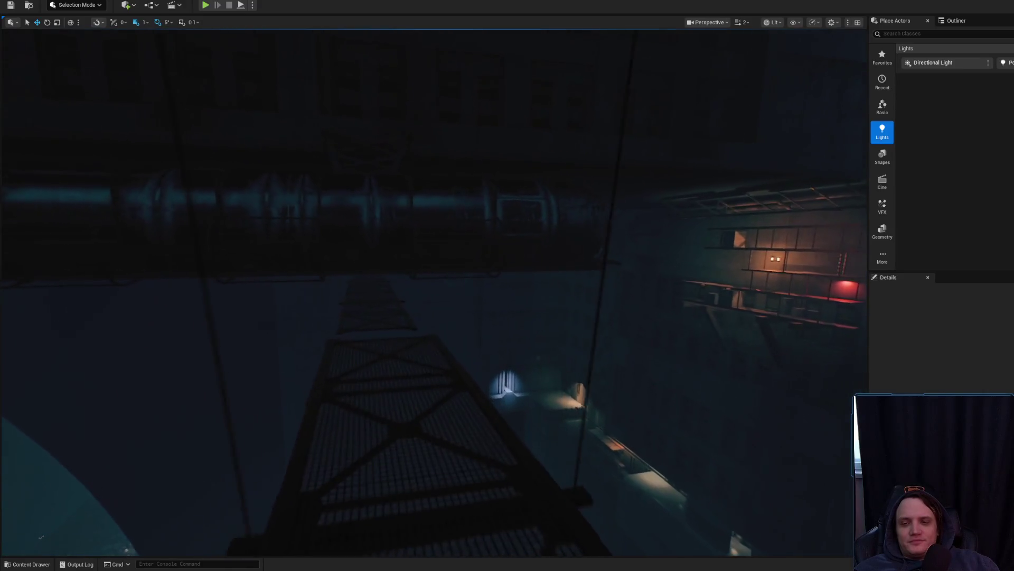
# Step: Select a ductwork support ring and orbit around it to view it from several angles
pyautogui.scroll(-1, 433, 291)
pyautogui.scroll(-5, 518, 313)
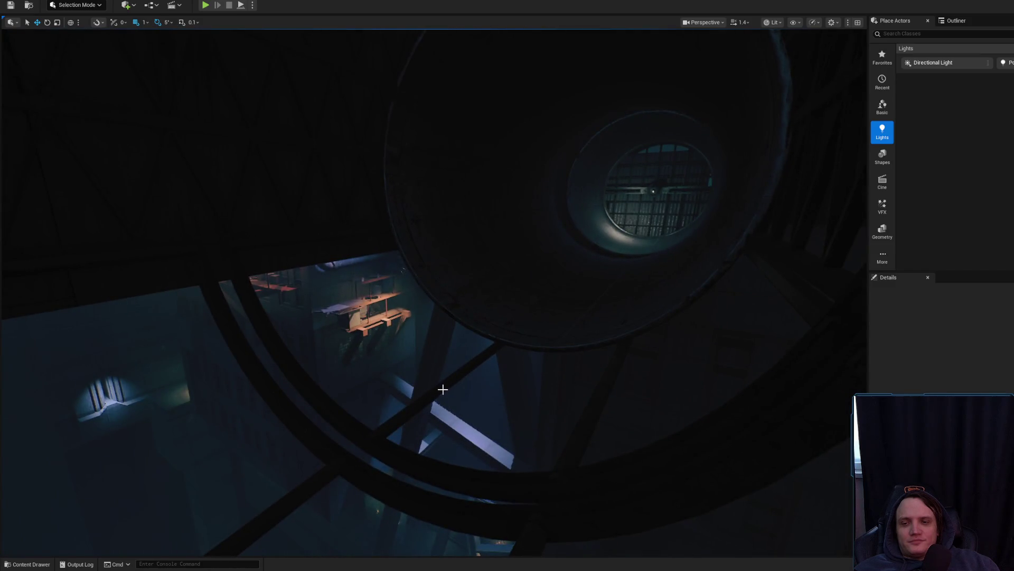
pyautogui.click(518, 312)
pyautogui.moveTo(433, 295)
pyautogui.mouseDown()
pyautogui.moveTo(459, 391)
pyautogui.moveTo(475, 370)
pyautogui.moveTo(496, 381)
pyautogui.moveTo(507, 365)
pyautogui.moveTo(502, 357)
pyautogui.moveTo(472, 372)
pyautogui.moveTo(450, 344)
pyautogui.moveTo(488, 343)
pyautogui.moveTo(516, 364)
pyautogui.mouseUp()
pyautogui.scroll(3, 479, 335)
pyautogui.moveTo(551, 419)
pyautogui.mouseDown()
pyautogui.moveTo(583, 385)
pyautogui.moveTo(635, 410)
pyautogui.mouseUp()
pyautogui.scroll(-3, 571, 397)
# Step: Slide another ductwork support ring along the pipe's X axis to a new position
pyautogui.moveTo(538, 413)
pyautogui.mouseDown()
pyautogui.moveTo(275, 450)
pyautogui.moveTo(290, 455)
pyautogui.mouseUp()
pyautogui.scroll(2, 406, 432)
pyautogui.moveTo(250, 314)
pyautogui.mouseDown()
pyautogui.moveTo(364, 312)
pyautogui.moveTo(430, 351)
pyautogui.moveTo(470, 349)
pyautogui.moveTo(490, 301)
pyautogui.moveTo(476, 328)
pyautogui.moveTo(464, 278)
pyautogui.mouseUp()
pyautogui.scroll(-2, 430, 351)
# Step: Select the neighbouring support, then pull back for a wide view of the round window
pyautogui.click(491, 302)
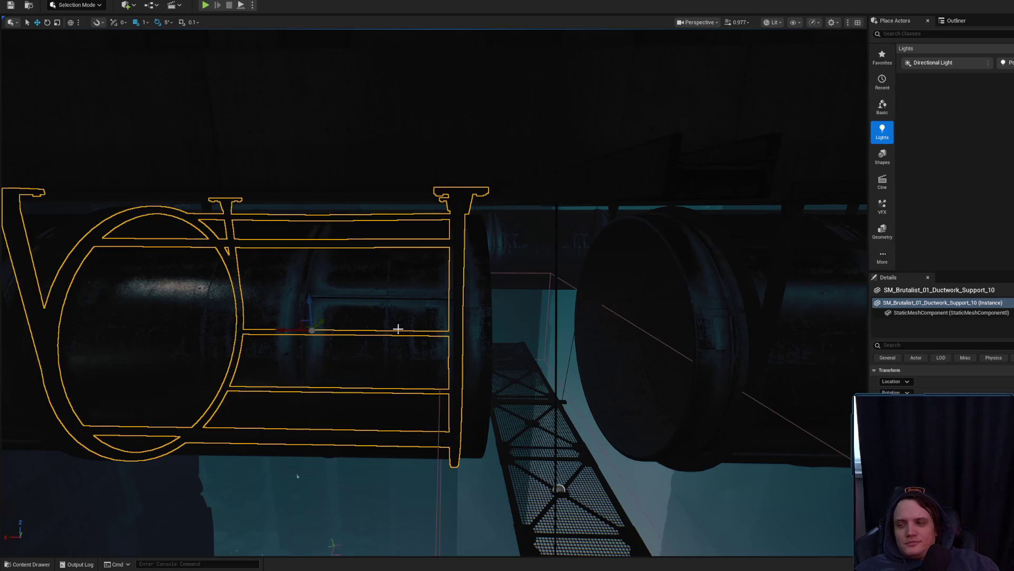
pyautogui.moveTo(287, 331); pyautogui.dragTo(403, 319)
pyautogui.moveTo(466, 347); pyautogui.dragTo(467, 347)
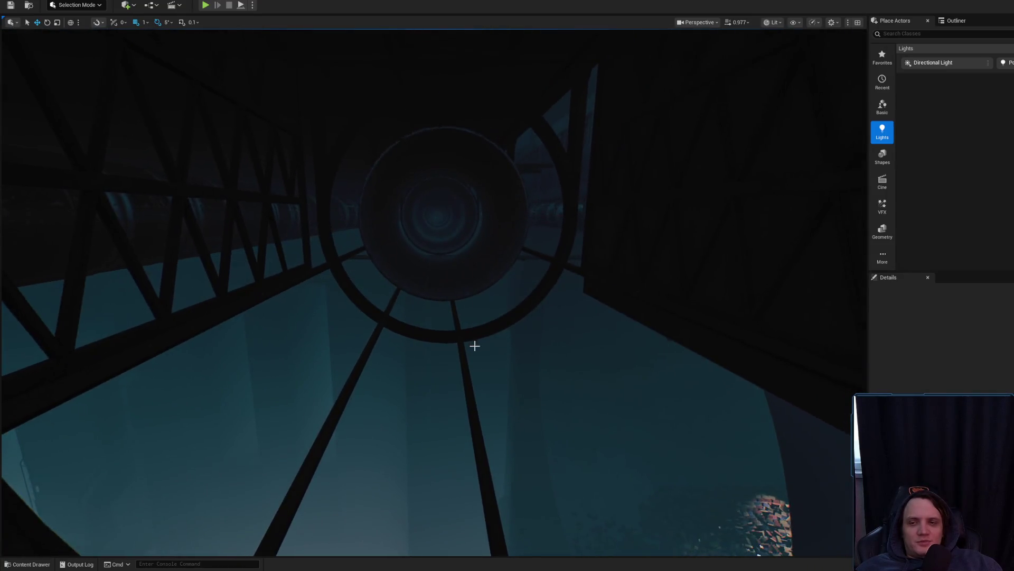
pyautogui.scroll(-5, 470, 346)
pyautogui.scroll(1, 476, 345)
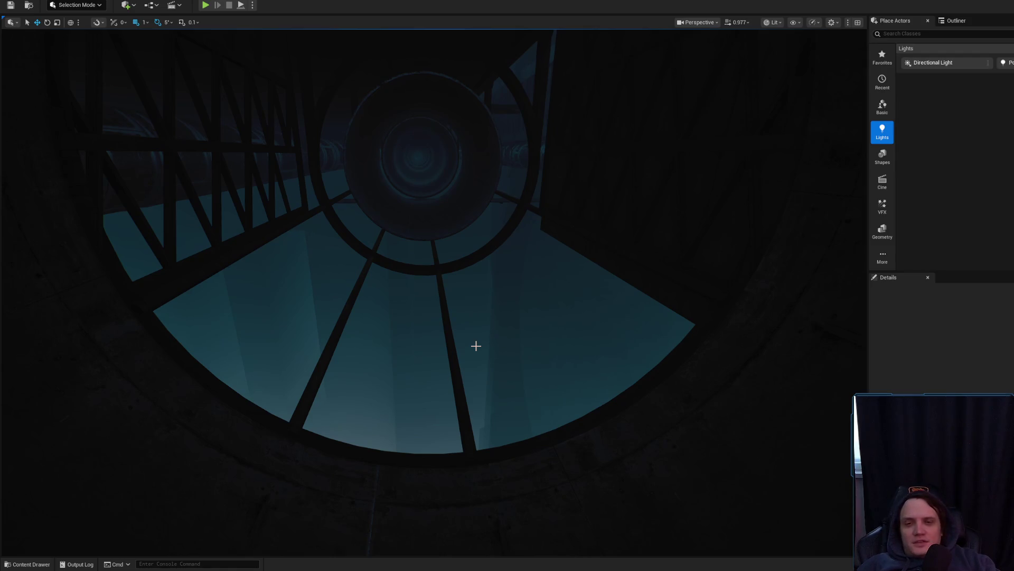
pyautogui.moveTo(476, 345); pyautogui.dragTo(476, 346)
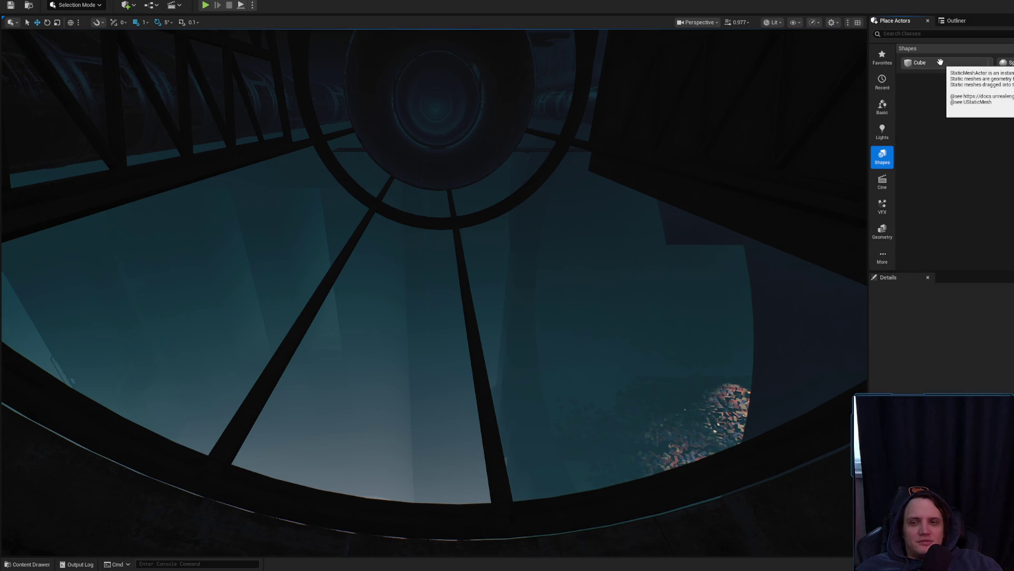
# Step: Drop a Cube inside the pipe, rotate it about its vertical axis and position it
pyautogui.moveTo(940, 63); pyautogui.dragTo(898, 112)
pyautogui.moveTo(558, 453)
pyautogui.mouseDown()
pyautogui.moveTo(508, 481)
pyautogui.moveTo(510, 469)
pyautogui.mouseUp()
pyautogui.moveTo(504, 505)
pyautogui.mouseDown()
pyautogui.moveTo(478, 464)
pyautogui.moveTo(474, 412)
pyautogui.moveTo(380, 414)
pyautogui.moveTo(380, 395)
pyautogui.moveTo(285, 391)
pyautogui.mouseUp()
pyautogui.press('e')
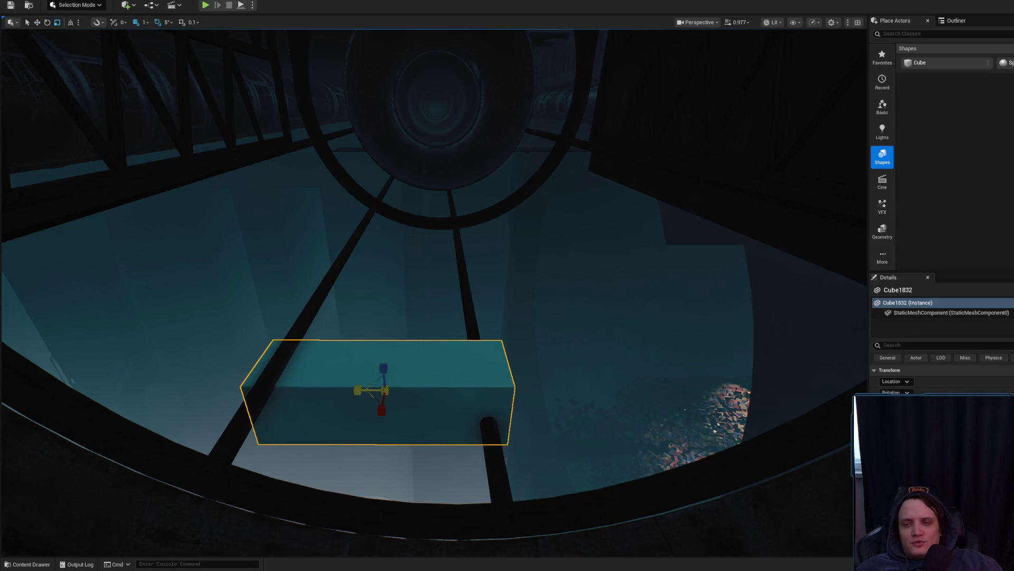
pyautogui.moveTo(392, 373)
pyautogui.mouseDown()
pyautogui.moveTo(446, 370)
pyautogui.moveTo(420, 397)
pyautogui.mouseUp()
pyautogui.press('w')
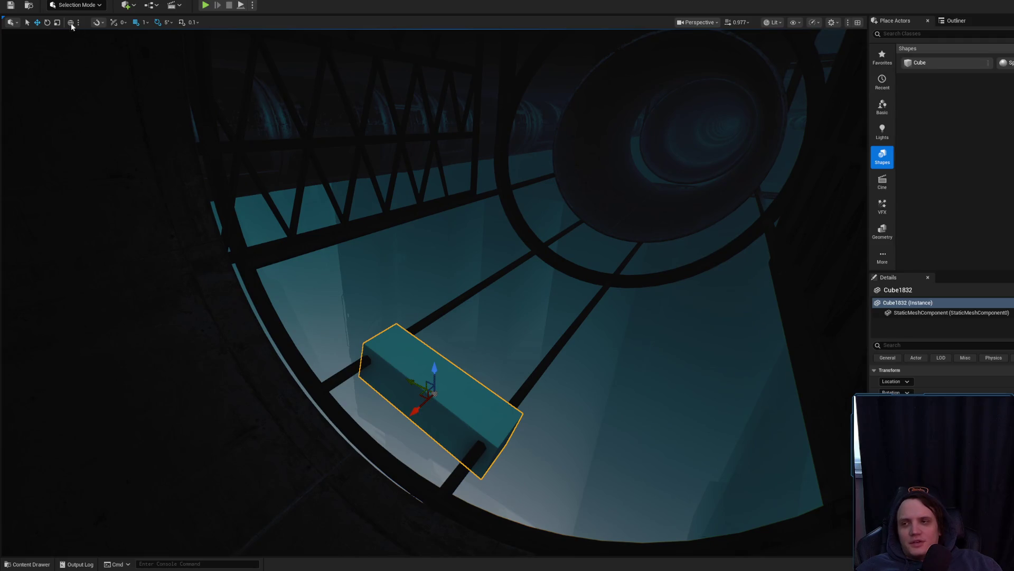
pyautogui.moveTo(412, 376)
pyautogui.mouseDown()
pyautogui.moveTo(474, 364)
pyautogui.moveTo(434, 383)
pyautogui.moveTo(510, 336)
pyautogui.moveTo(500, 343)
pyautogui.mouseUp()
# Step: Turn off move and rotation snapping and tilt the teal slab about -4°, then 2°
pyautogui.press('e')
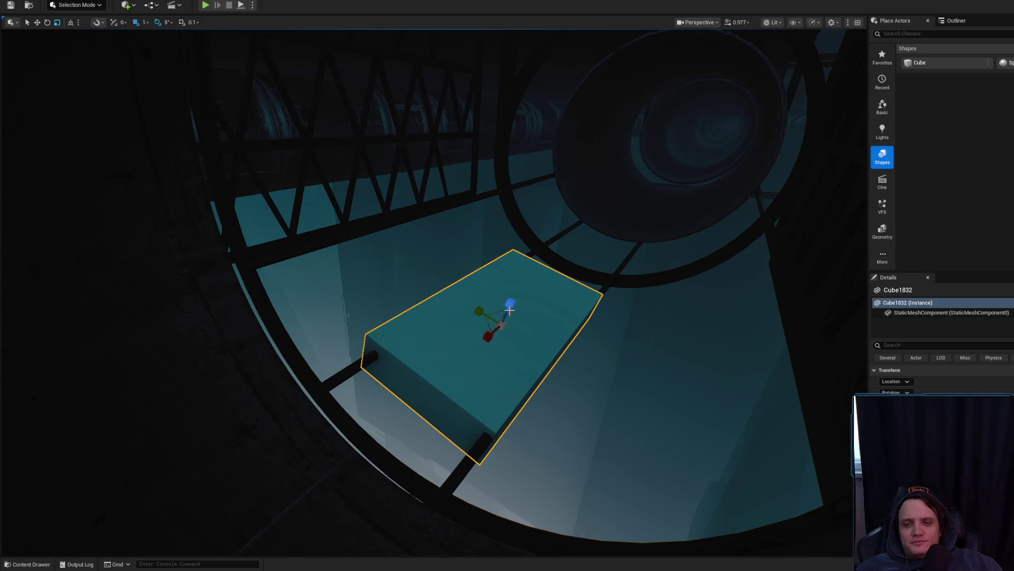
pyautogui.moveTo(509, 304)
pyautogui.mouseDown()
pyautogui.moveTo(507, 315)
pyautogui.moveTo(516, 277)
pyautogui.moveTo(292, 158)
pyautogui.mouseUp()
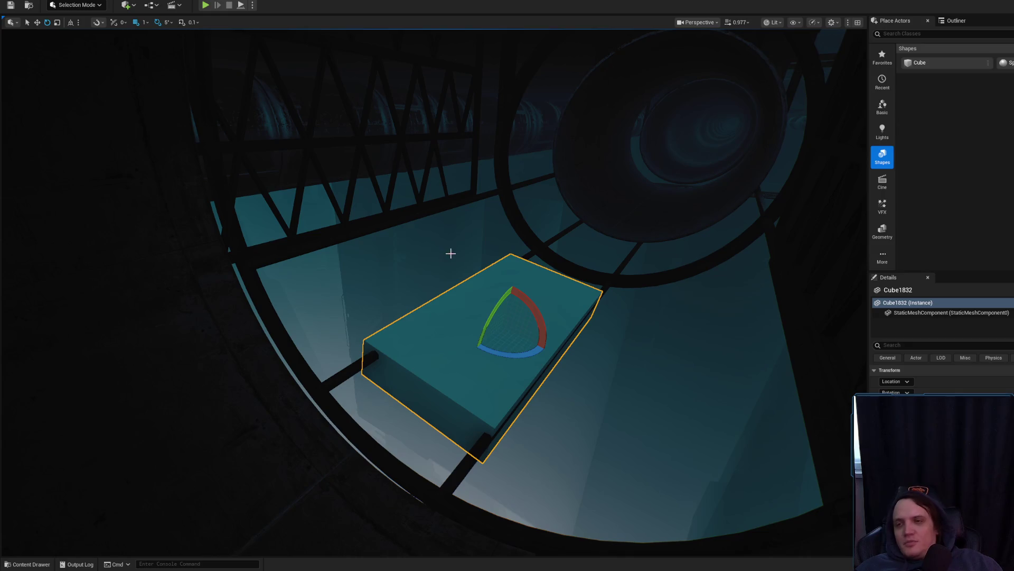
pyautogui.click(139, 25)
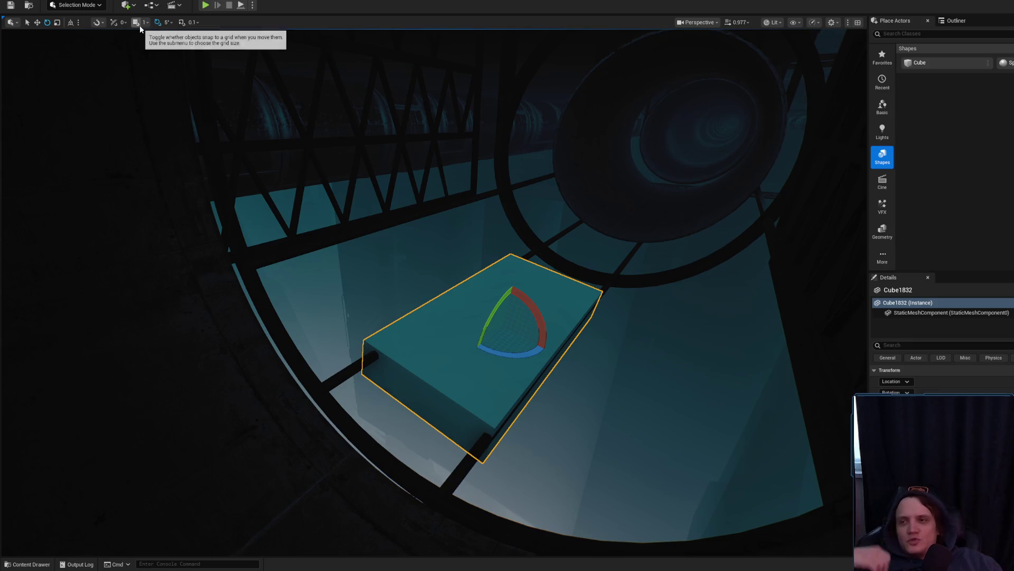
pyautogui.click(156, 24)
pyautogui.moveTo(457, 239); pyautogui.dragTo(461, 235)
pyautogui.press('r')
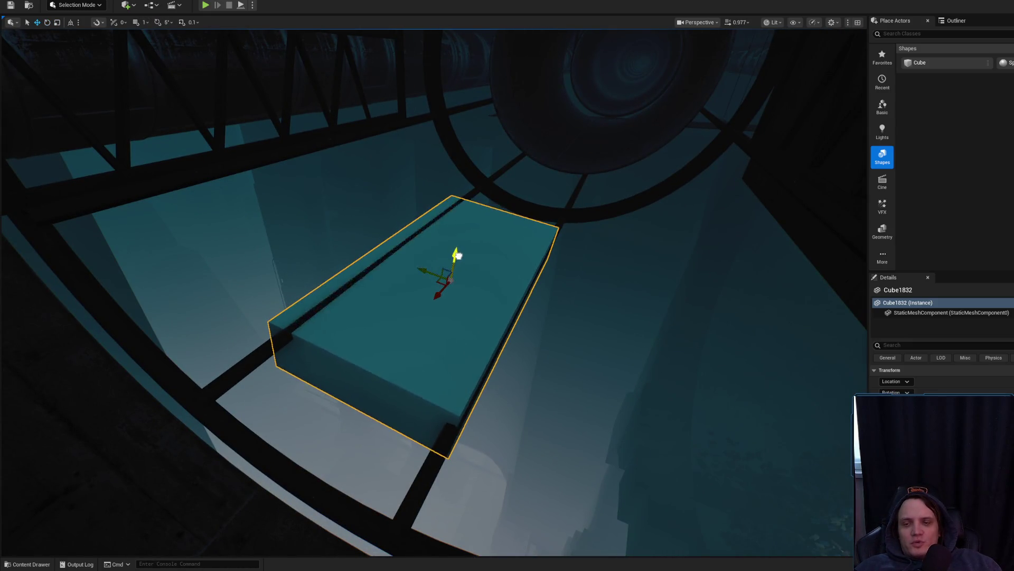
pyautogui.press('e')
pyautogui.moveTo(459, 242); pyautogui.dragTo(460, 238)
pyautogui.press('w')
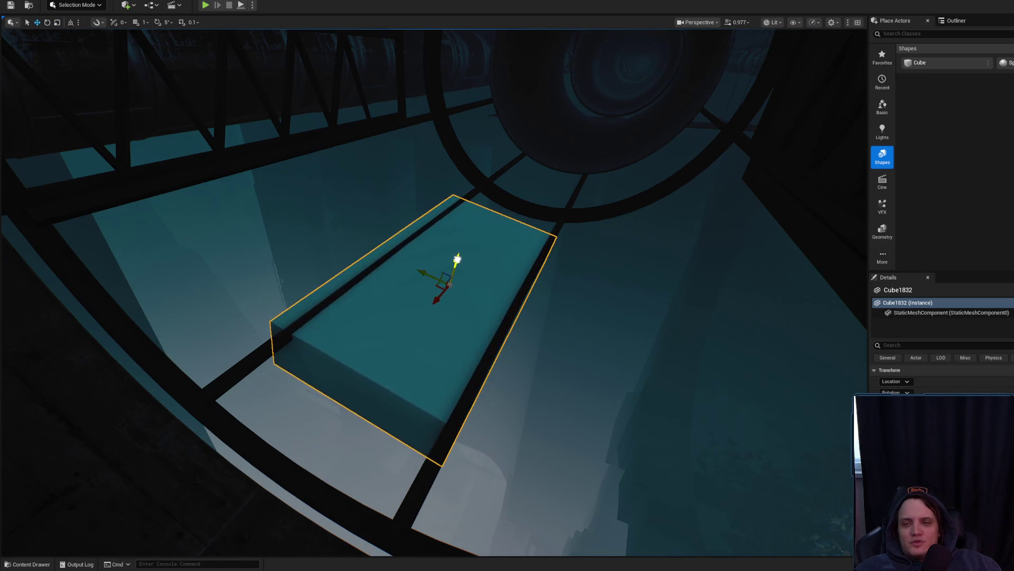
pyautogui.press('e')
pyautogui.moveTo(460, 242); pyautogui.dragTo(463, 243)
# Step: Stretch the slab lengthwise, fine-tune its rotation, and slide it left across the pipe
pyautogui.press('r')
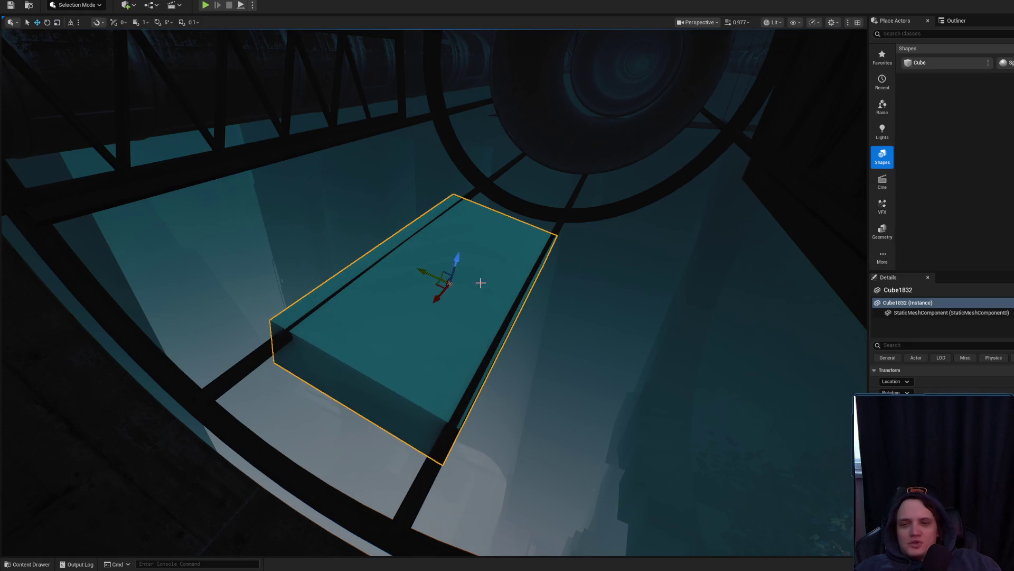
pyautogui.moveTo(440, 300)
pyautogui.mouseDown()
pyautogui.moveTo(458, 283)
pyautogui.moveTo(461, 297)
pyautogui.mouseUp()
pyautogui.moveTo(457, 259)
pyautogui.mouseDown()
pyautogui.moveTo(405, 278)
pyautogui.moveTo(435, 283)
pyautogui.moveTo(437, 251)
pyautogui.mouseUp()
pyautogui.press('r')
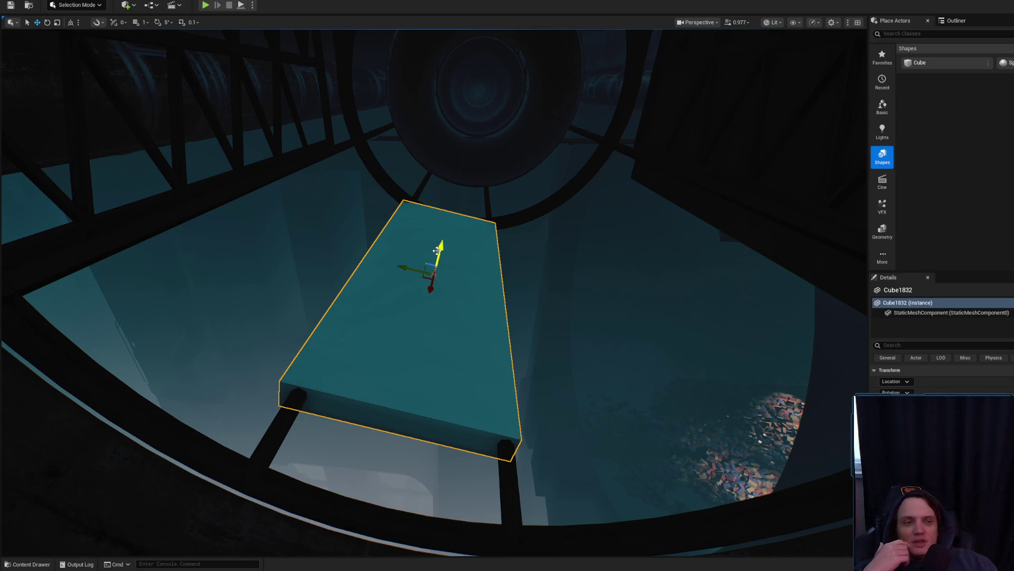
pyautogui.press('e')
pyautogui.moveTo(484, 271)
pyautogui.mouseDown()
pyautogui.moveTo(507, 264)
pyautogui.moveTo(484, 272)
pyautogui.mouseUp()
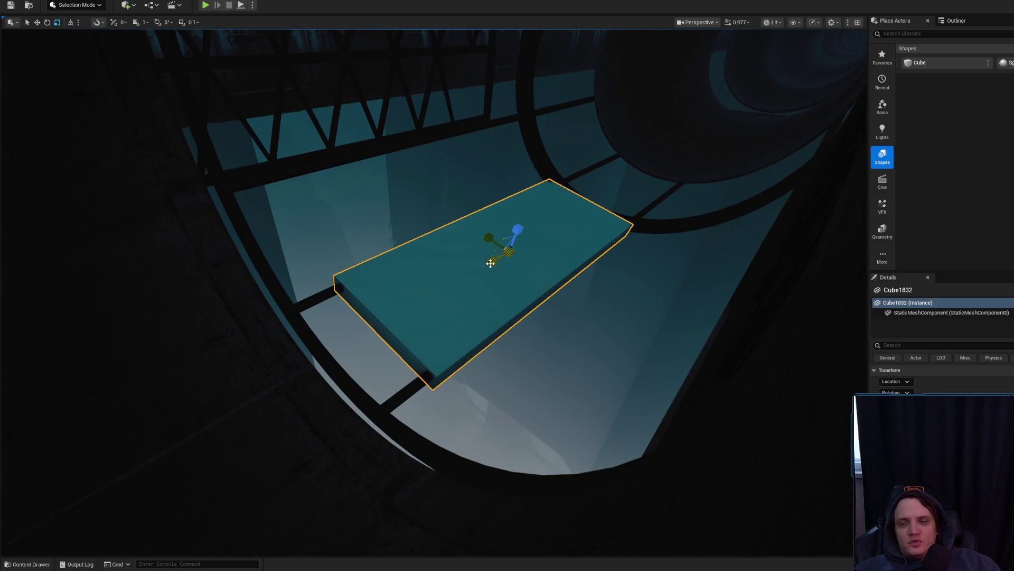
pyautogui.scroll(5, 490, 263)
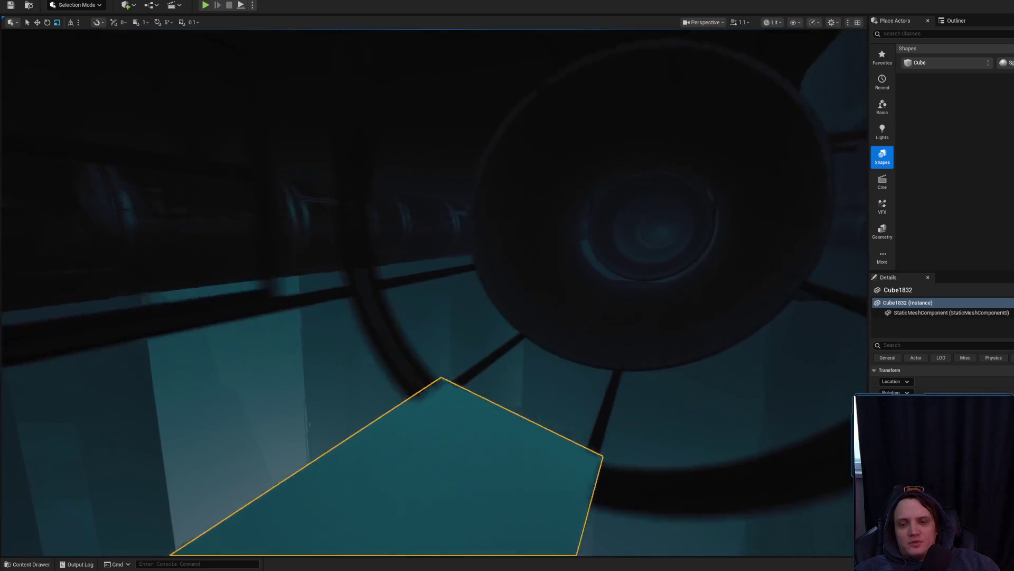
pyautogui.scroll(-4, 490, 263)
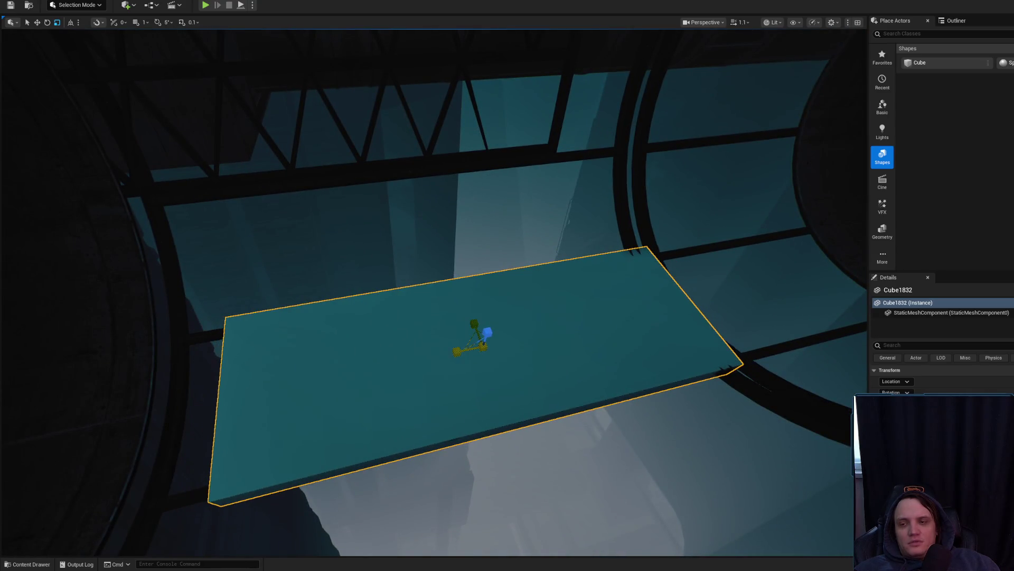
pyautogui.moveTo(460, 350)
pyautogui.mouseDown()
pyautogui.moveTo(426, 350)
pyautogui.moveTo(449, 296)
pyautogui.moveTo(465, 328)
pyautogui.moveTo(430, 365)
pyautogui.mouseUp()
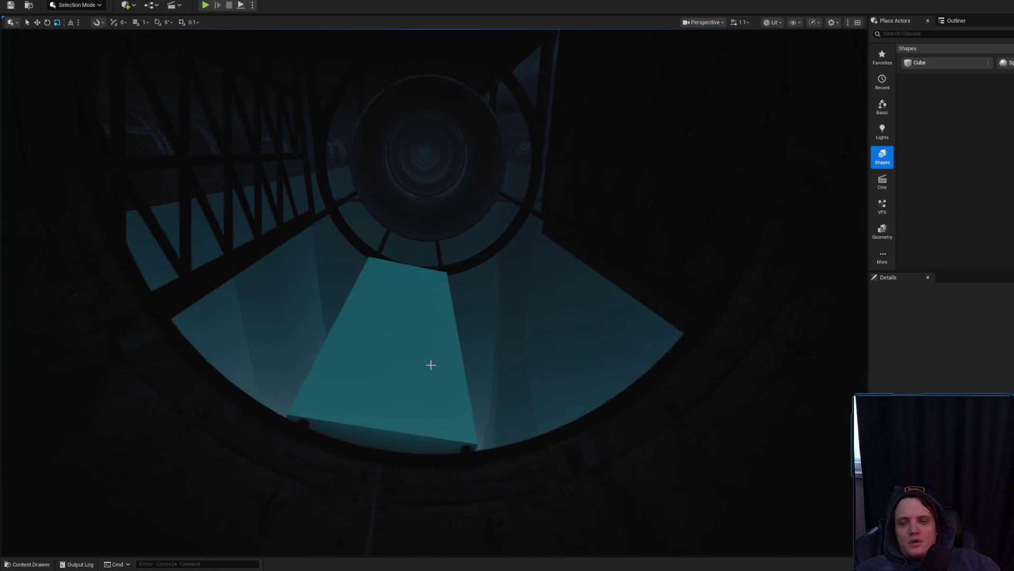
# Step: Reselect the slab, fly the view up around the stairwell, then start playing with Alt+P
pyautogui.click(430, 365)
pyautogui.scroll(3, 391, 317)
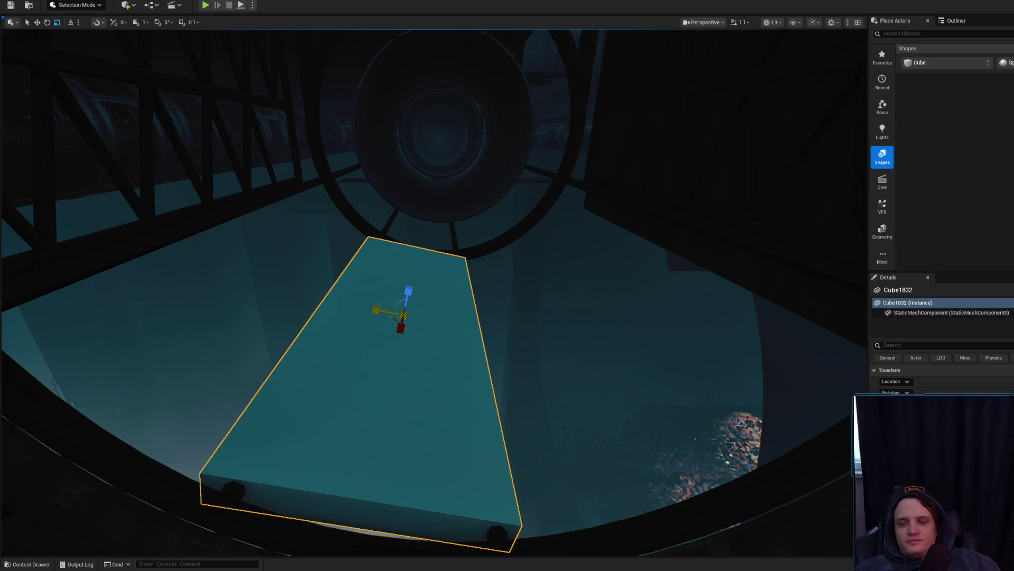
pyautogui.press('Escape')
pyautogui.moveTo(380, 317); pyautogui.dragTo(446, 407)
pyautogui.click(476, 502)
pyautogui.moveTo(475, 317)
pyautogui.mouseDown()
pyautogui.moveTo(454, 359)
pyautogui.moveTo(476, 317)
pyautogui.mouseUp()
pyautogui.moveTo(509, 477)
pyautogui.mouseDown()
pyautogui.moveTo(502, 454)
pyautogui.moveTo(508, 478)
pyautogui.moveTo(499, 466)
pyautogui.mouseUp()
pyautogui.press('Escape')
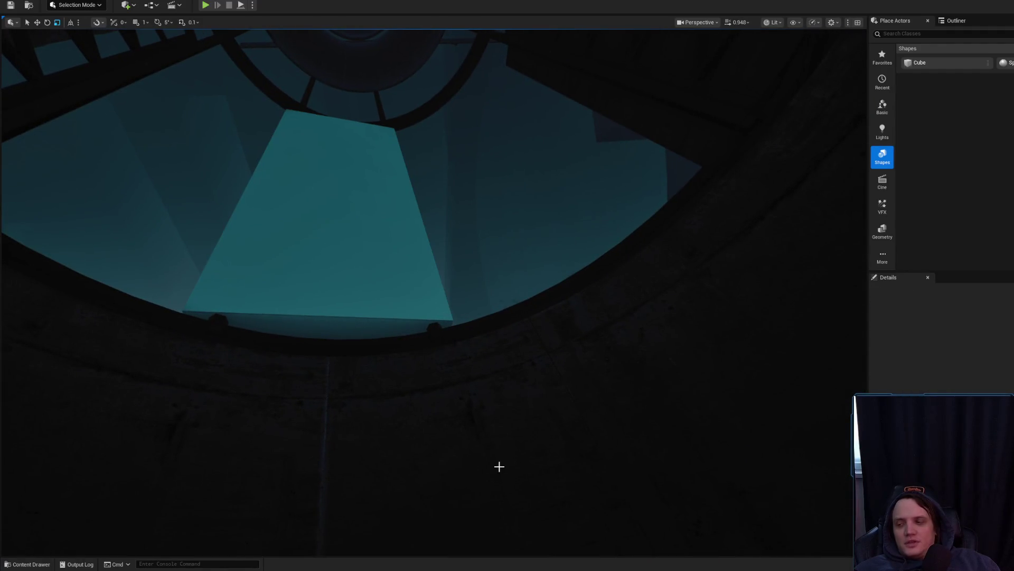
pyautogui.rightClick(496, 462)
pyautogui.press('Escape')
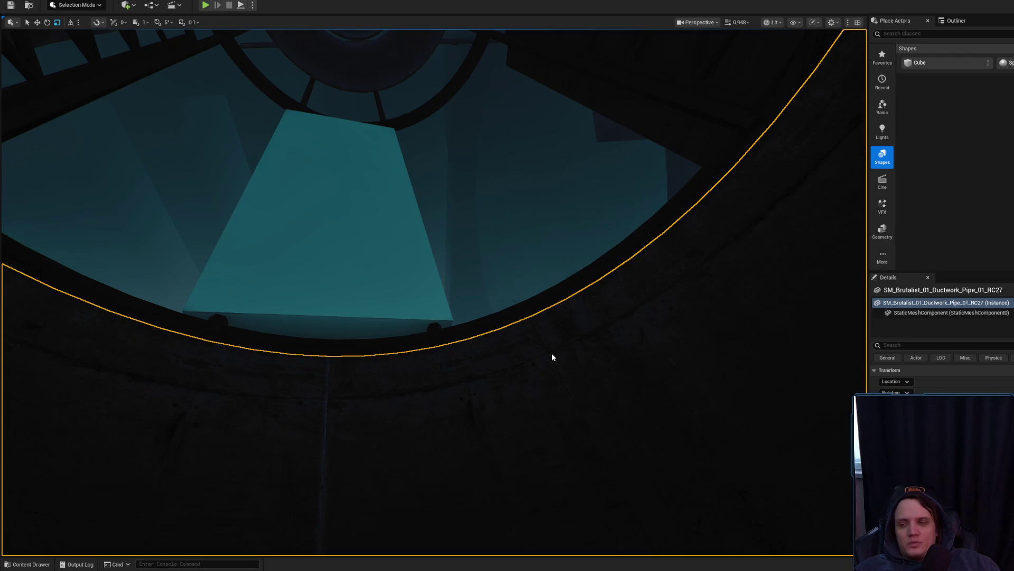
pyautogui.hotkey('alt', 'p')
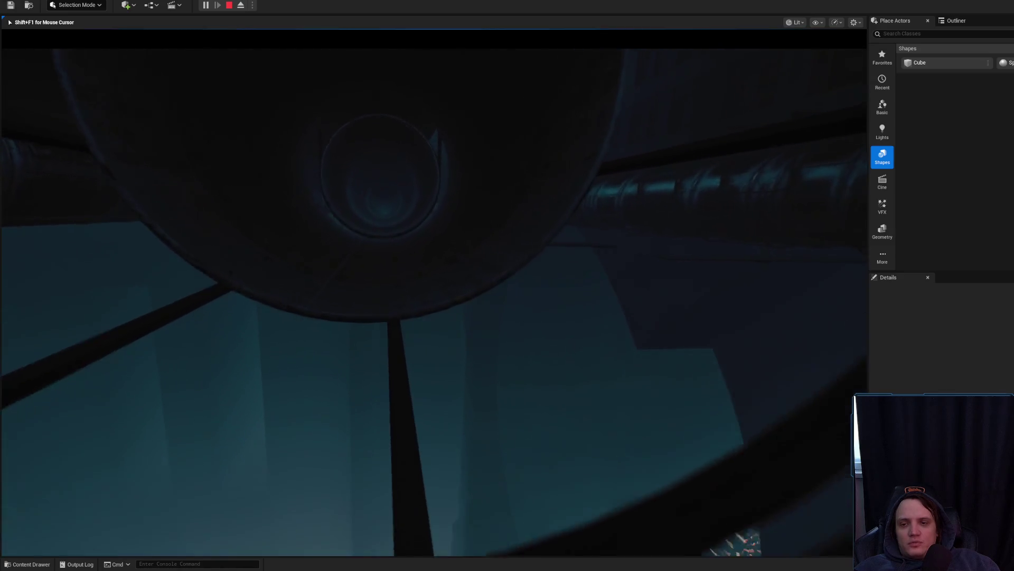
# Step: Release the mouse with Shift+F1 and stop Play-in-Editor to return to editing
pyautogui.hotkey('shift', 'F1')
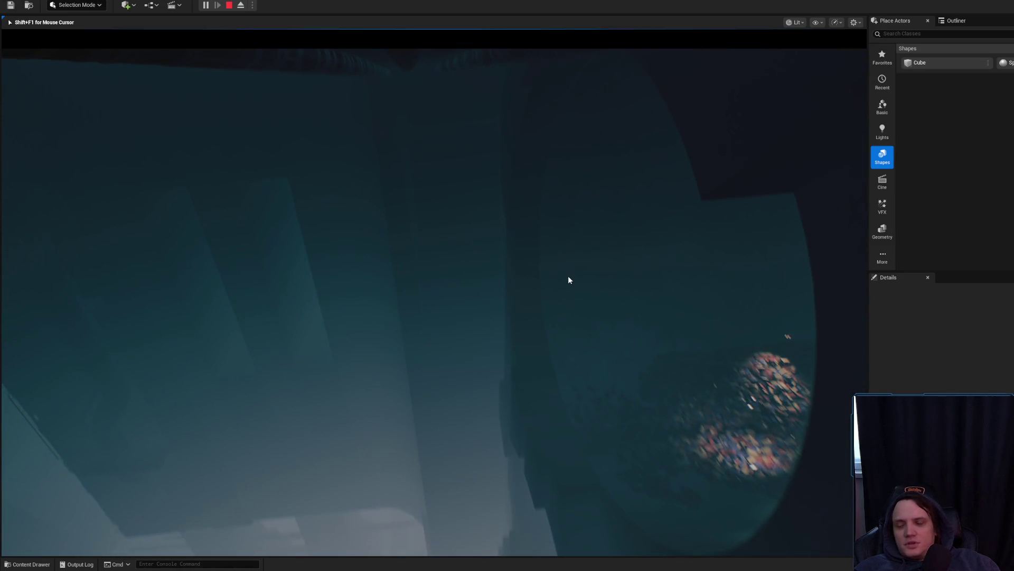
pyautogui.press('Escape')
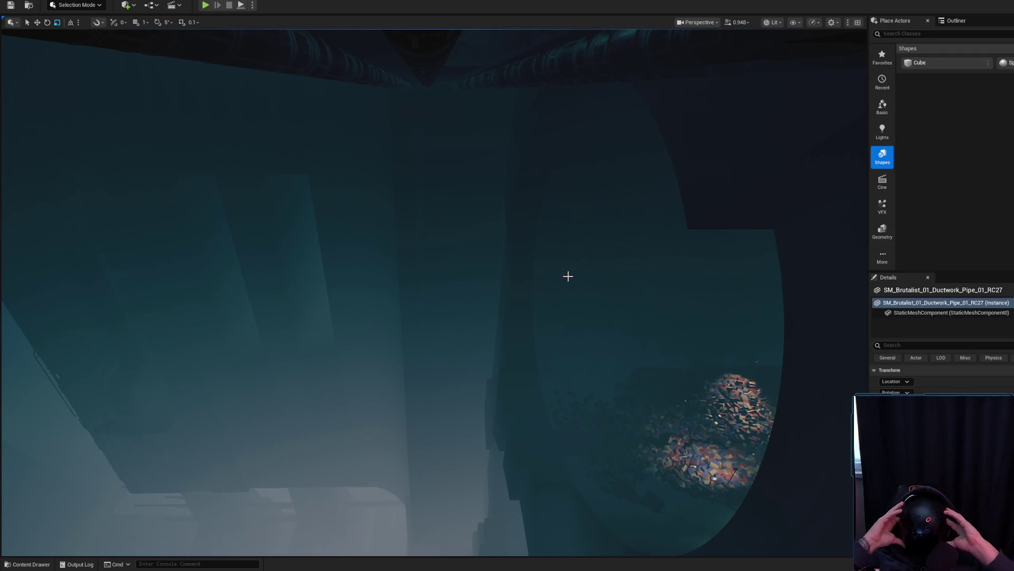
# Step: Fly under the pipe, select SM_Brutalist_01_Ductwork_Support_12, then switch to the MangaLIB browser
pyautogui.moveTo(552, 274)
pyautogui.mouseDown()
pyautogui.moveTo(600, 315)
pyautogui.moveTo(581, 295)
pyautogui.mouseUp()
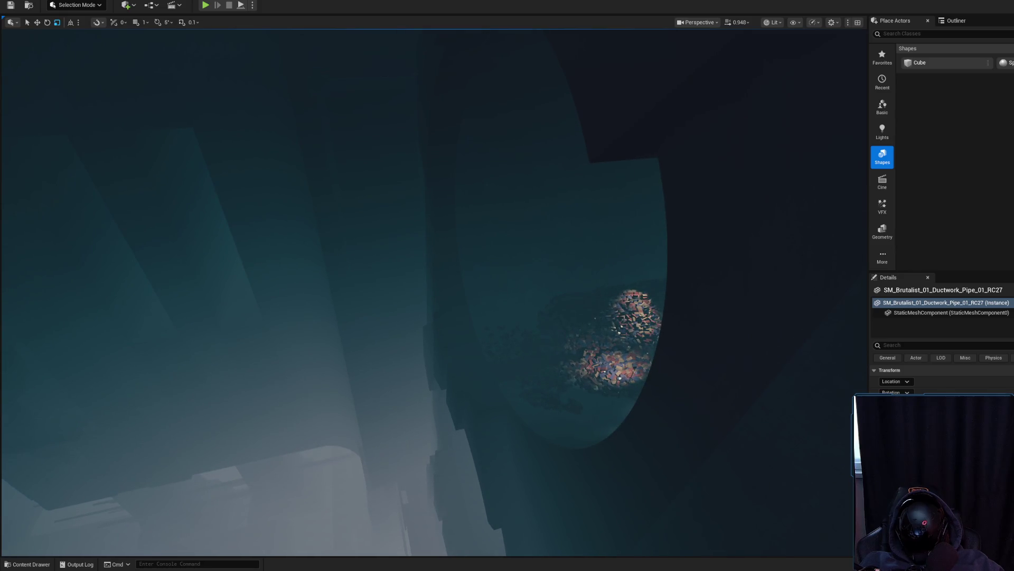
pyautogui.moveTo(581, 296)
pyautogui.mouseDown()
pyautogui.moveTo(591, 334)
pyautogui.moveTo(554, 301)
pyautogui.moveTo(509, 294)
pyautogui.mouseUp()
pyautogui.scroll(2, 570, 317)
pyautogui.scroll(-2, 526, 297)
pyautogui.moveTo(544, 262); pyautogui.dragTo(543, 263)
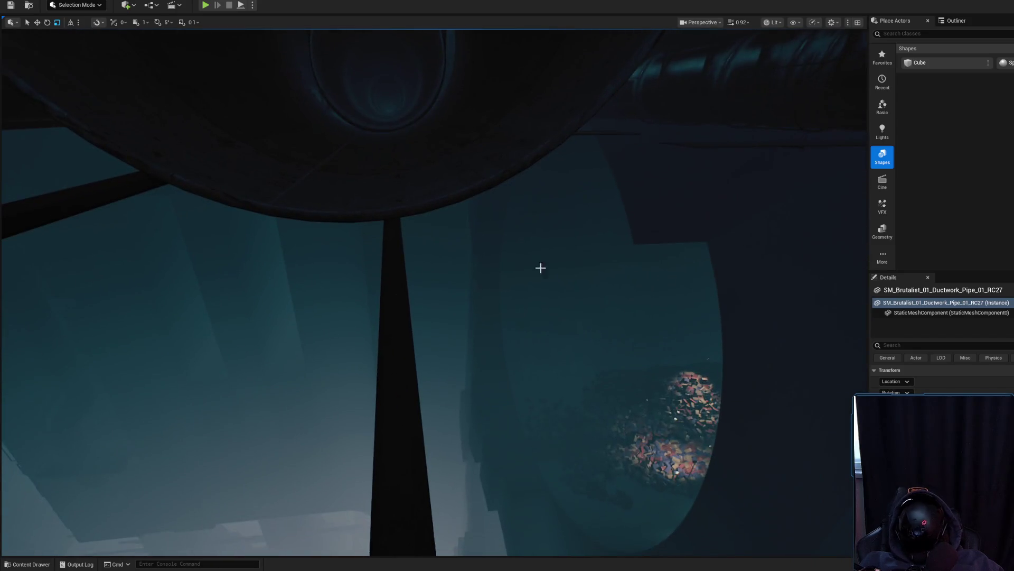
pyautogui.click(401, 263)
pyautogui.moveTo(401, 263); pyautogui.dragTo(402, 263)
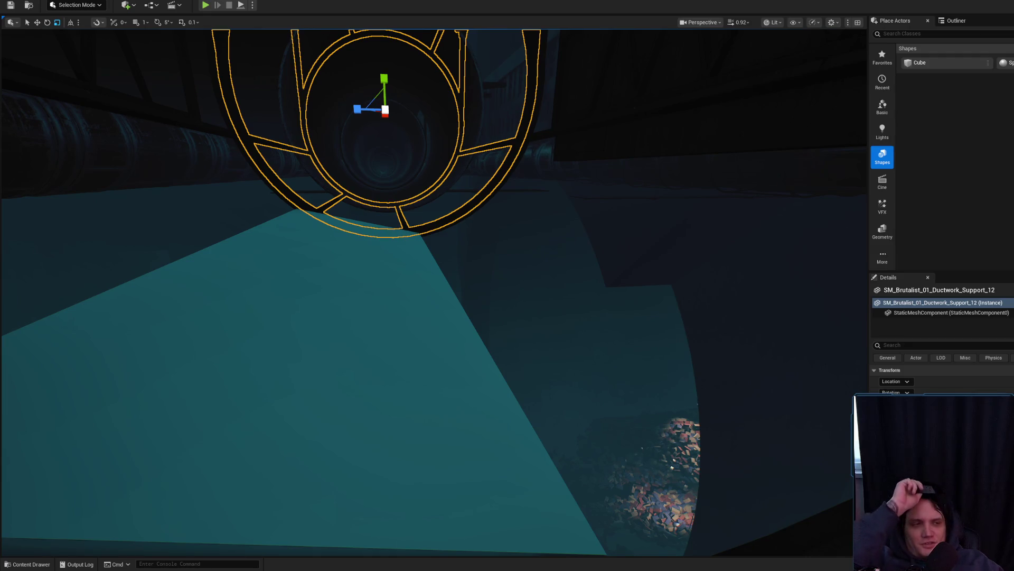
pyautogui.hotkey('alt', 'Tab')
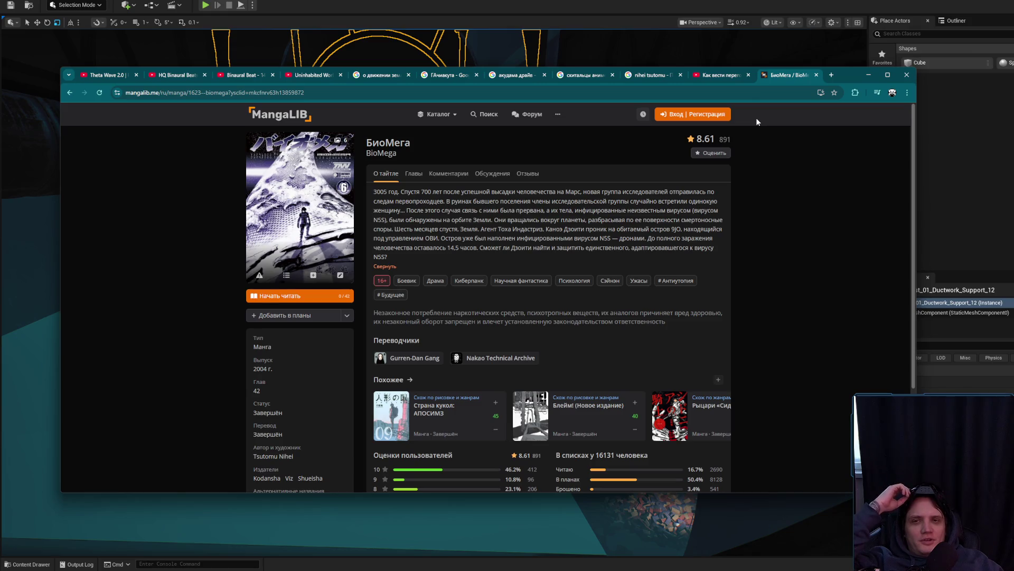
# Step: Minimize the MangaLIB browser window and open the Downloads folder in File Explorer
pyautogui.click(867, 75)
pyautogui.hotkey('alt', 'Tab')
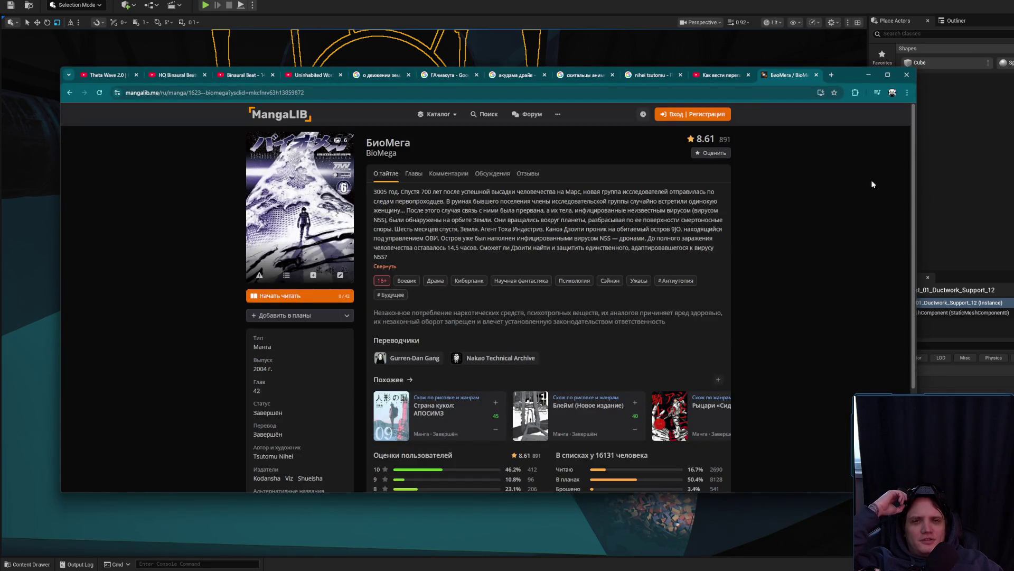
pyautogui.click(869, 75)
pyautogui.press('super+e')
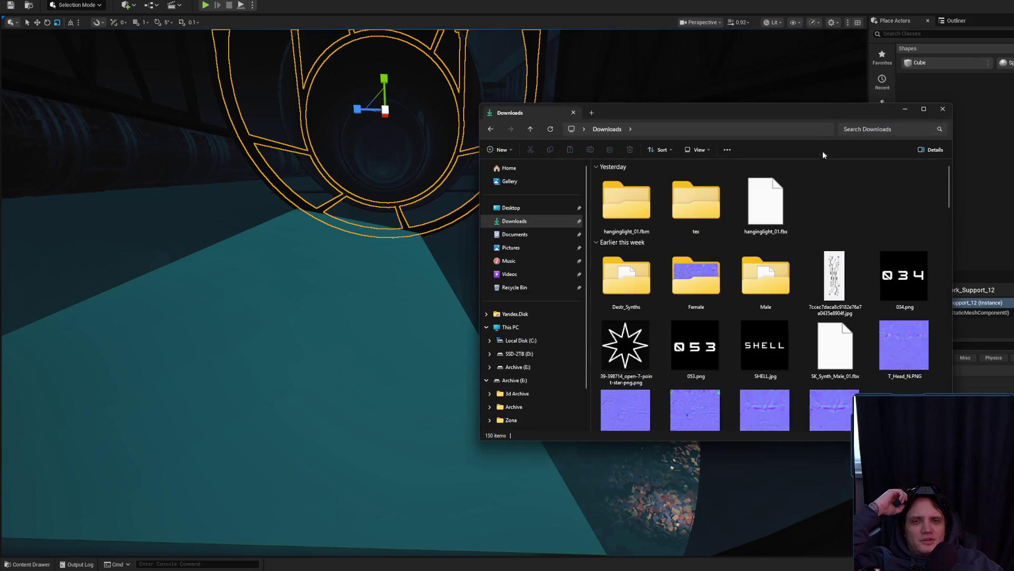
pyautogui.click(515, 222)
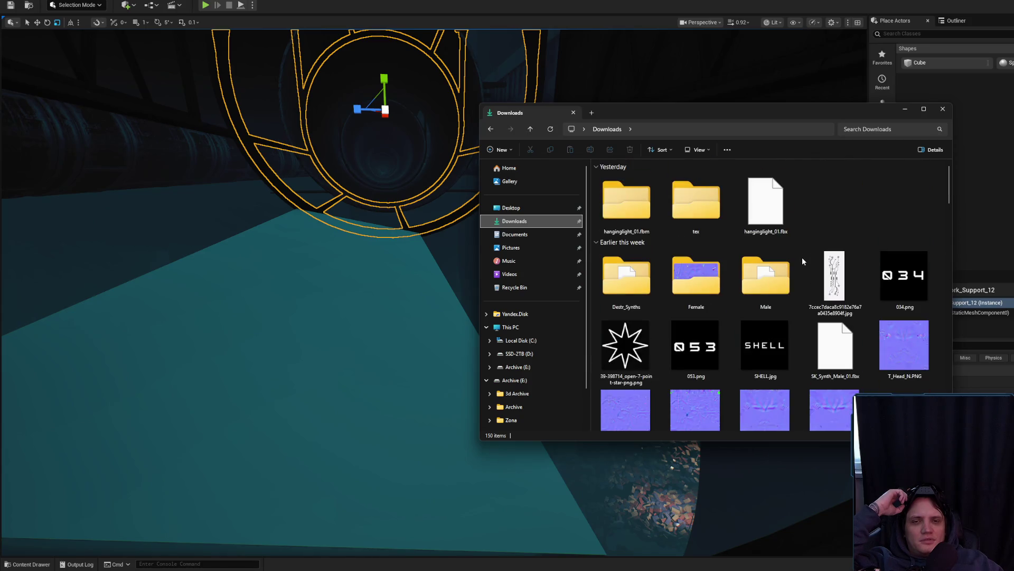
pyautogui.click(905, 109)
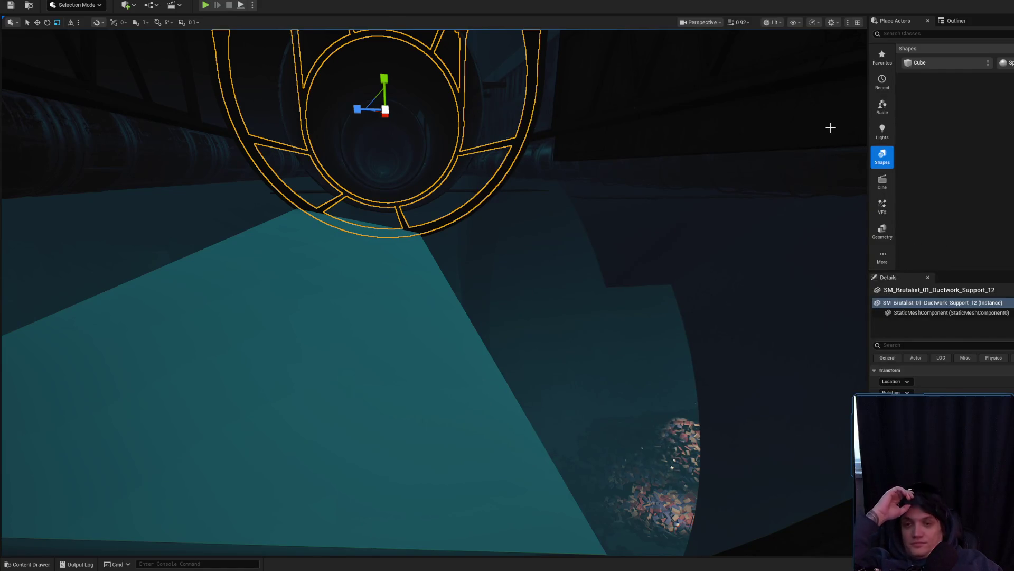
# Step: Move the view under the ductwork ring and select and frame the teal slab Cube1832
pyautogui.moveTo(620, 120); pyautogui.dragTo(626, 119)
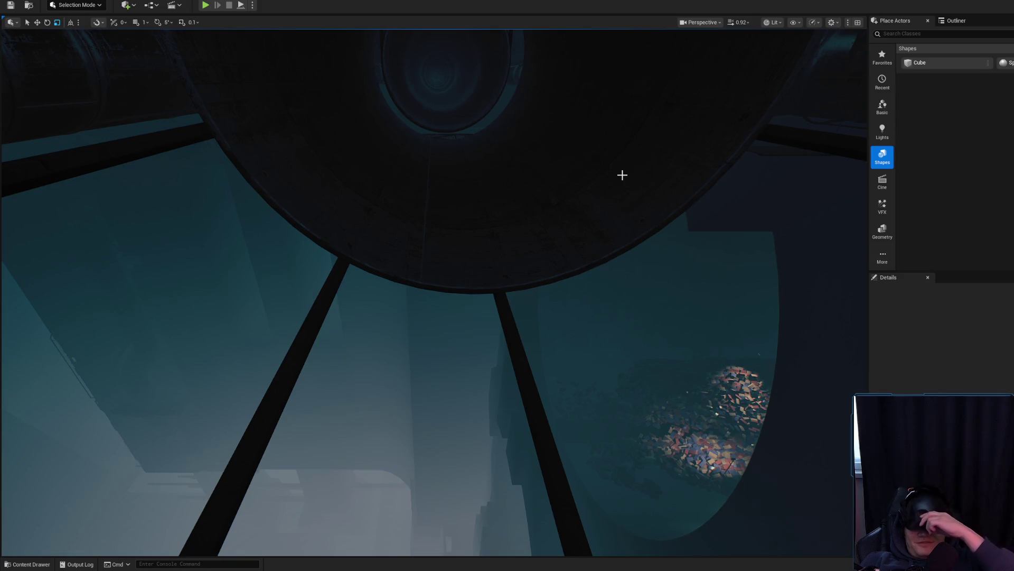
pyautogui.moveTo(647, 121)
pyautogui.mouseDown()
pyautogui.moveTo(647, 107)
pyautogui.moveTo(550, 190)
pyautogui.moveTo(501, 208)
pyautogui.mouseUp()
pyautogui.scroll(2, 647, 109)
pyautogui.click(414, 282)
pyautogui.press('f')
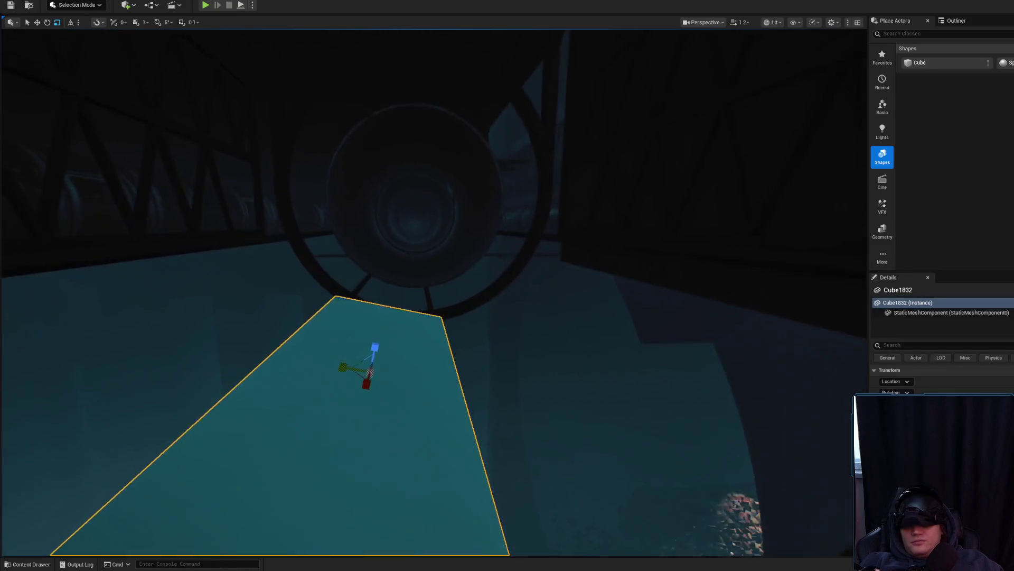
pyautogui.moveTo(407, 275)
pyautogui.mouseDown()
pyautogui.moveTo(402, 288)
pyautogui.moveTo(397, 280)
pyautogui.moveTo(406, 272)
pyautogui.moveTo(415, 360)
pyautogui.moveTo(571, 264)
pyautogui.moveTo(607, 222)
pyautogui.mouseUp()
# Step: Duplicate the slab as Cube1833 and move the copy down-left across the floor
pyautogui.press('f')
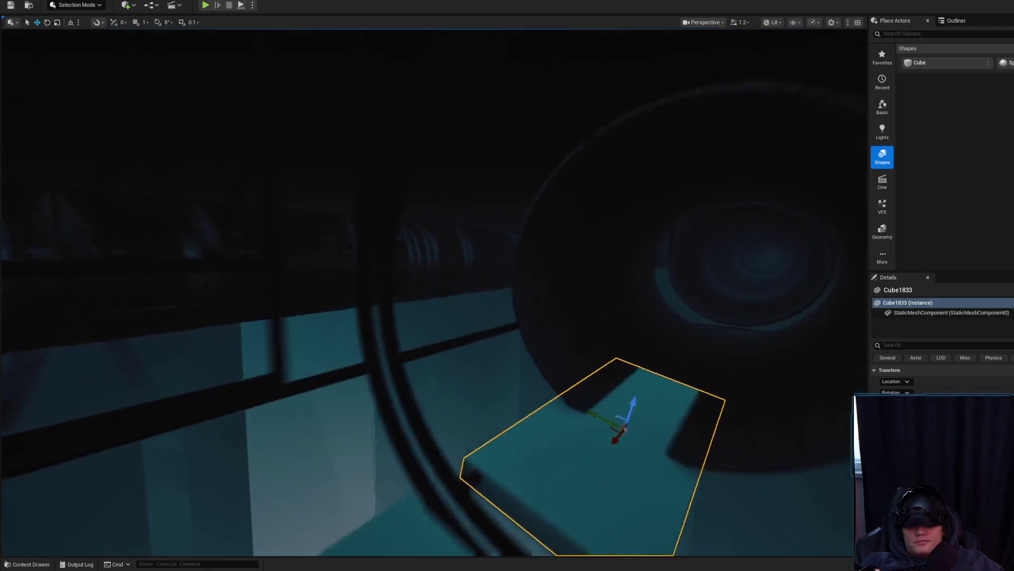
pyautogui.moveTo(643, 319); pyautogui.dragTo(622, 316)
pyautogui.scroll(-5, 628, 327)
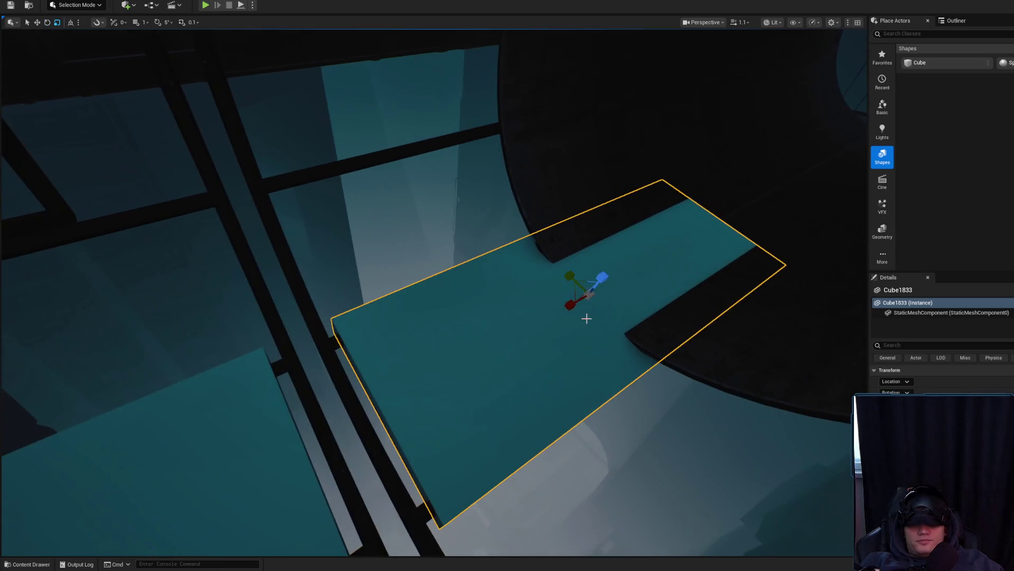
pyautogui.press('w')
pyautogui.moveTo(565, 283)
pyautogui.mouseDown()
pyautogui.moveTo(480, 318)
pyautogui.moveTo(491, 344)
pyautogui.moveTo(450, 355)
pyautogui.mouseUp()
pyautogui.press('Escape')
pyautogui.click(308, 330)
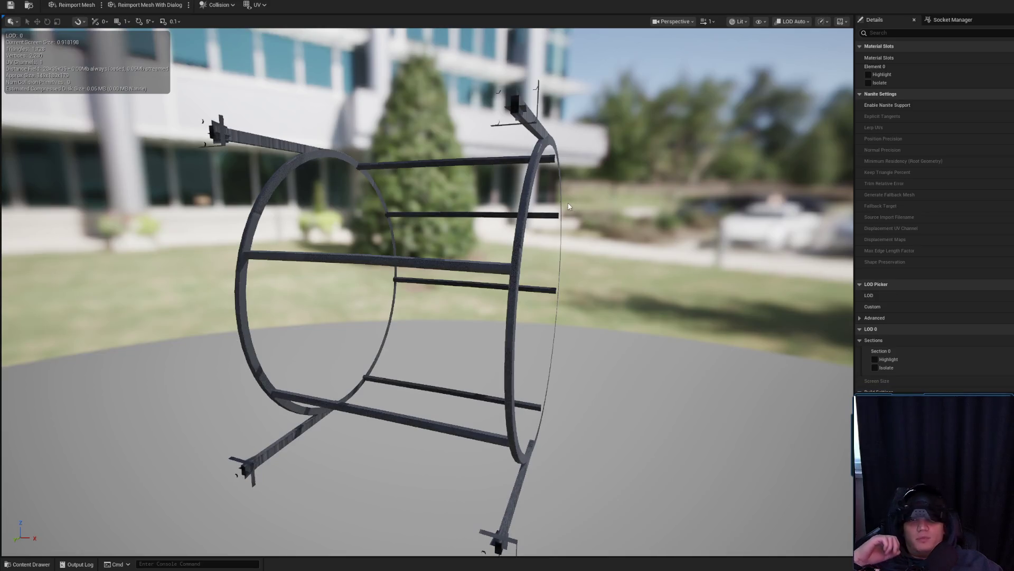
pyautogui.moveTo(357, 169); pyautogui.dragTo(507, 183)
pyautogui.scroll(8, 427, 291)
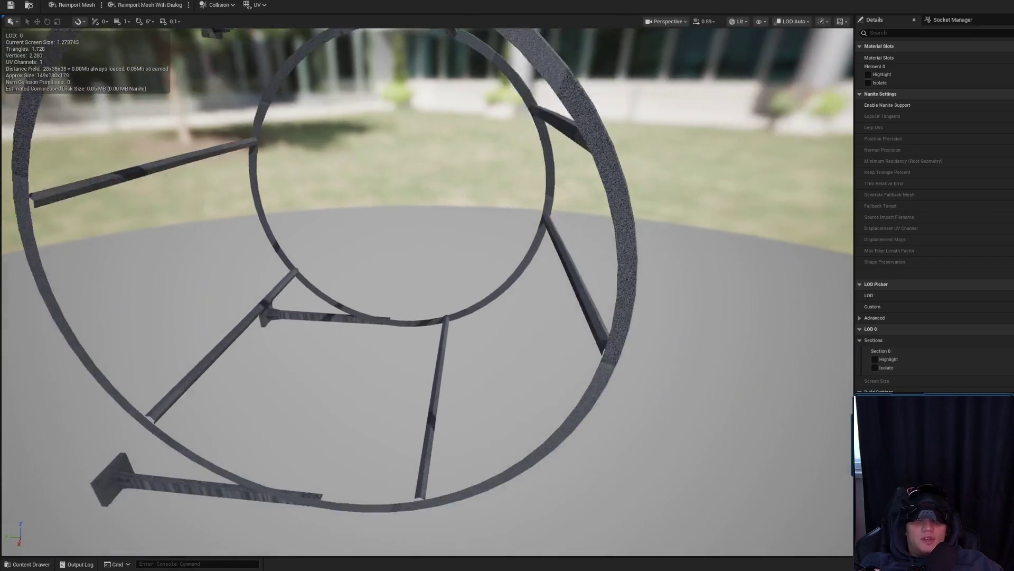
pyautogui.moveTo(427, 291)
pyautogui.mouseDown()
pyautogui.moveTo(436, 354)
pyautogui.moveTo(464, 201)
pyautogui.mouseUp()
pyautogui.moveTo(454, 162)
pyautogui.mouseDown()
pyautogui.moveTo(434, 174)
pyautogui.moveTo(454, 162)
pyautogui.mouseUp()
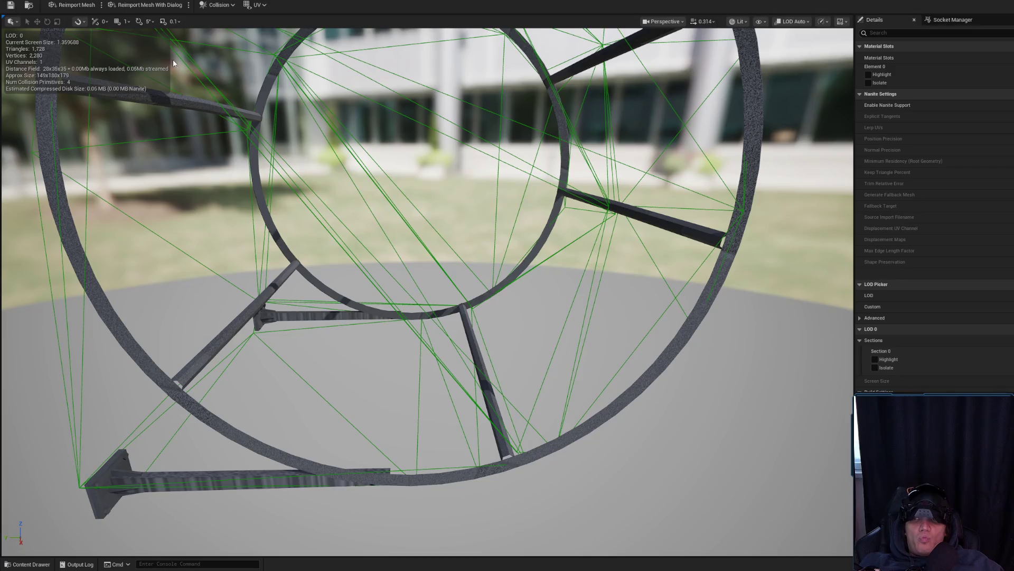
pyautogui.click(216, 5)
pyautogui.click(132, 89)
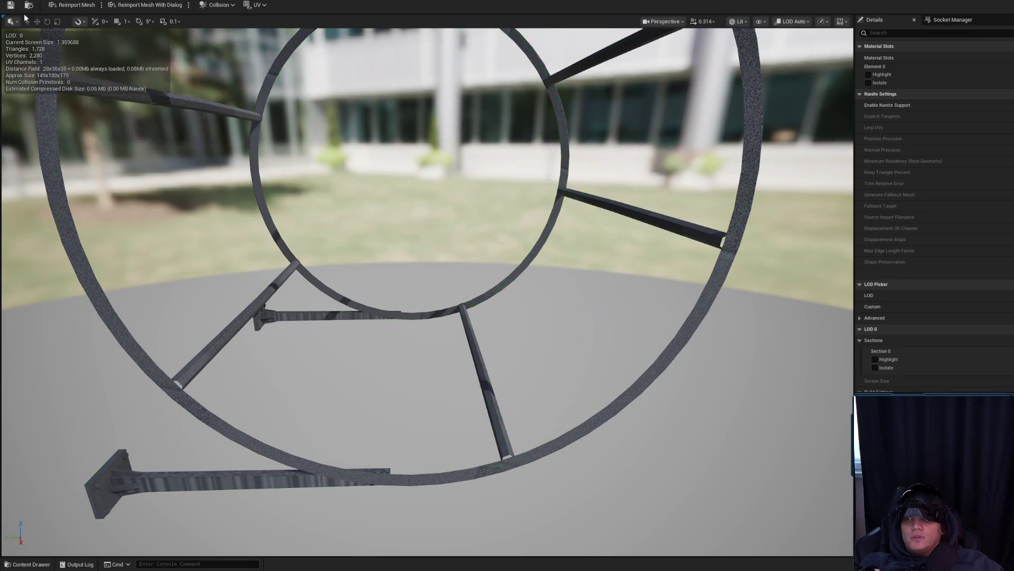
pyautogui.moveTo(198, 122)
pyautogui.mouseDown()
pyautogui.moveTo(266, 140)
pyautogui.moveTo(303, 222)
pyautogui.moveTo(319, 220)
pyautogui.mouseUp()
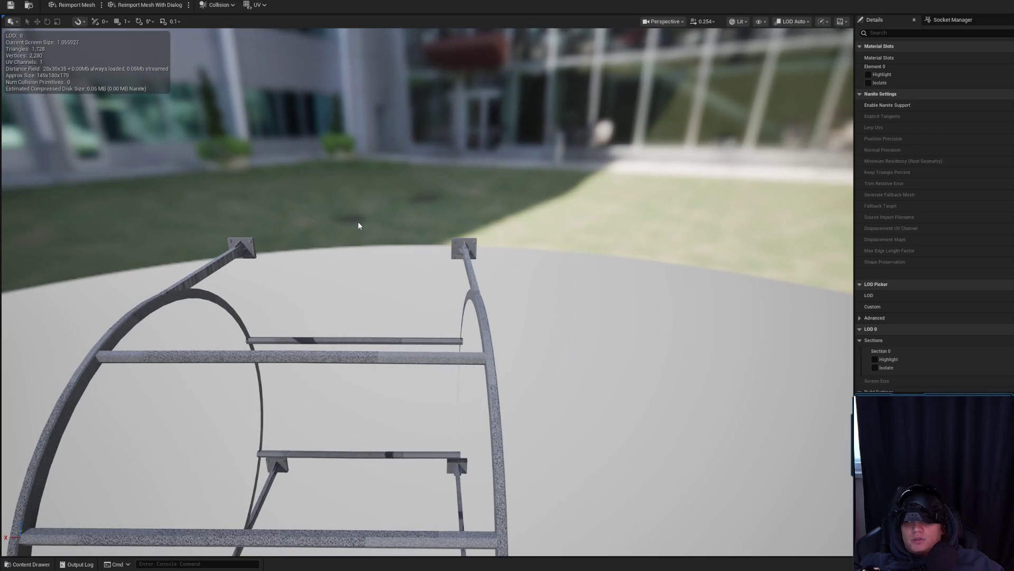
pyautogui.moveTo(401, 294); pyautogui.dragTo(401, 294)
pyautogui.moveTo(462, 336); pyautogui.dragTo(462, 337)
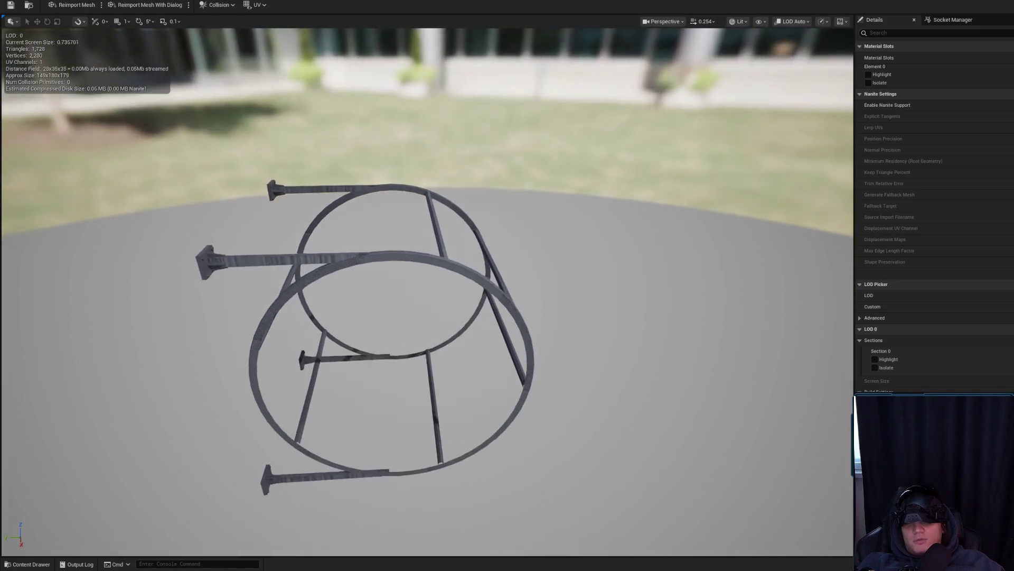
pyautogui.moveTo(411, 286); pyautogui.dragTo(411, 286)
pyautogui.moveTo(390, 366); pyautogui.dragTo(390, 366)
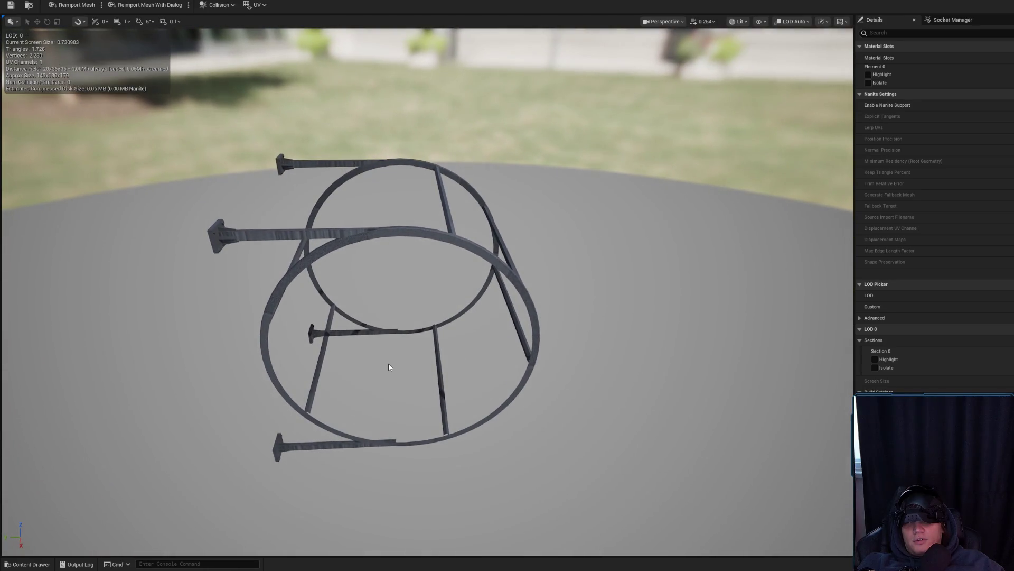
pyautogui.hotkey('alt', 'Tab')
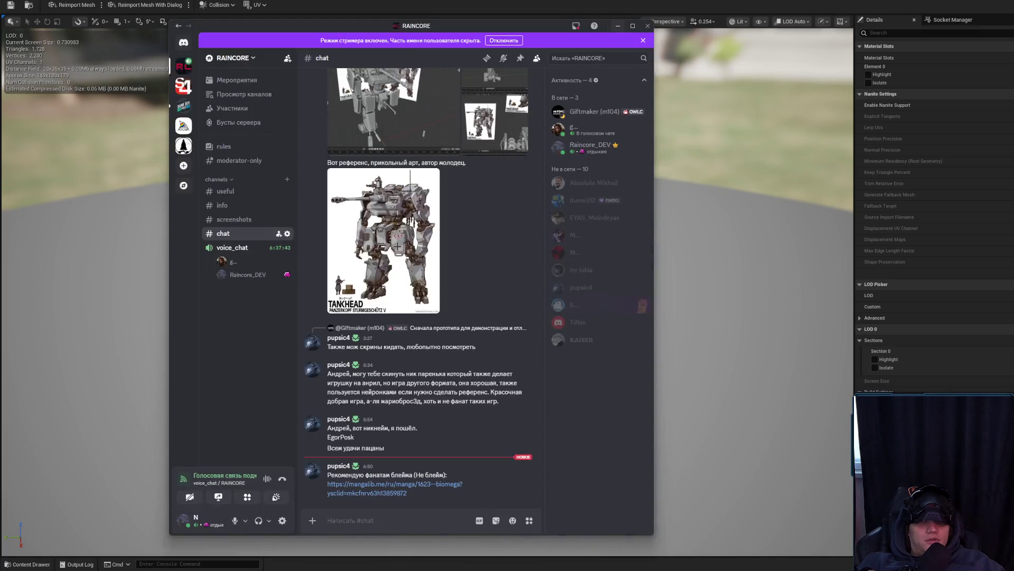
pyautogui.hotkey('alt', 'Tab')
pyautogui.moveTo(566, 300)
pyautogui.mouseDown()
pyautogui.moveTo(453, 430)
pyautogui.moveTo(497, 406)
pyautogui.moveTo(455, 406)
pyautogui.mouseUp()
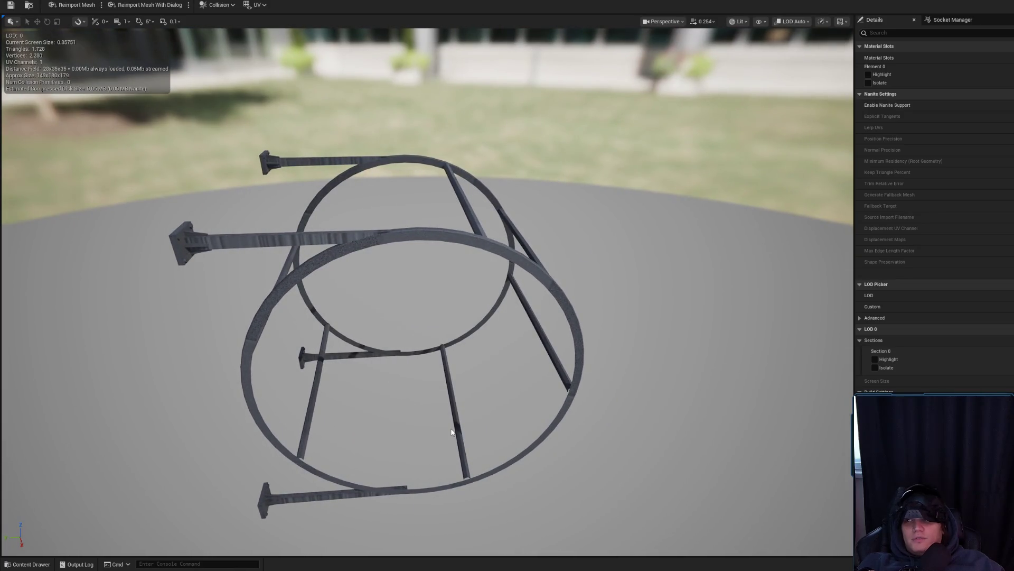
# Step: Orbit around the pipe clamp mesh, viewing it from lower down and from above
pyautogui.moveTo(425, 422)
pyautogui.mouseDown()
pyautogui.moveTo(380, 423)
pyautogui.moveTo(412, 422)
pyautogui.moveTo(381, 385)
pyautogui.moveTo(428, 418)
pyautogui.mouseUp()
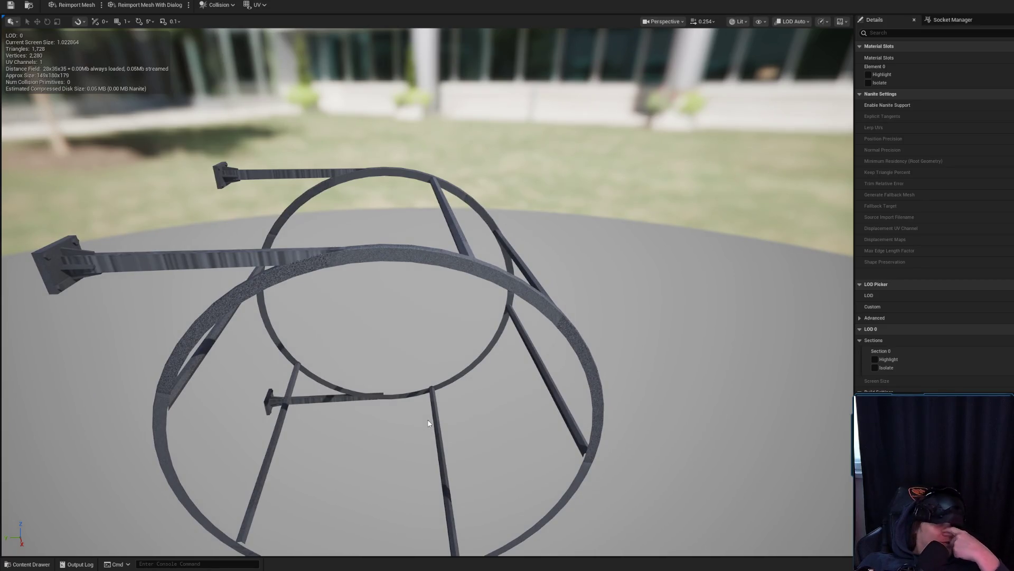
pyautogui.moveTo(412, 414); pyautogui.dragTo(413, 391)
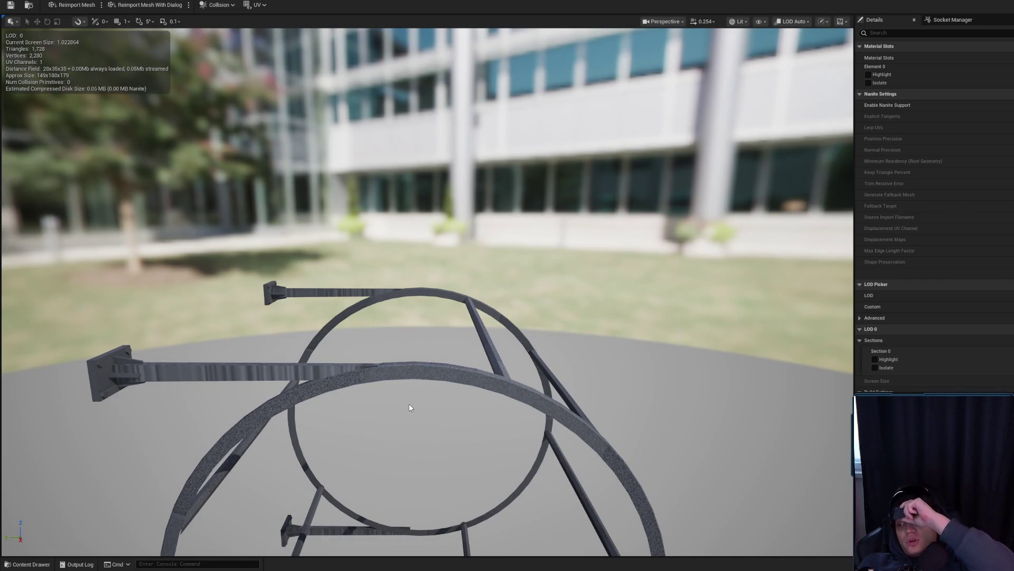
pyautogui.moveTo(413, 391)
pyautogui.mouseDown()
pyautogui.moveTo(406, 401)
pyautogui.moveTo(386, 380)
pyautogui.mouseUp()
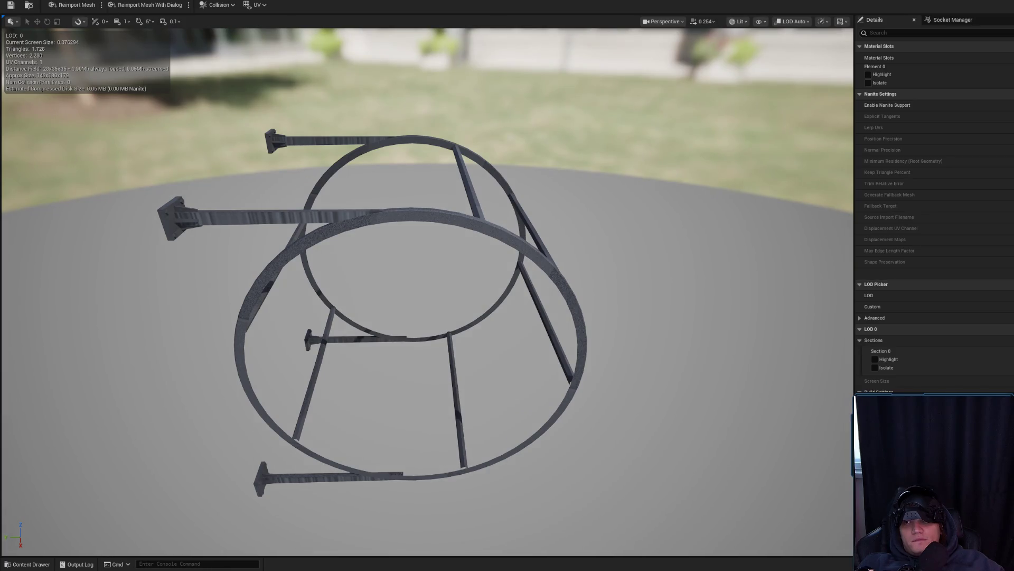
# Step: Back in the level editor, turn toward the truss and select the cyan plate Cube1832
pyautogui.click(106, 1)
pyautogui.moveTo(392, 173); pyautogui.dragTo(360, 177)
pyautogui.moveTo(454, 295)
pyautogui.mouseDown()
pyautogui.moveTo(452, 280)
pyautogui.moveTo(412, 288)
pyautogui.moveTo(274, 333)
pyautogui.mouseUp()
pyautogui.click(453, 283)
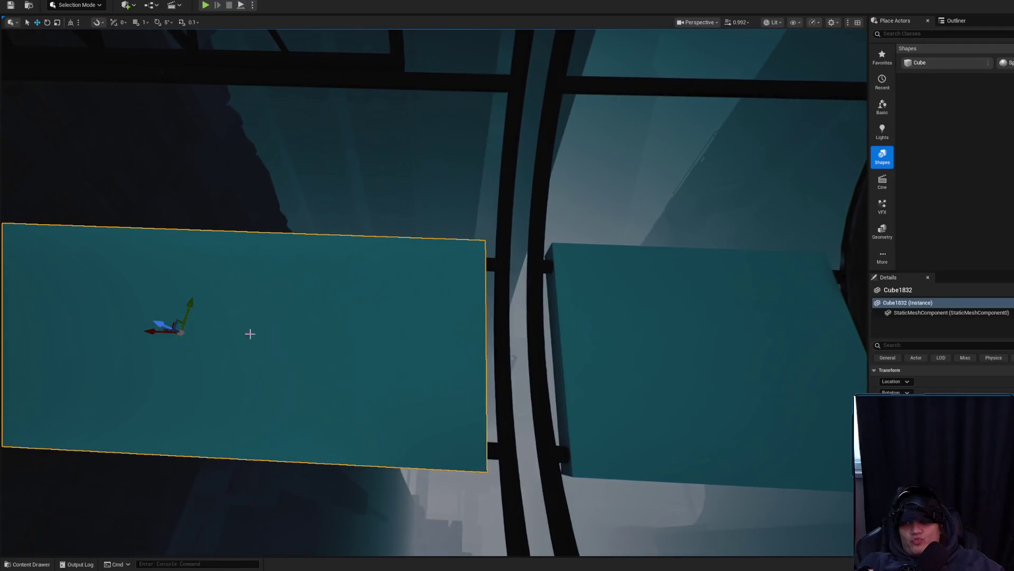
pyautogui.moveTo(151, 334); pyautogui.dragTo(402, 344)
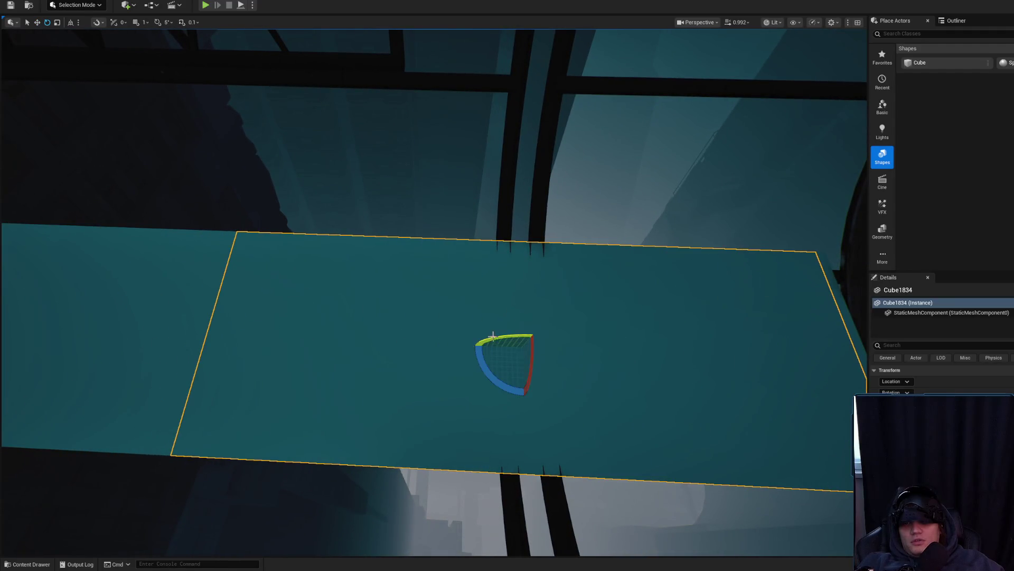
pyautogui.moveTo(494, 346)
pyautogui.mouseDown()
pyautogui.moveTo(520, 346)
pyautogui.moveTo(441, 348)
pyautogui.moveTo(412, 339)
pyautogui.moveTo(482, 358)
pyautogui.moveTo(452, 370)
pyautogui.moveTo(464, 349)
pyautogui.moveTo(480, 355)
pyautogui.mouseUp()
pyautogui.press('e')
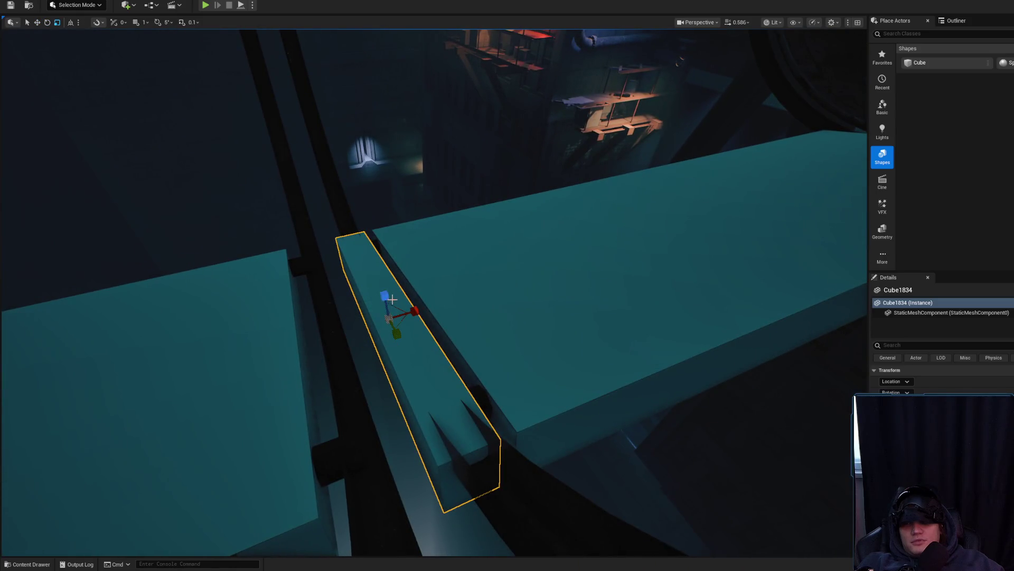
pyautogui.moveTo(386, 291); pyautogui.dragTo(383, 282)
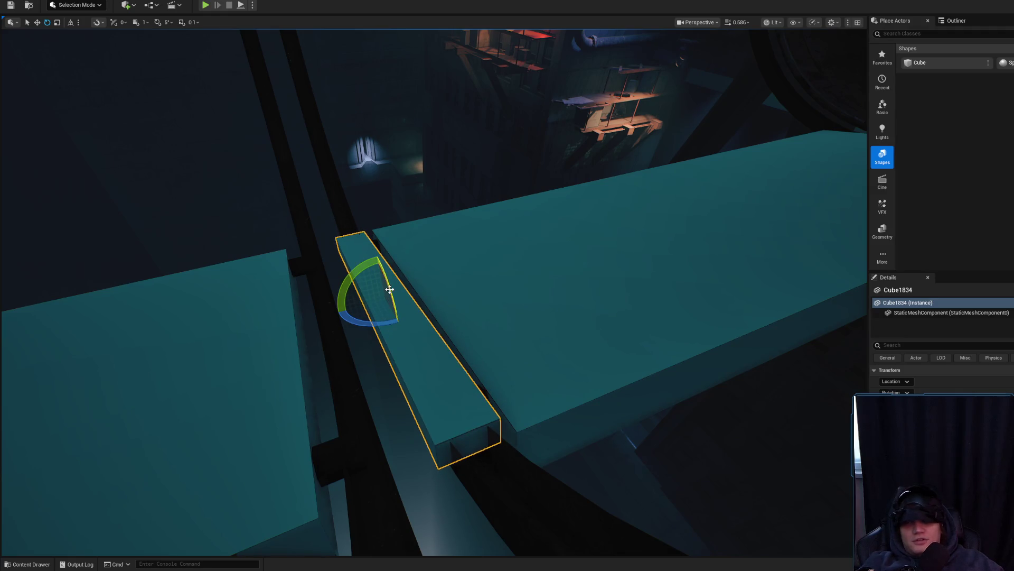
pyautogui.press('Delete')
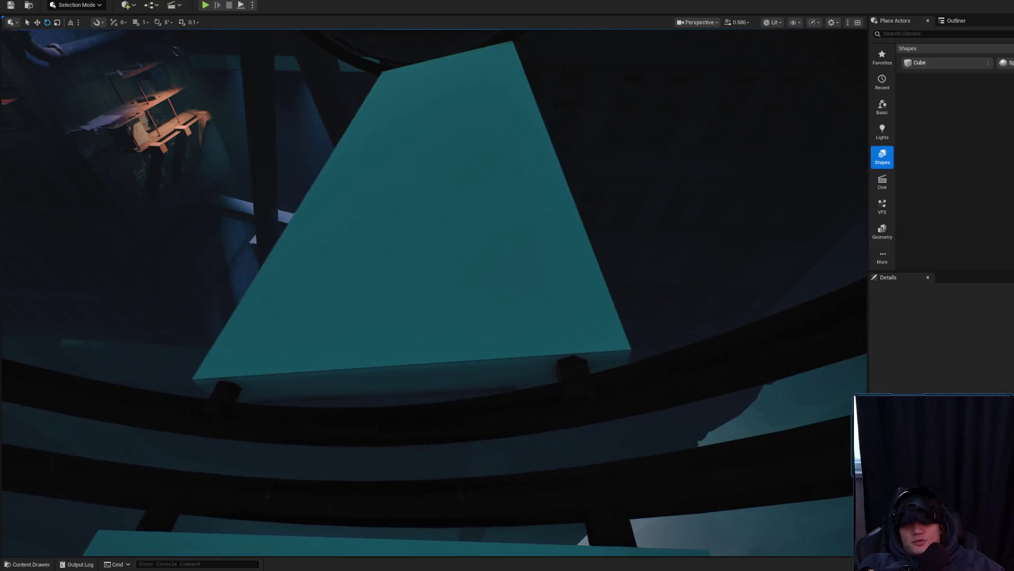
pyautogui.click(399, 327)
pyautogui.moveTo(444, 353); pyautogui.dragTo(444, 343)
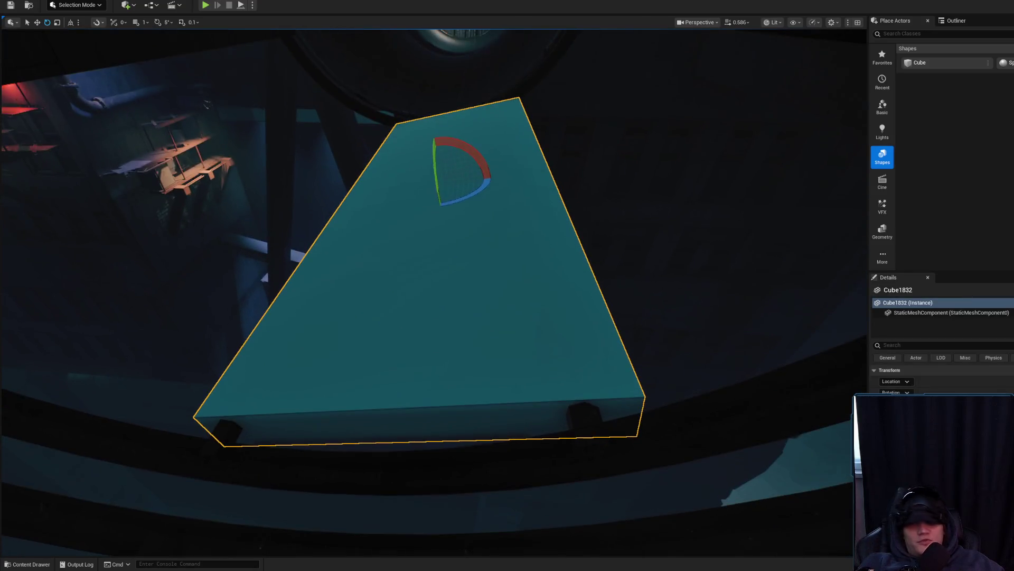
pyautogui.press('Escape')
pyautogui.moveTo(499, 204); pyautogui.dragTo(498, 158)
pyautogui.click(422, 502)
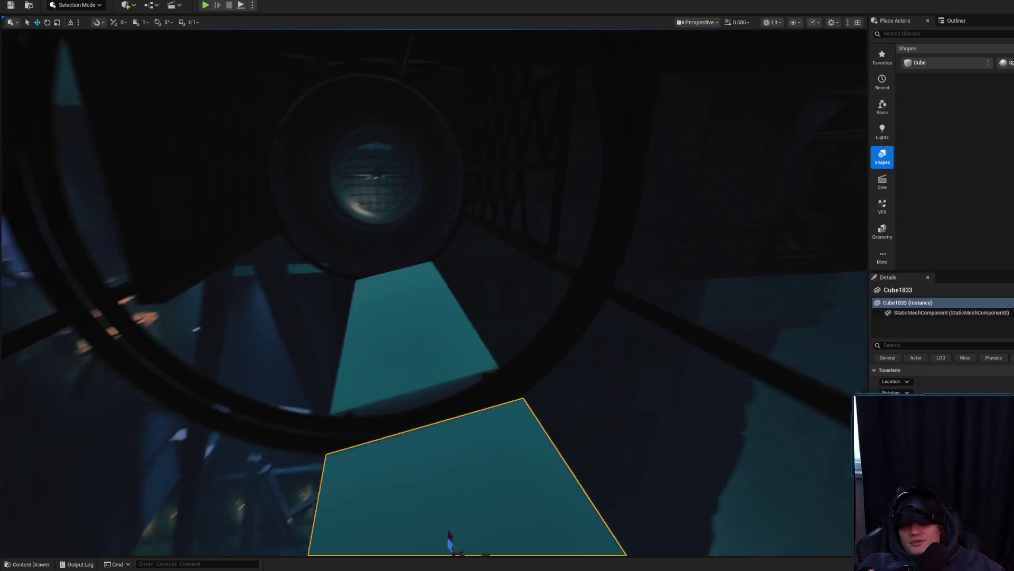
# Step: Frame the selected cube and flatten it into a thin plate
pyautogui.press('f')
pyautogui.moveTo(444, 364)
pyautogui.mouseDown()
pyautogui.moveTo(444, 317)
pyautogui.moveTo(412, 301)
pyautogui.moveTo(401, 254)
pyautogui.moveTo(402, 301)
pyautogui.moveTo(401, 291)
pyautogui.moveTo(428, 312)
pyautogui.mouseUp()
pyautogui.scroll(-1, 444, 317)
pyautogui.scroll(1, 402, 296)
pyautogui.moveTo(494, 363)
pyautogui.mouseDown()
pyautogui.moveTo(480, 380)
pyautogui.moveTo(447, 370)
pyautogui.moveTo(418, 405)
pyautogui.mouseUp()
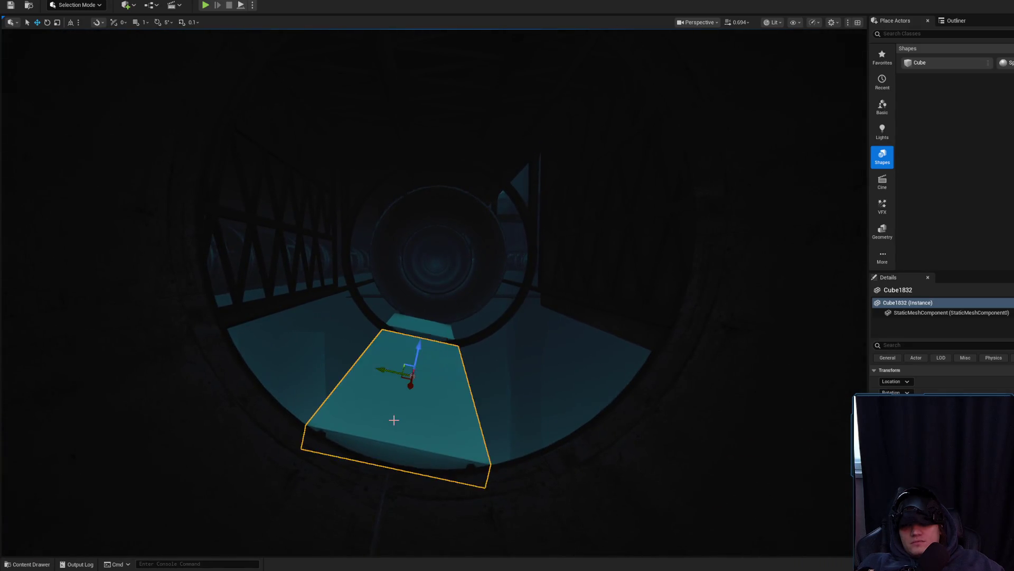
pyautogui.scroll(3, 394, 420)
pyautogui.press('e')
pyautogui.moveTo(411, 325)
pyautogui.mouseDown()
pyautogui.moveTo(411, 338)
pyautogui.moveTo(413, 310)
pyautogui.mouseUp()
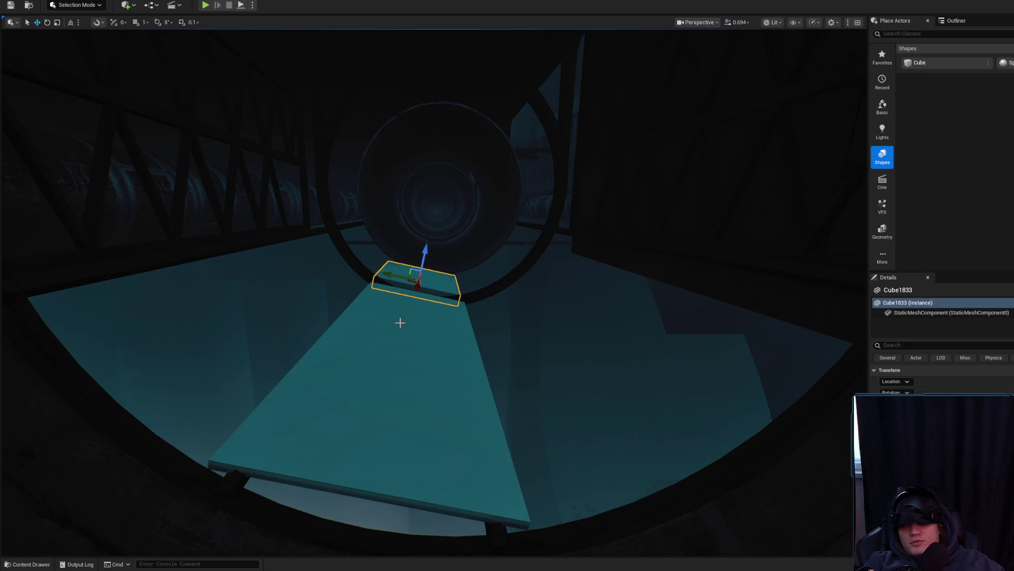
# Step: Frame the floor plate Cube1832, then raise the small Cube1833 upward inside the duct
pyautogui.click(400, 323)
pyautogui.press('f')
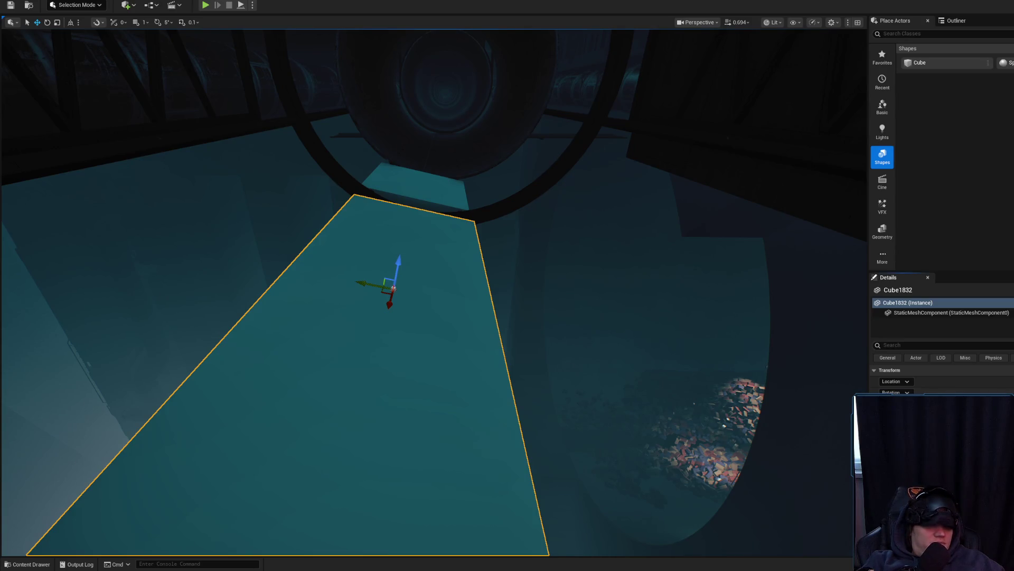
pyautogui.click(428, 203)
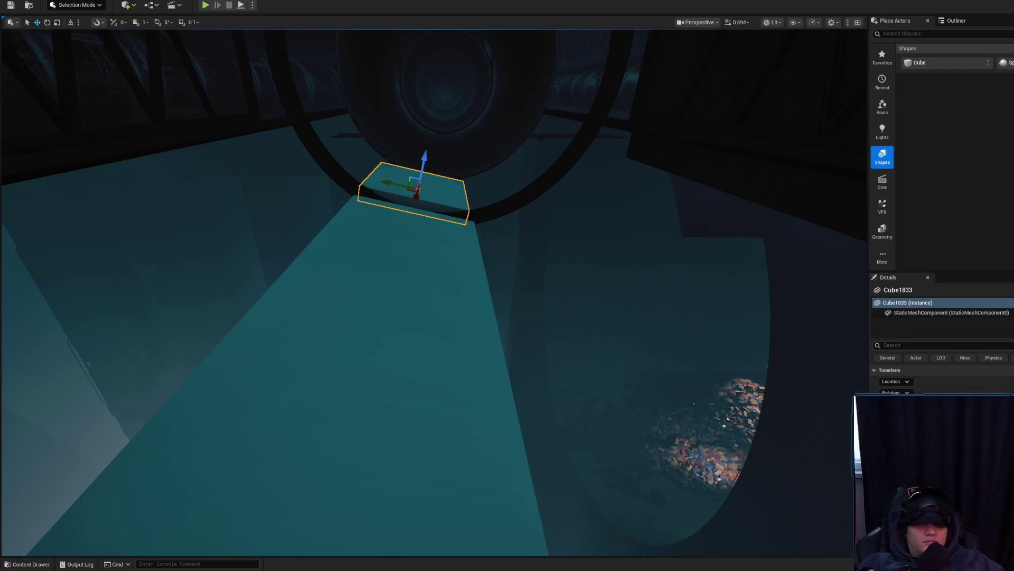
pyautogui.press('f')
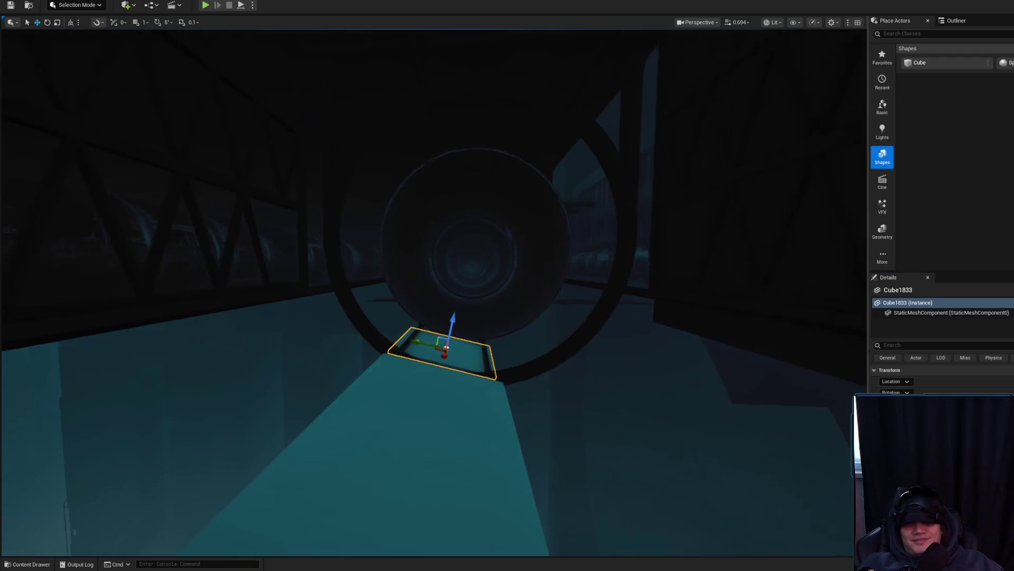
pyautogui.moveTo(446, 321)
pyautogui.mouseDown()
pyautogui.moveTo(449, 288)
pyautogui.moveTo(478, 303)
pyautogui.moveTo(478, 285)
pyautogui.moveTo(496, 371)
pyautogui.mouseUp()
pyautogui.scroll(2, 478, 285)
# Step: Select floor_grate_a_105 and the second teal plate, then fly through the tunnel toward the grate
pyautogui.click(496, 371)
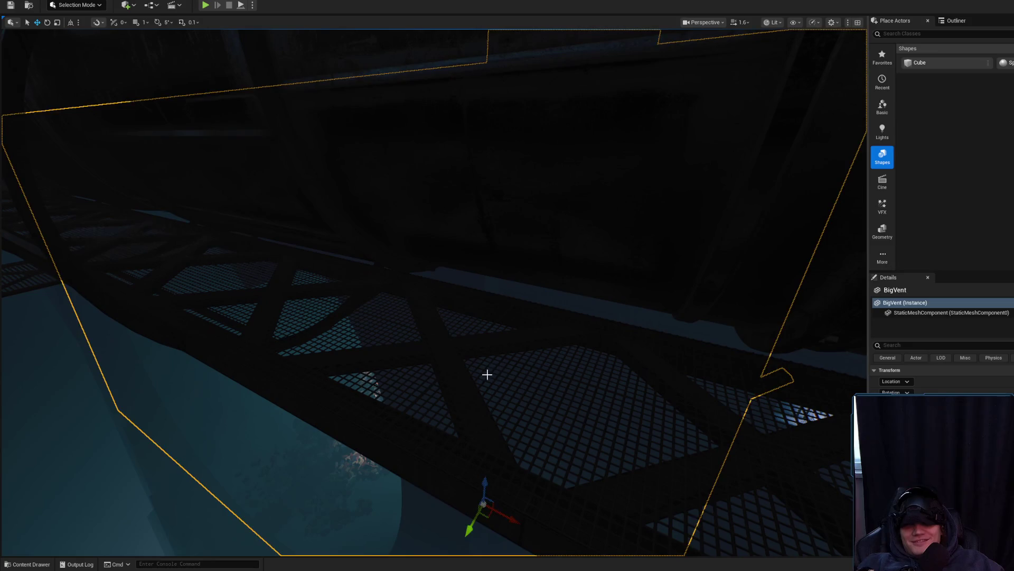
pyautogui.click(483, 379)
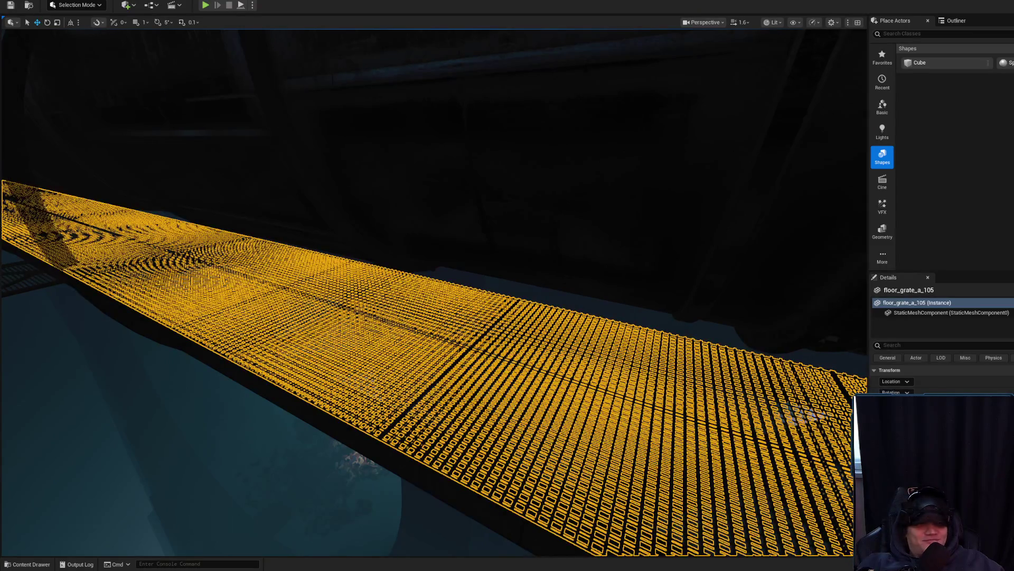
pyautogui.hotkey('ctrl', 'space')
pyautogui.scroll(1, 434, 291)
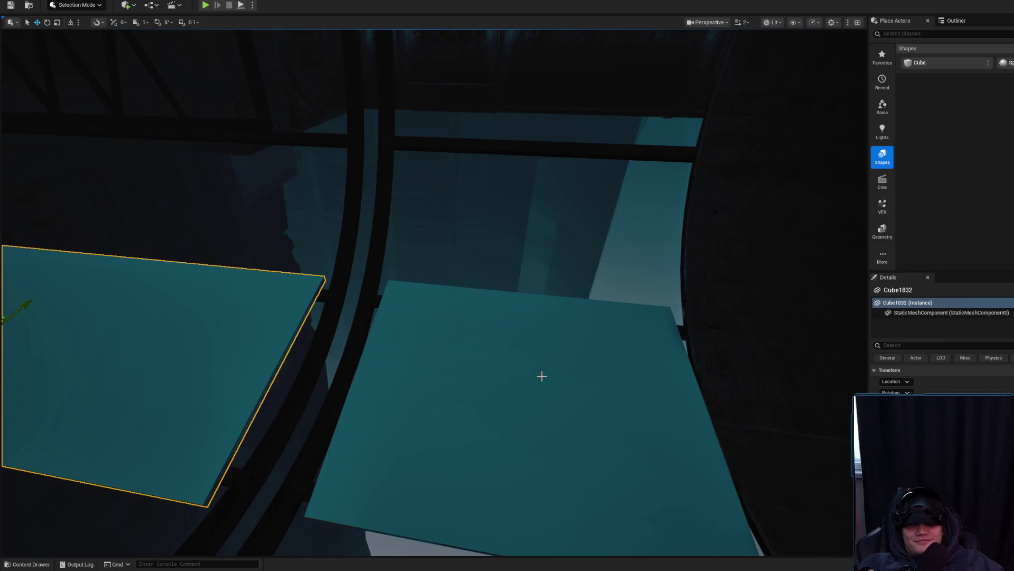
pyautogui.keyDown('ctrl'); pyautogui.click(542, 376); pyautogui.keyUp('ctrl')
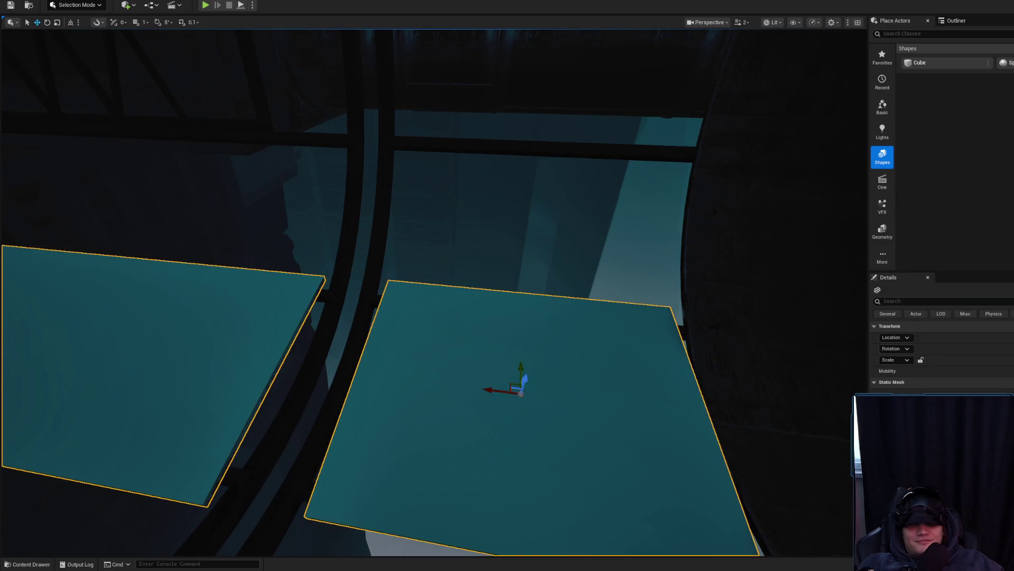
pyautogui.scroll(-2, 434, 290)
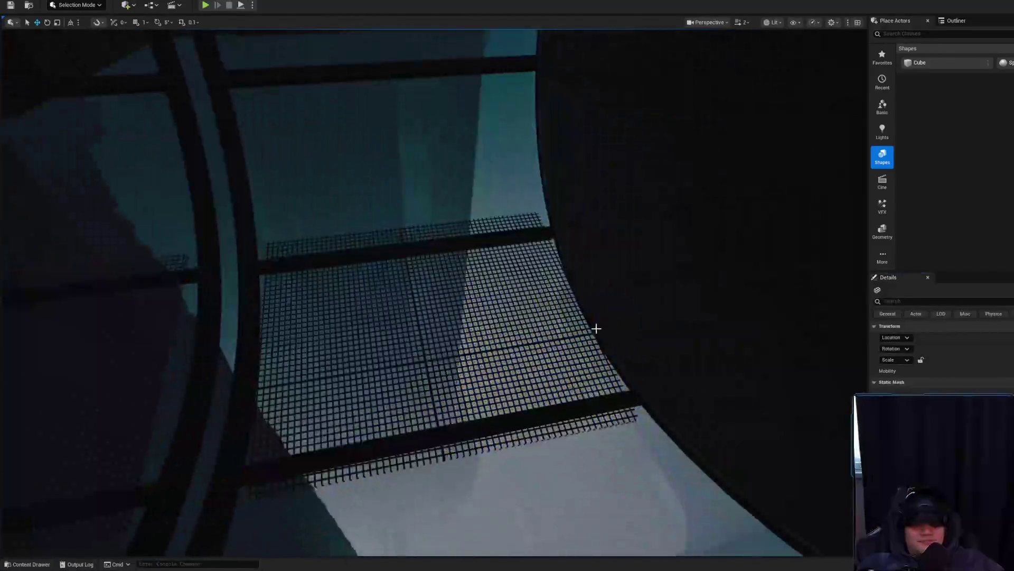
pyautogui.scroll(-2, 433, 291)
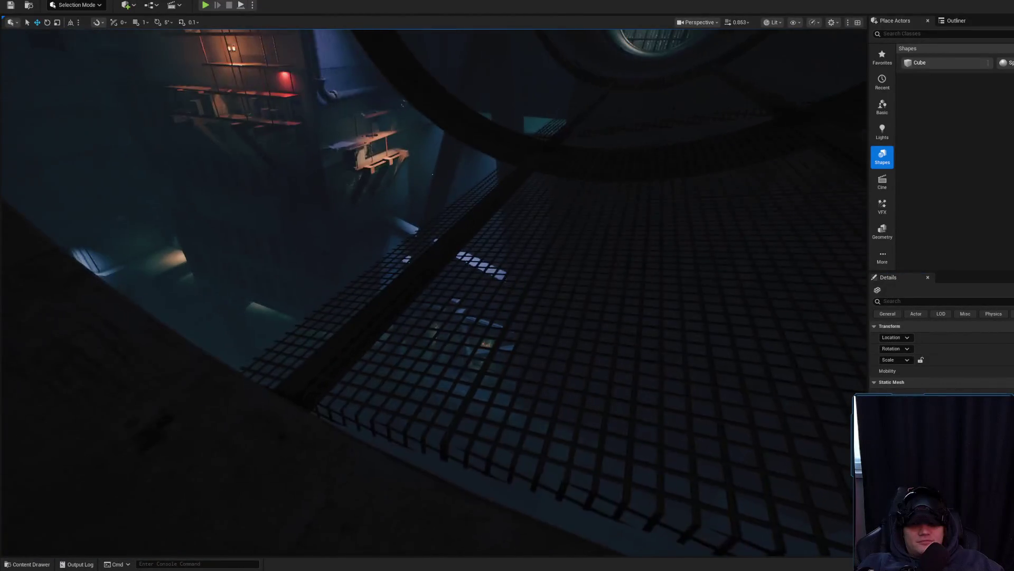
pyautogui.scroll(-1, 433, 291)
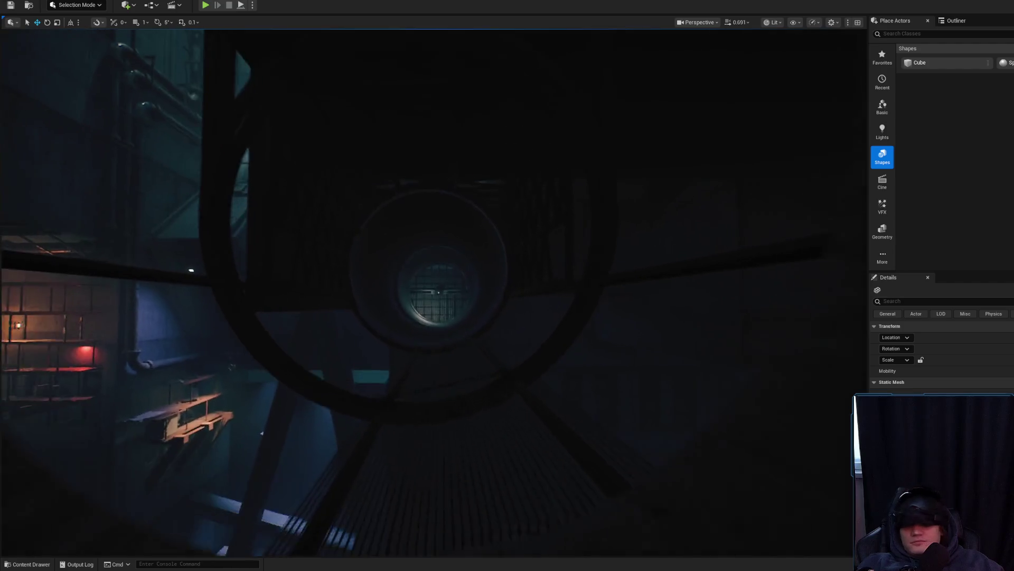
pyautogui.press('w')
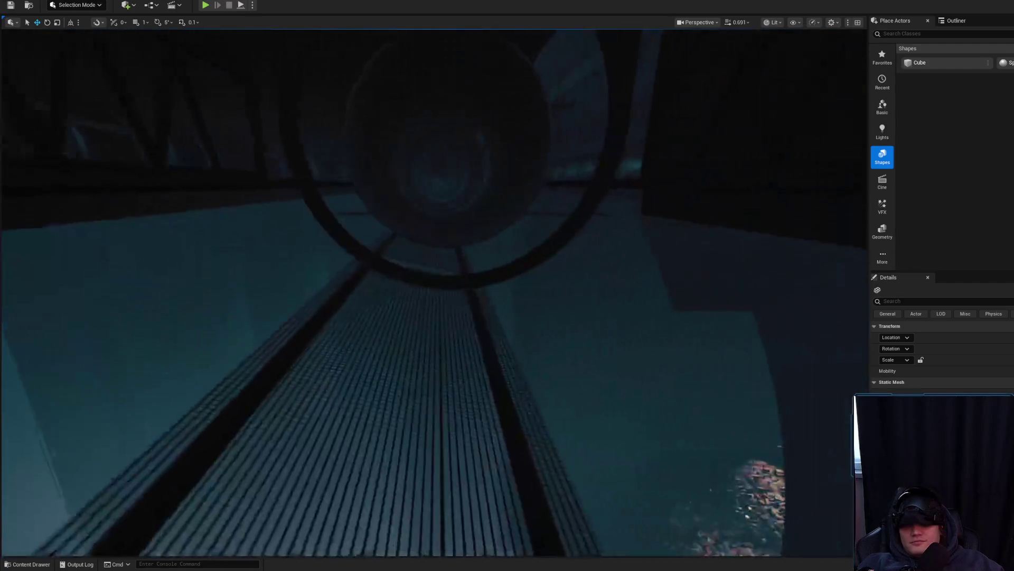
pyautogui.press('w')
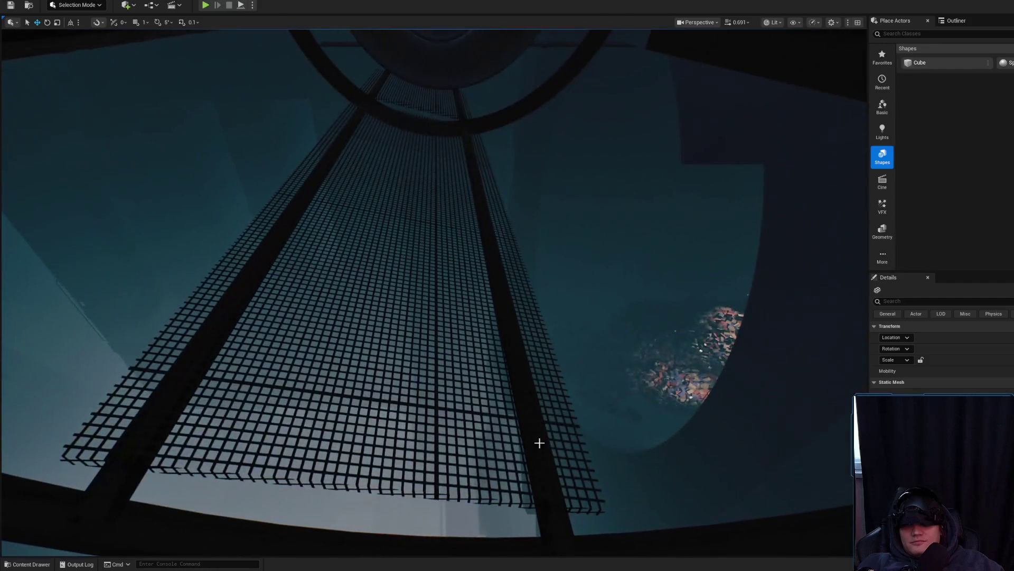
# Step: Select the BP_RopeBridge catwalk support beneath the walkway and bring up the IndustrialCatwalks asset library
pyautogui.click(425, 485)
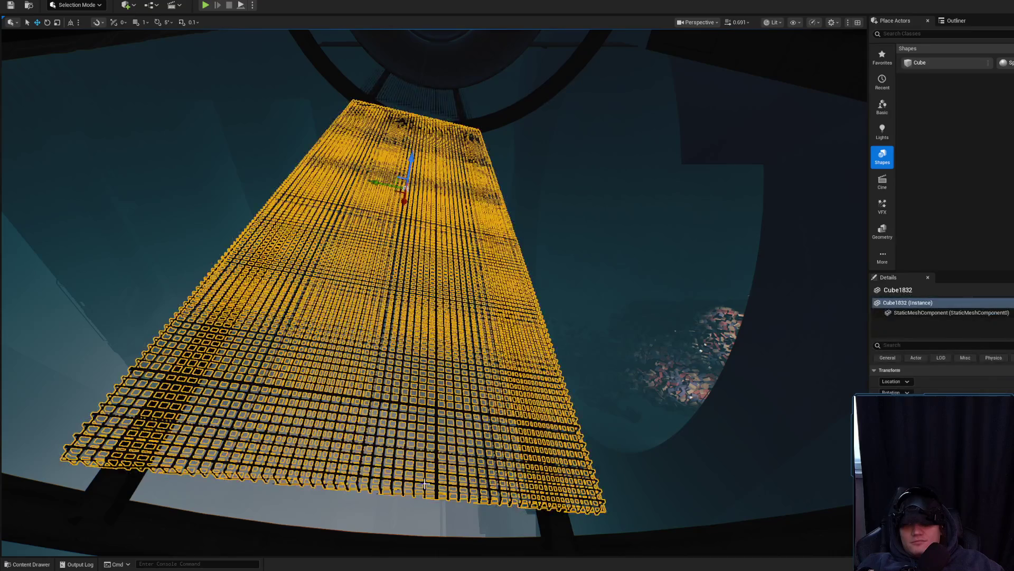
pyautogui.hotkey('ctrl', 'space')
pyautogui.moveTo(406, 301); pyautogui.dragTo(405, 301)
pyautogui.moveTo(410, 403); pyautogui.dragTo(468, 376)
pyautogui.scroll(2, 469, 376)
pyautogui.click(402, 348)
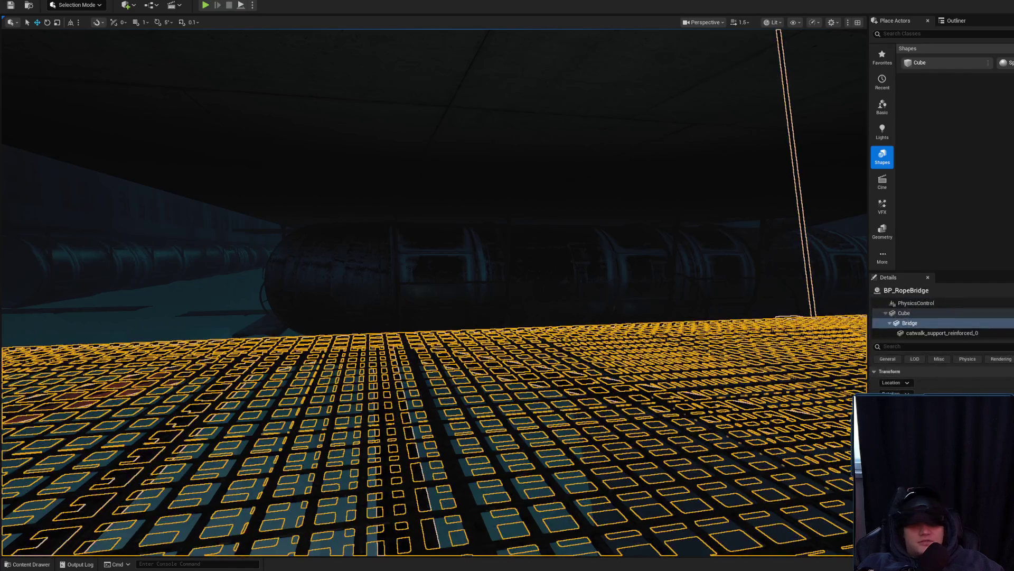
pyautogui.click(397, 481)
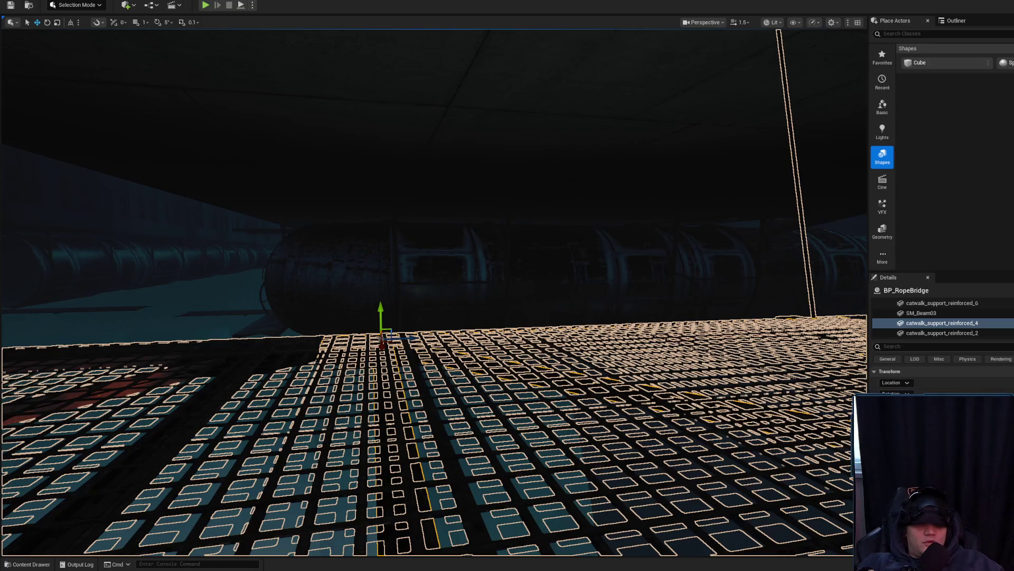
pyautogui.hotkey('ctrl', 'space')
pyautogui.moveTo(645, 262)
pyautogui.mouseDown()
pyautogui.moveTo(576, 227)
pyautogui.moveTo(560, 233)
pyautogui.moveTo(523, 270)
pyautogui.moveTo(531, 338)
pyautogui.mouseUp()
pyautogui.scroll(1, 525, 285)
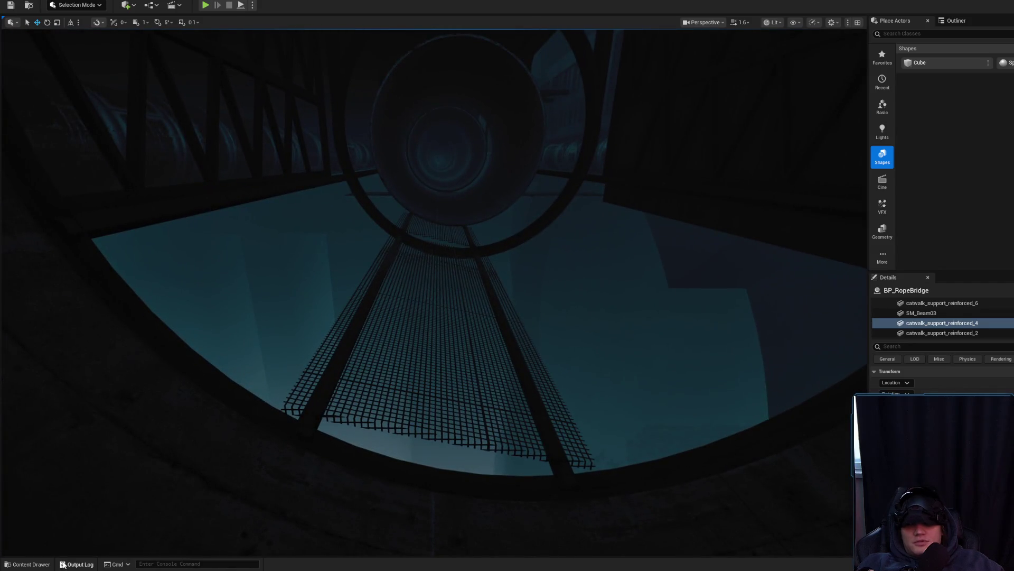
pyautogui.click(29, 564)
# Step: Place a reinforced catwalk support in the level and rotate it about 80 degrees with rotation snap on
pyautogui.click(654, 294)
pyautogui.moveTo(654, 294)
pyautogui.mouseDown()
pyautogui.moveTo(301, 434)
pyautogui.moveTo(299, 453)
pyautogui.moveTo(343, 480)
pyautogui.moveTo(369, 478)
pyautogui.mouseUp()
pyautogui.press('e')
pyautogui.moveTo(220, 217); pyautogui.dragTo(160, 46)
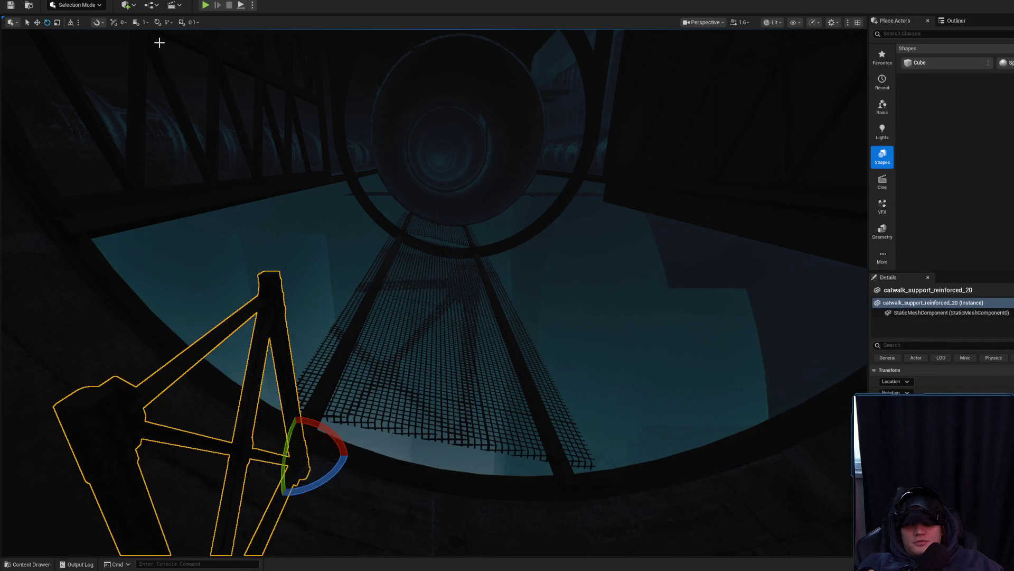
pyautogui.click(157, 22)
pyautogui.moveTo(303, 465)
pyautogui.mouseDown()
pyautogui.moveTo(346, 463)
pyautogui.moveTo(327, 449)
pyautogui.moveTo(344, 420)
pyautogui.moveTo(376, 425)
pyautogui.mouseUp()
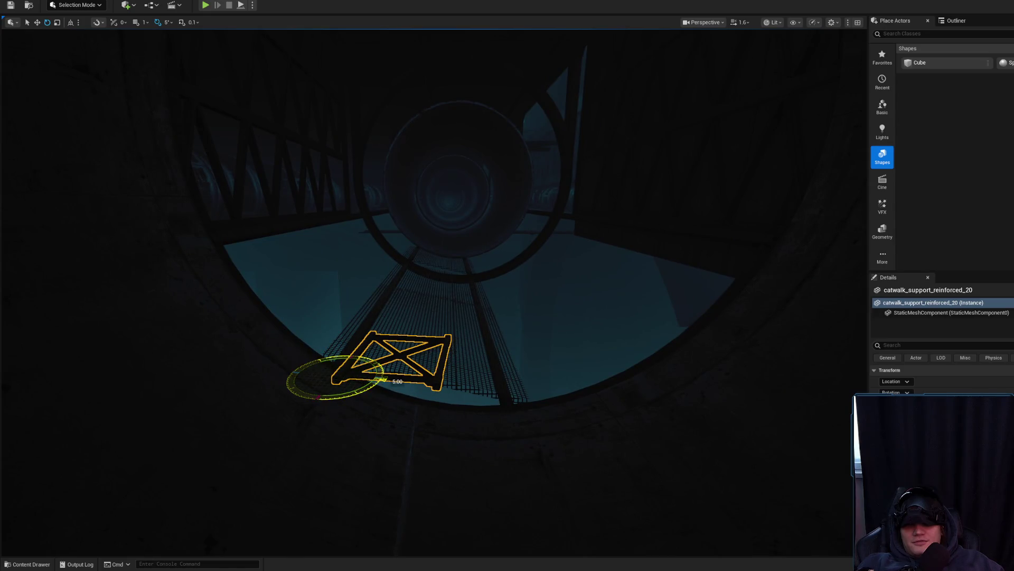
# Step: Scale the support flat along the catwalk and enlarge it to span the walkway
pyautogui.moveTo(359, 374)
pyautogui.mouseDown()
pyautogui.moveTo(375, 354)
pyautogui.moveTo(357, 375)
pyautogui.mouseUp()
pyautogui.press('r')
pyautogui.moveTo(295, 344)
pyautogui.mouseDown()
pyautogui.moveTo(296, 316)
pyautogui.moveTo(351, 270)
pyautogui.moveTo(407, 311)
pyautogui.mouseUp()
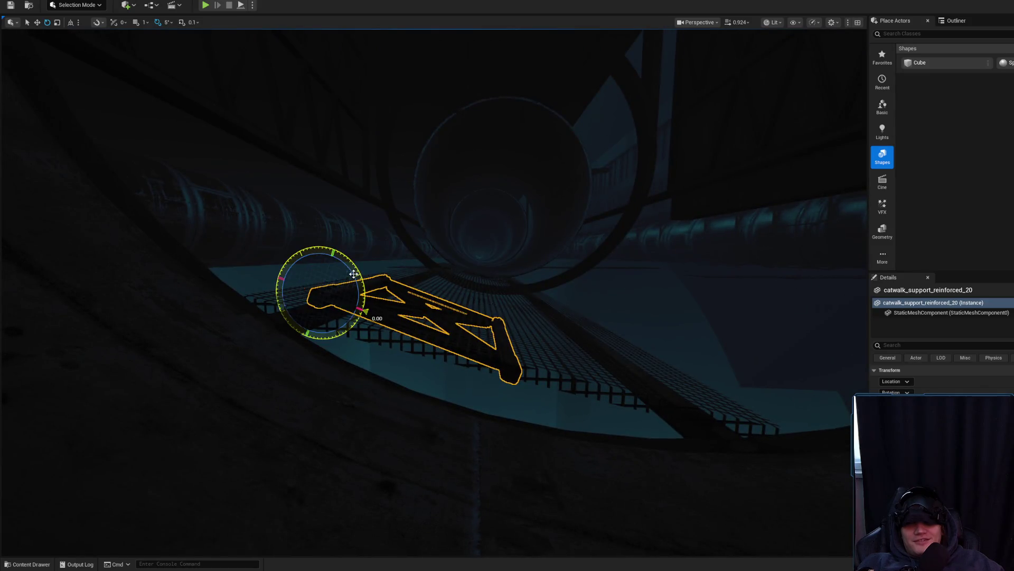
pyautogui.moveTo(364, 305); pyautogui.dragTo(387, 369)
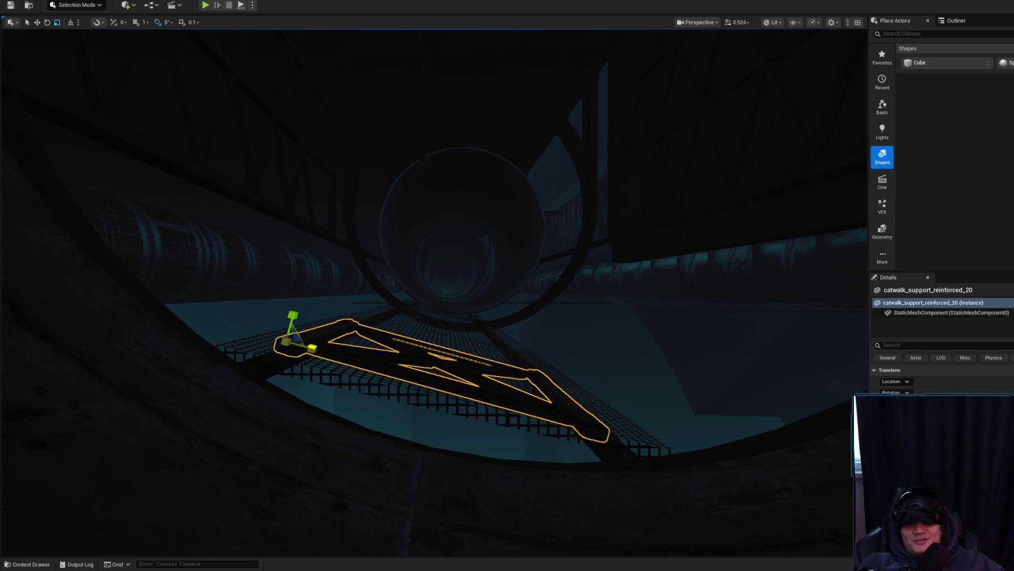
pyautogui.moveTo(329, 336); pyautogui.dragTo(330, 375)
pyautogui.moveTo(331, 331); pyautogui.dragTo(385, 311)
# Step: Reselect the catwalk support after accidentally picking the surrounding structure mesh
pyautogui.press('w')
pyautogui.moveTo(296, 348)
pyautogui.mouseDown()
pyautogui.moveTo(248, 320)
pyautogui.moveTo(217, 334)
pyautogui.mouseUp()
pyautogui.click(214, 332)
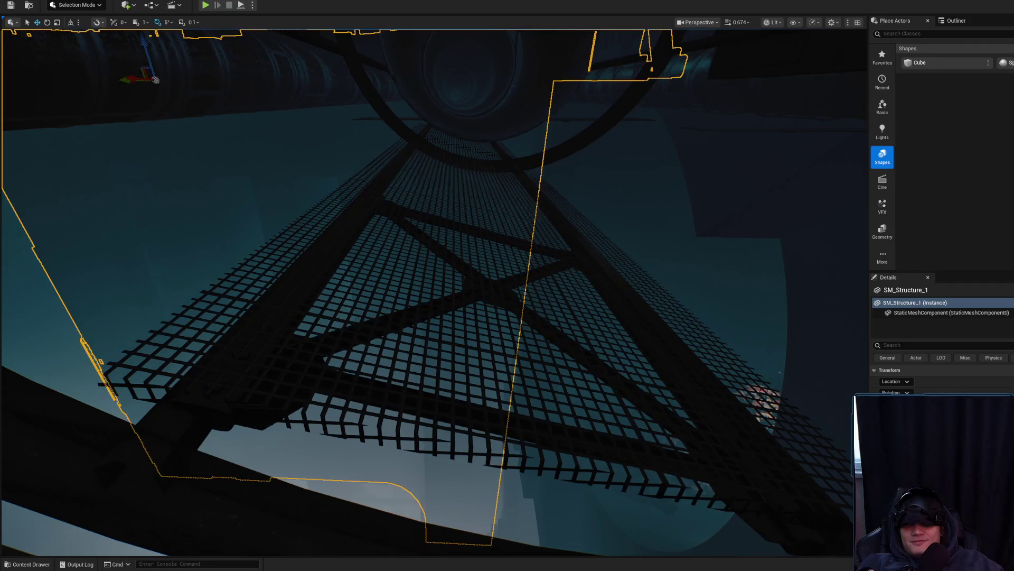
pyautogui.click(218, 384)
pyautogui.click(221, 407)
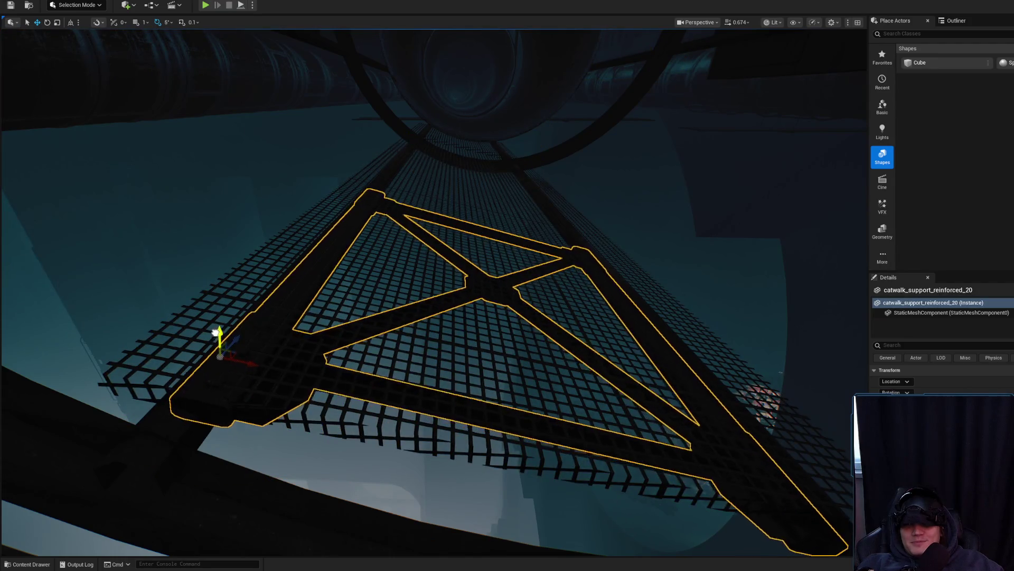
pyautogui.scroll(-2, 217, 337)
pyautogui.scroll(-2, 218, 339)
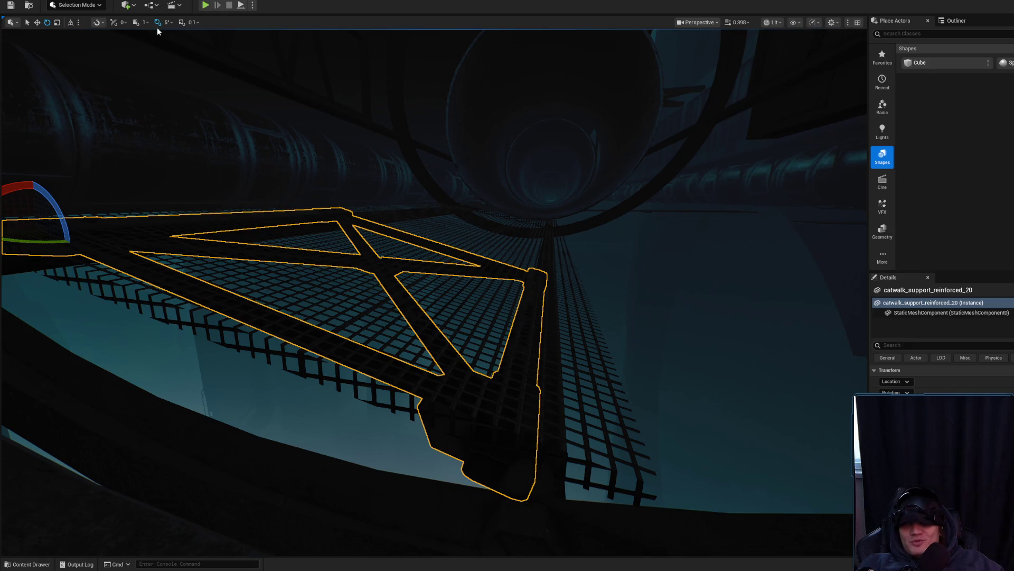
# Step: Rotate the support slightly to align it and slide it against the pipe edge
pyautogui.moveTo(54, 211); pyautogui.dragTo(70, 242)
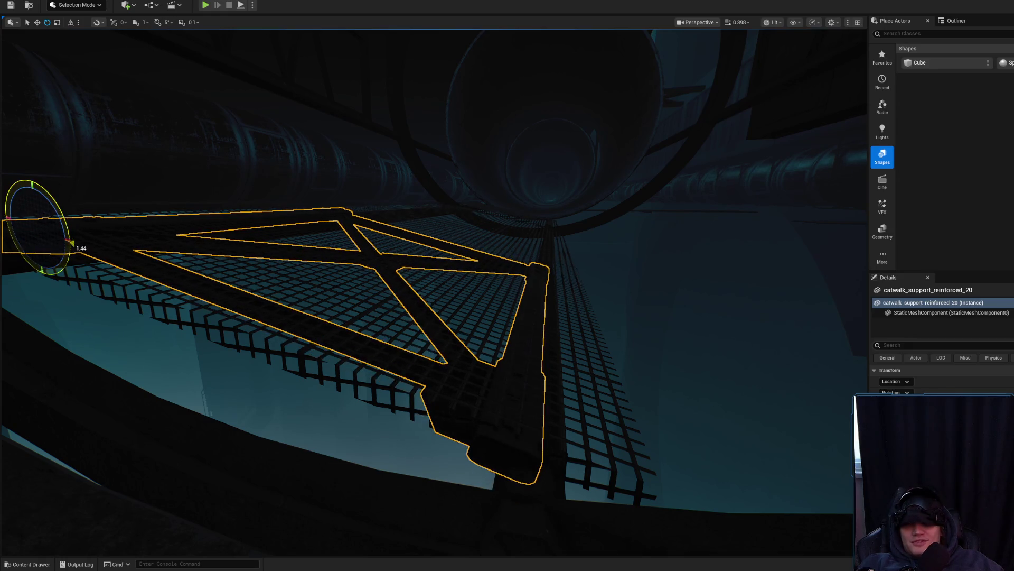
pyautogui.scroll(1, 440, 233)
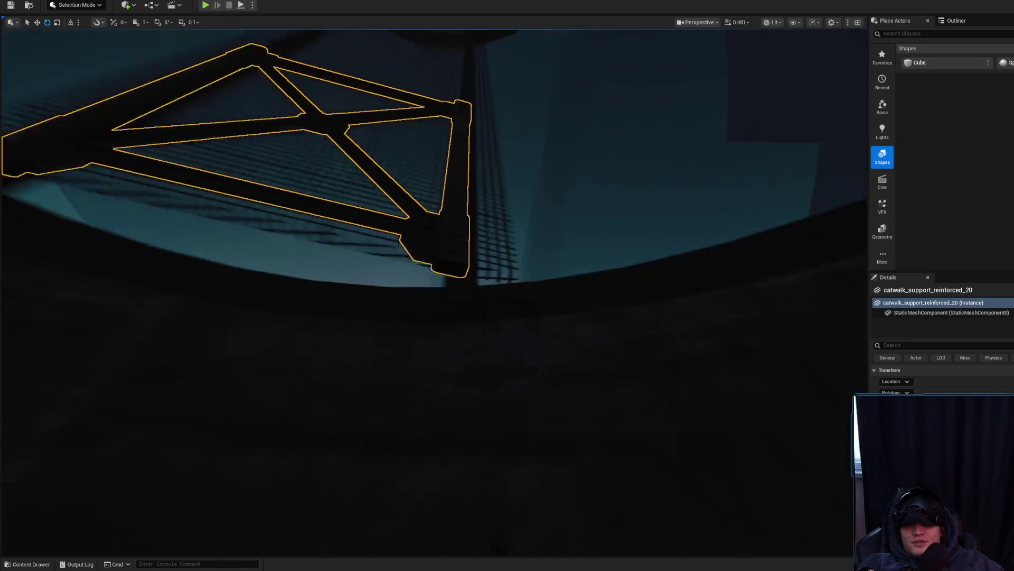
pyautogui.moveTo(260, 226); pyautogui.dragTo(260, 227)
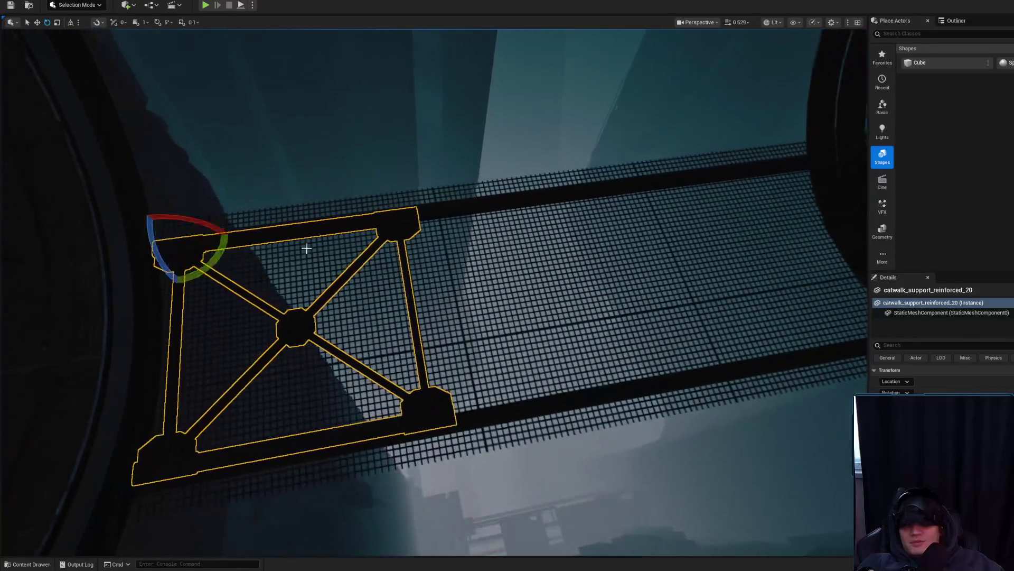
pyautogui.moveTo(441, 290); pyautogui.dragTo(442, 290)
pyautogui.moveTo(347, 214); pyautogui.dragTo(346, 220)
pyautogui.press('r')
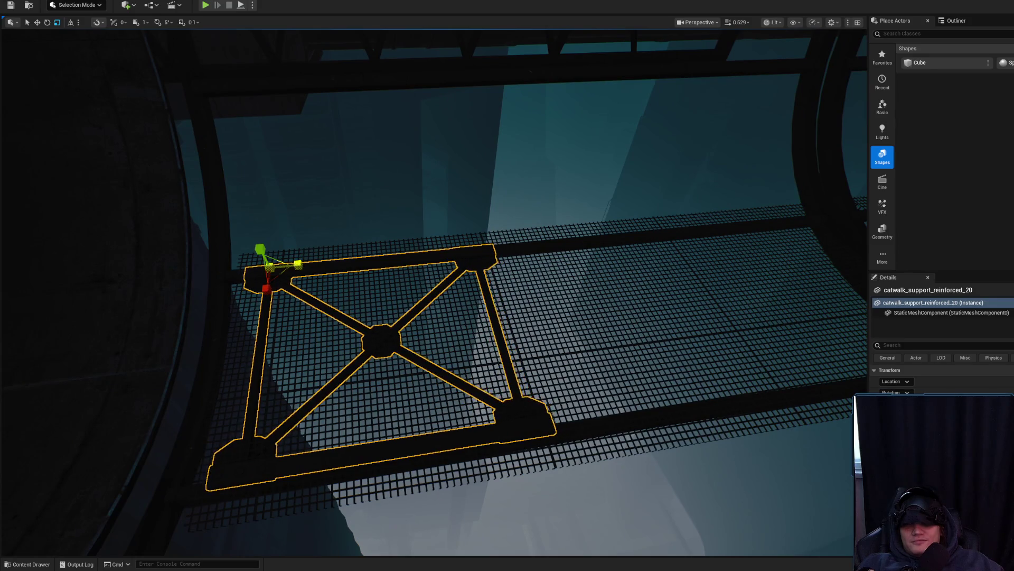
pyautogui.press('w')
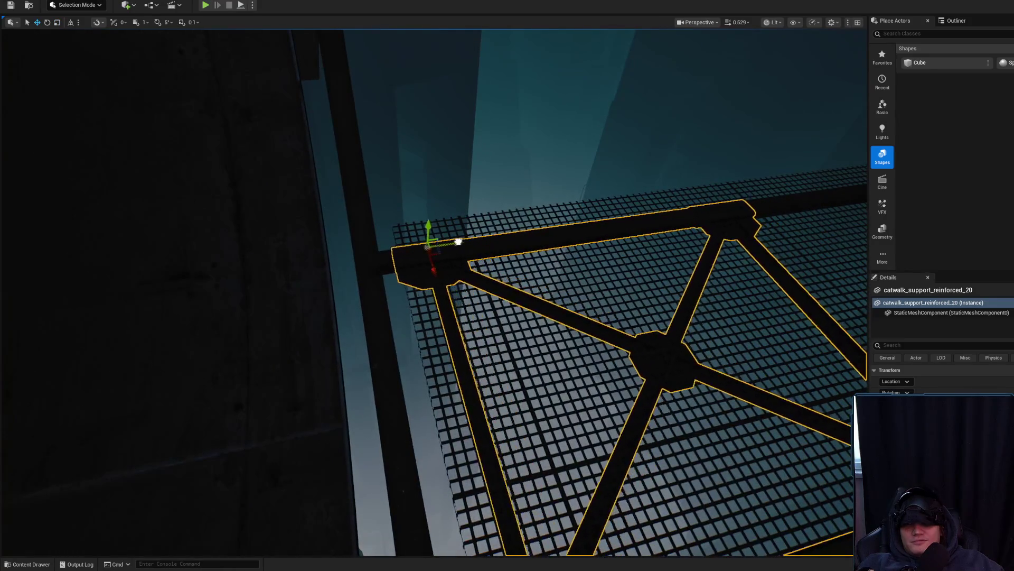
pyautogui.moveTo(447, 241); pyautogui.dragTo(421, 242)
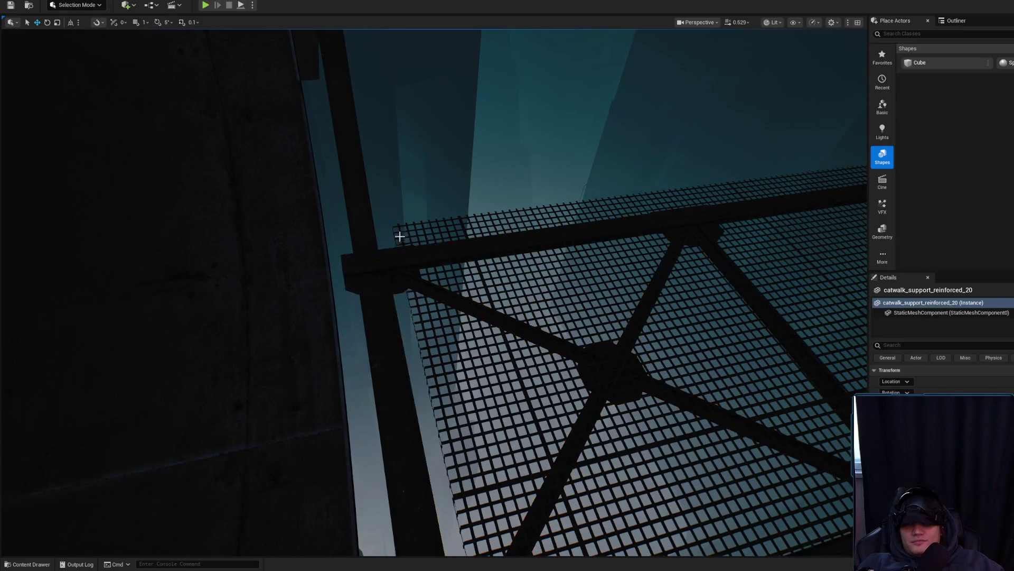
pyautogui.click(528, 343)
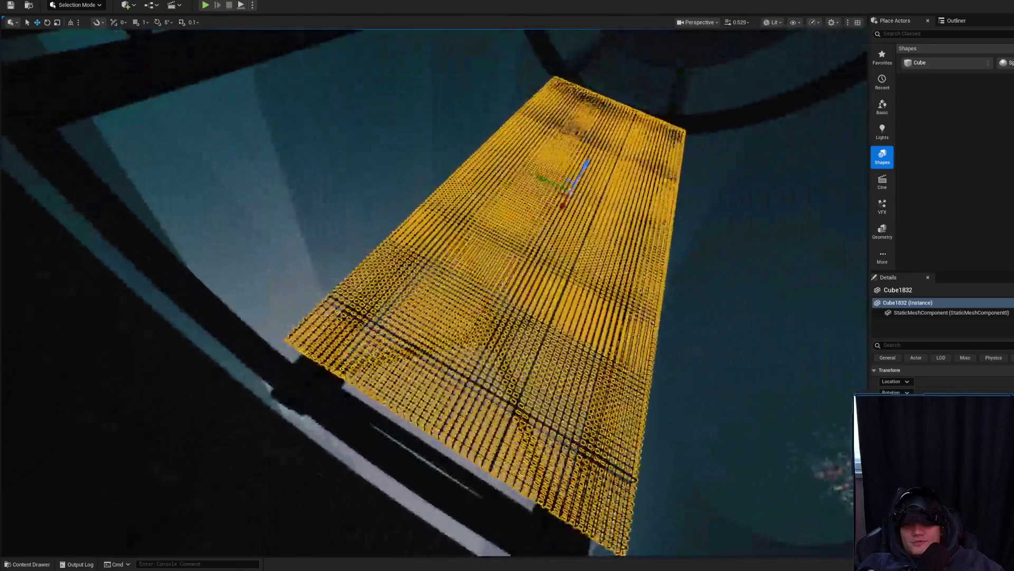
# Step: Select floor grate floor_grate_a_117 and move it up toward the truss
pyautogui.moveTo(503, 291)
pyautogui.mouseDown()
pyautogui.moveTo(517, 288)
pyautogui.moveTo(479, 299)
pyautogui.mouseUp()
pyautogui.scroll(2, 479, 299)
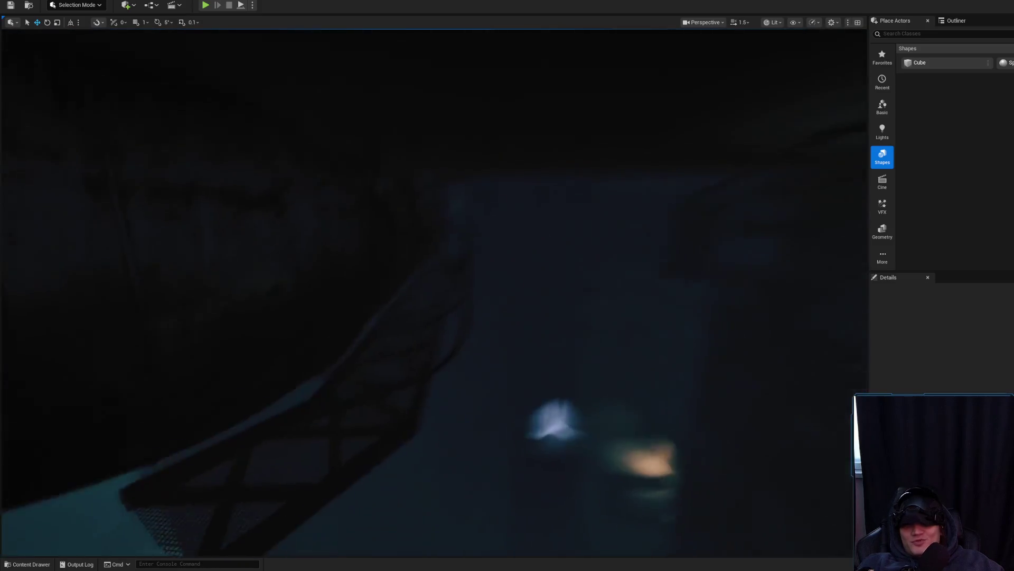
pyautogui.moveTo(474, 353); pyautogui.dragTo(474, 353)
pyautogui.click(456, 381)
pyautogui.moveTo(551, 331); pyautogui.dragTo(550, 331)
pyautogui.scroll(1, 550, 331)
pyautogui.moveTo(391, 442); pyautogui.dragTo(391, 441)
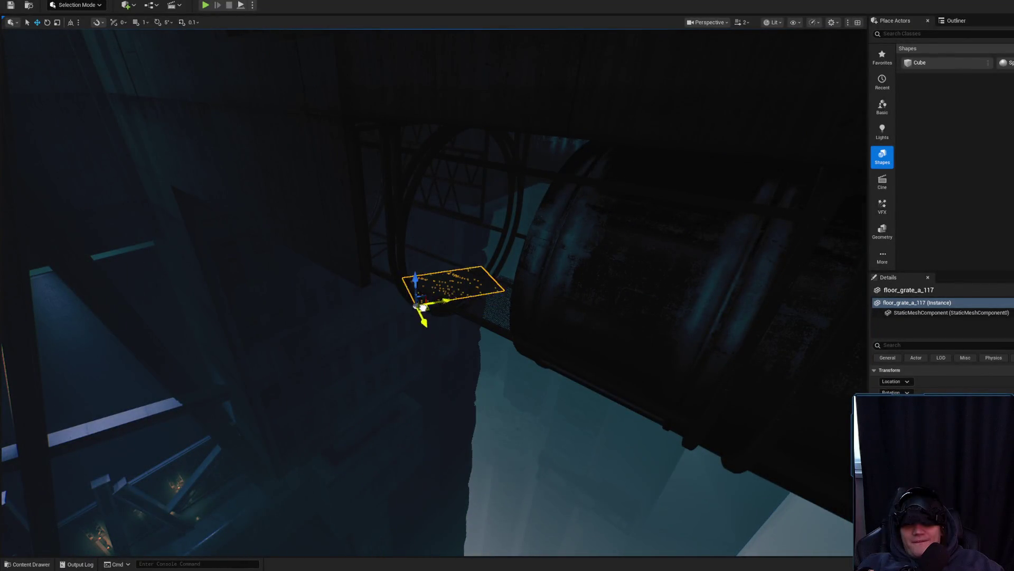
pyautogui.moveTo(391, 442); pyautogui.dragTo(339, 454)
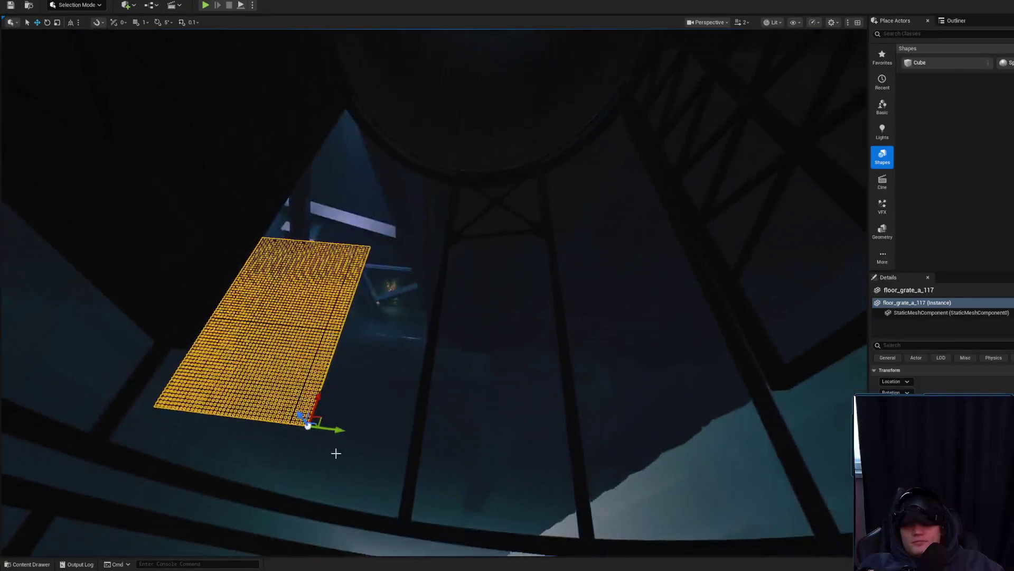
pyautogui.moveTo(313, 419)
pyautogui.mouseDown()
pyautogui.moveTo(561, 225)
pyautogui.moveTo(550, 214)
pyautogui.mouseUp()
# Step: Rotate the floor grate to about -165 degrees and raise it level with the walkway
pyautogui.moveTo(443, 238)
pyautogui.mouseDown()
pyautogui.moveTo(427, 254)
pyautogui.moveTo(434, 248)
pyautogui.mouseUp()
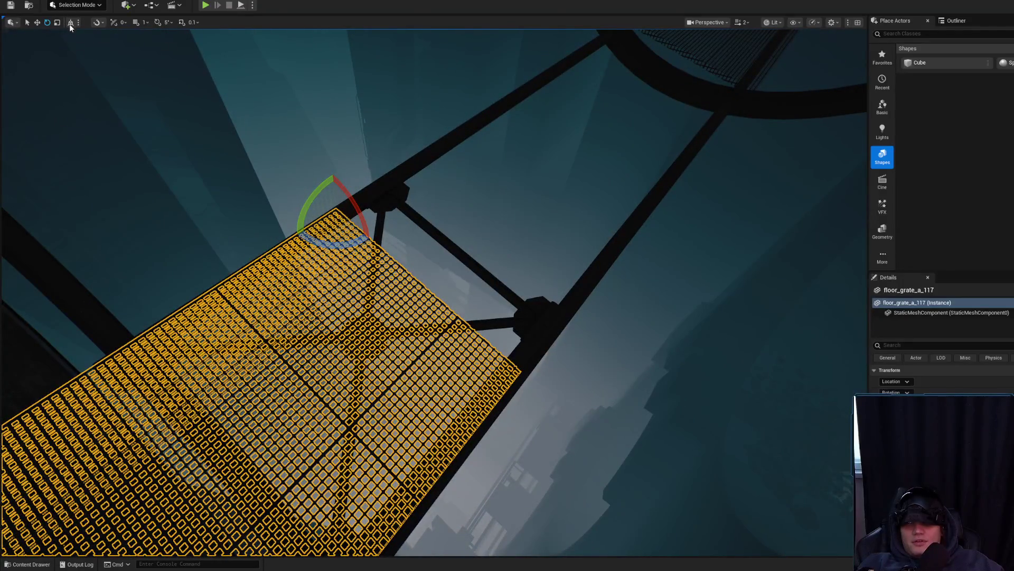
pyautogui.moveTo(322, 243)
pyautogui.mouseDown()
pyautogui.moveTo(391, 203)
pyautogui.moveTo(161, 24)
pyautogui.mouseUp()
pyautogui.moveTo(335, 244)
pyautogui.mouseDown()
pyautogui.moveTo(328, 238)
pyautogui.moveTo(380, 195)
pyautogui.mouseUp()
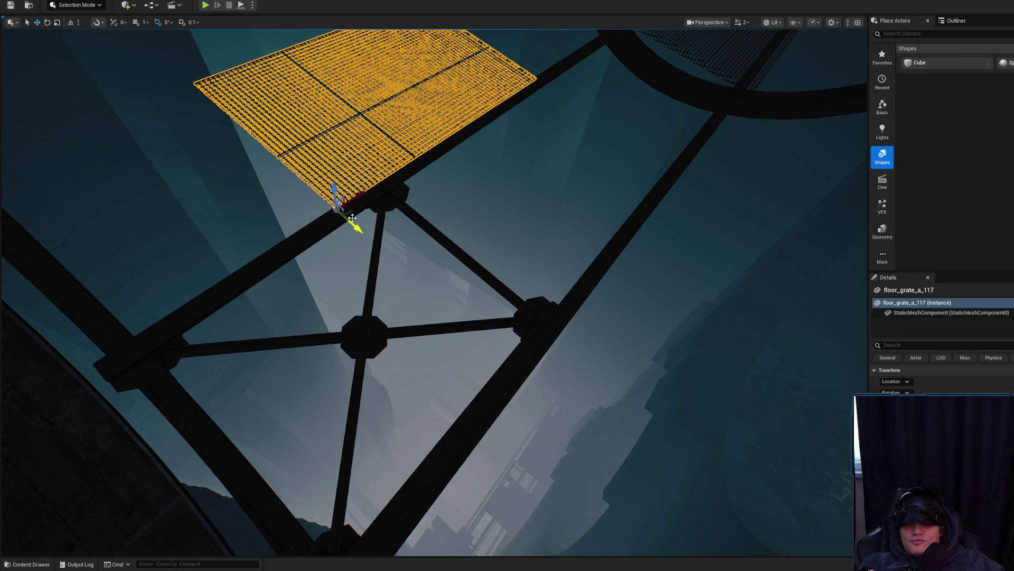
pyautogui.scroll(-2, 433, 290)
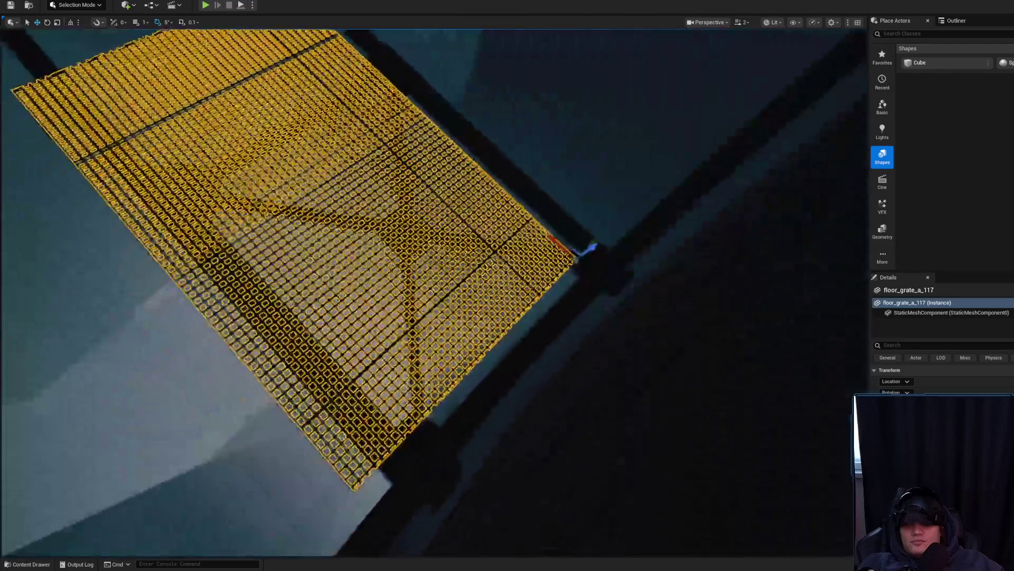
pyautogui.scroll(-2, 433, 291)
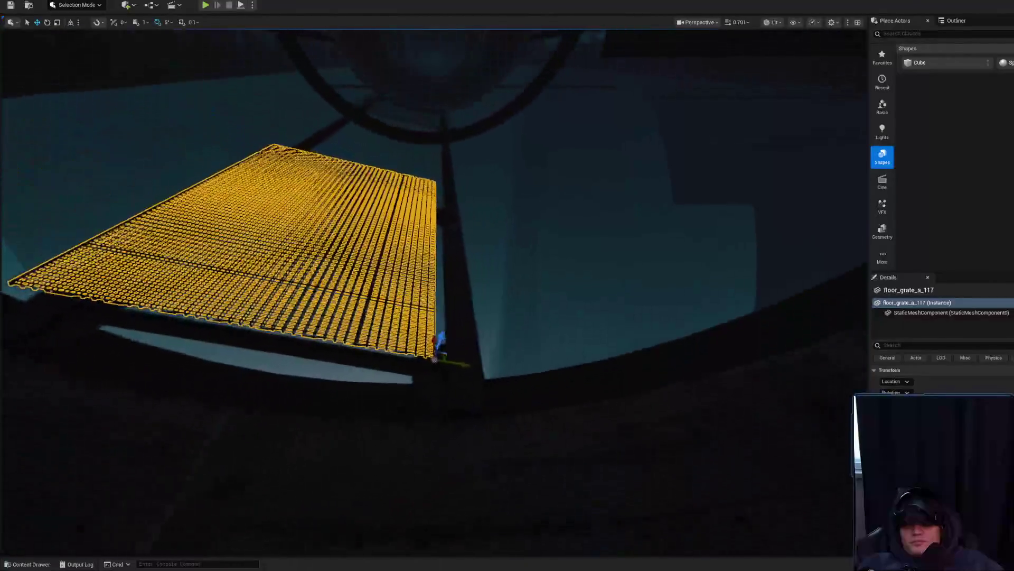
pyautogui.press('w')
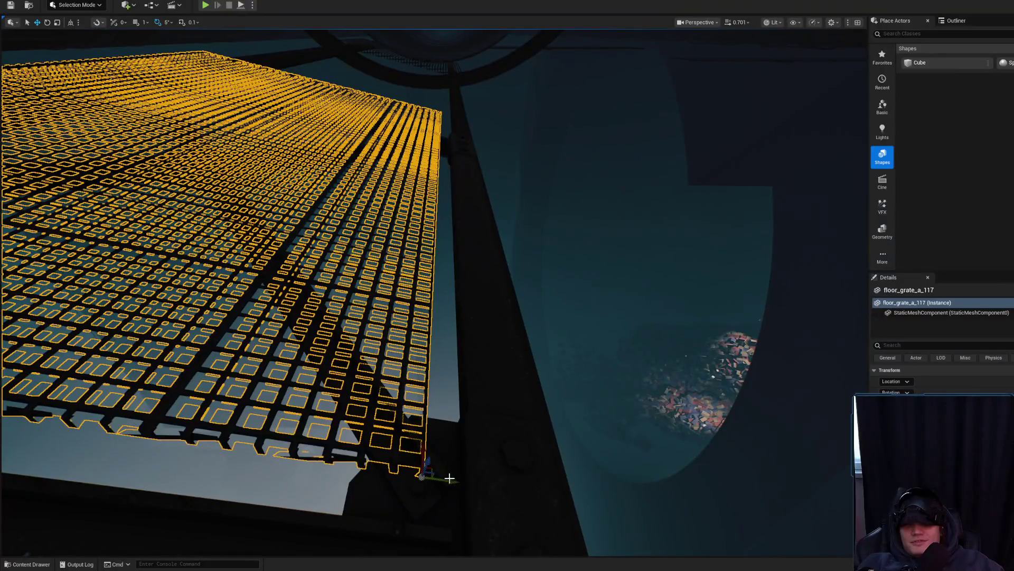
pyautogui.scroll(-1, 434, 290)
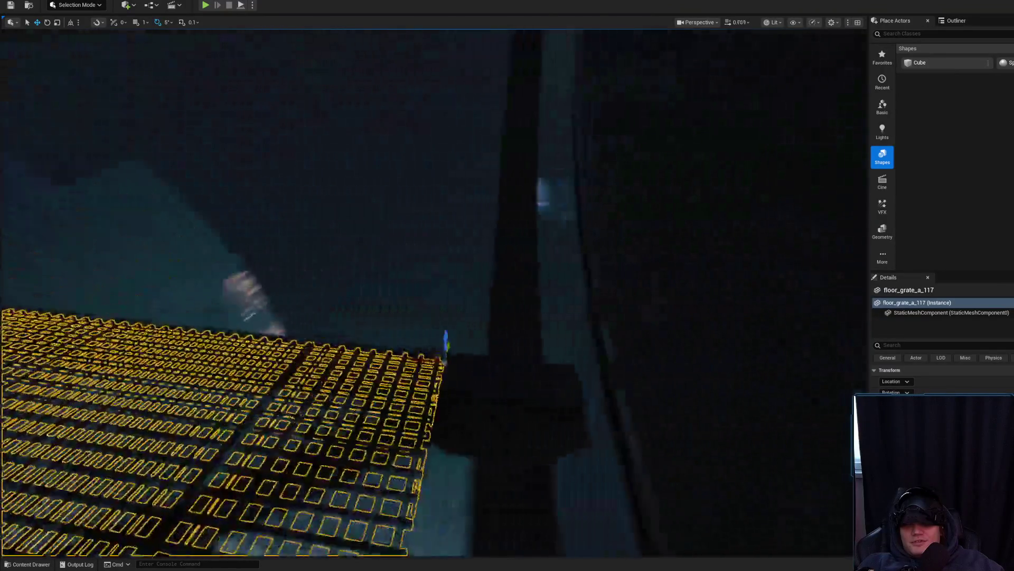
pyautogui.scroll(1, 433, 291)
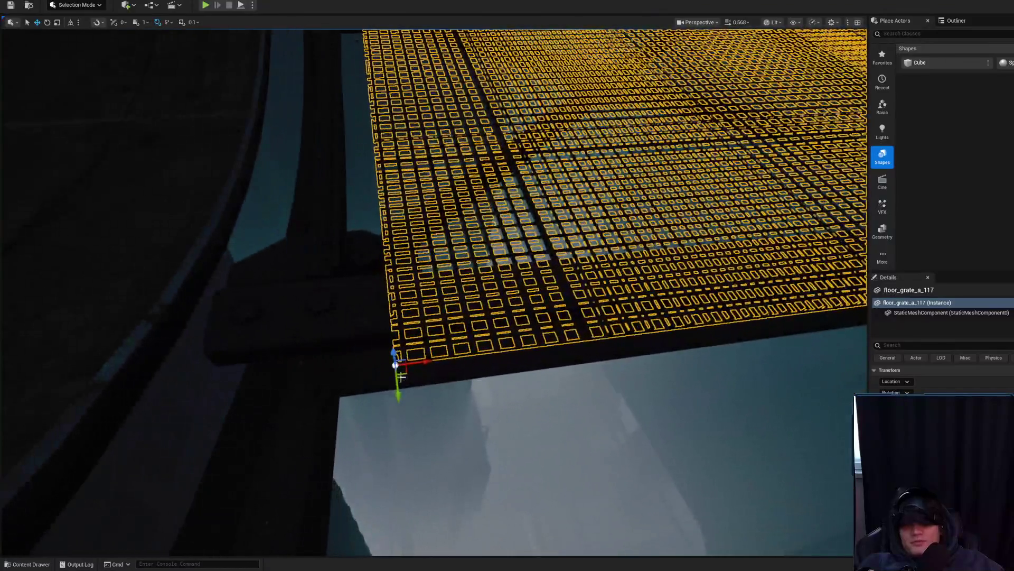
pyautogui.moveTo(401, 376); pyautogui.dragTo(417, 341)
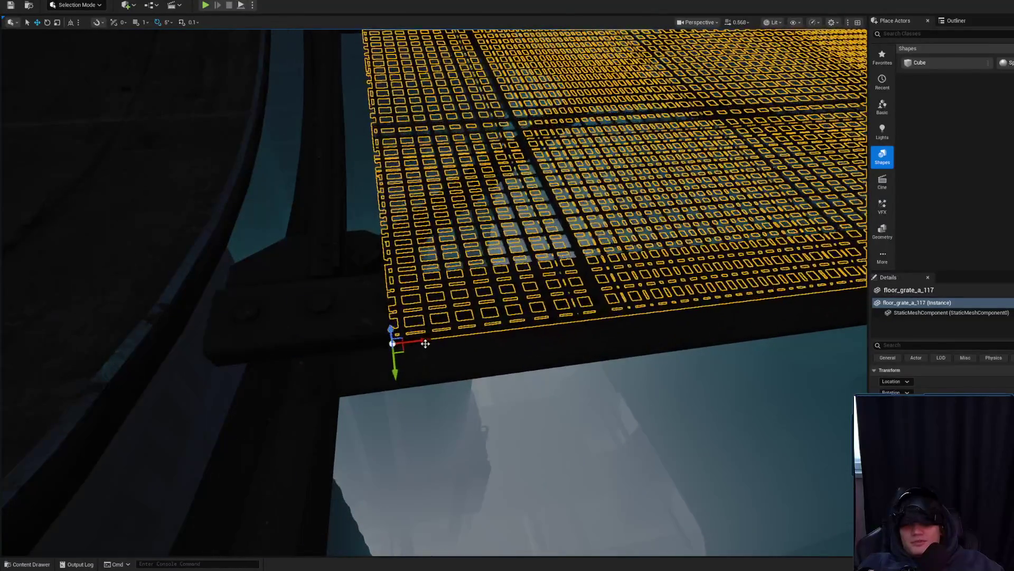
# Step: Inspect the placed grate from below, the side and overhead
pyautogui.moveTo(253, 315); pyautogui.dragTo(232, 320)
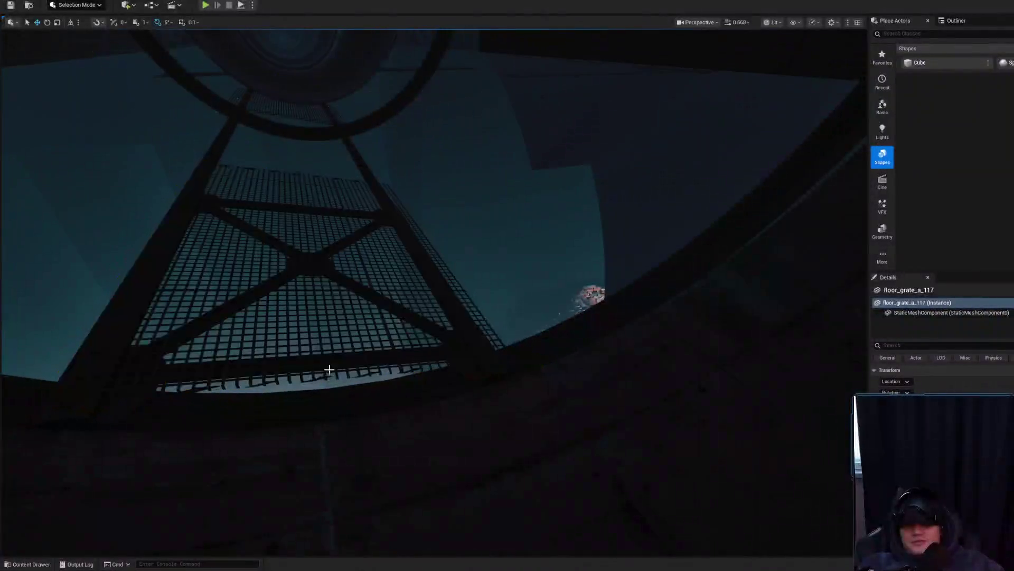
pyautogui.moveTo(587, 363); pyautogui.dragTo(586, 363)
pyautogui.moveTo(434, 286); pyautogui.dragTo(433, 285)
pyautogui.moveTo(672, 359); pyautogui.dragTo(670, 360)
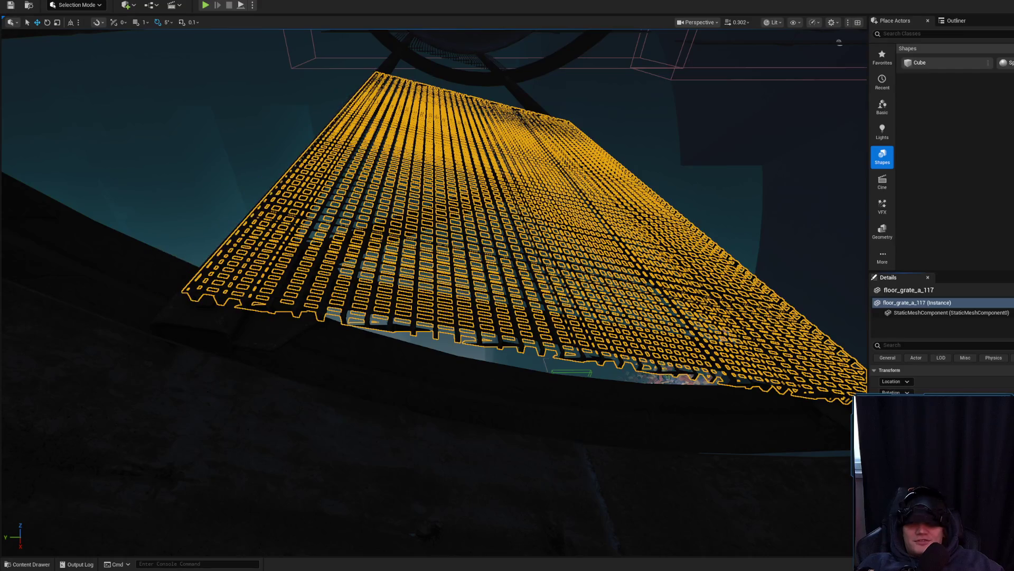
pyautogui.moveTo(762, 321); pyautogui.dragTo(628, 318)
pyautogui.moveTo(498, 336)
pyautogui.mouseDown()
pyautogui.moveTo(476, 283)
pyautogui.moveTo(516, 391)
pyautogui.moveTo(682, 375)
pyautogui.moveTo(623, 368)
pyautogui.mouseUp()
# Step: Drag the scale handle to lengthen floor_grate_a_117 along the catwalk
pyautogui.scroll(-1, 560, 385)
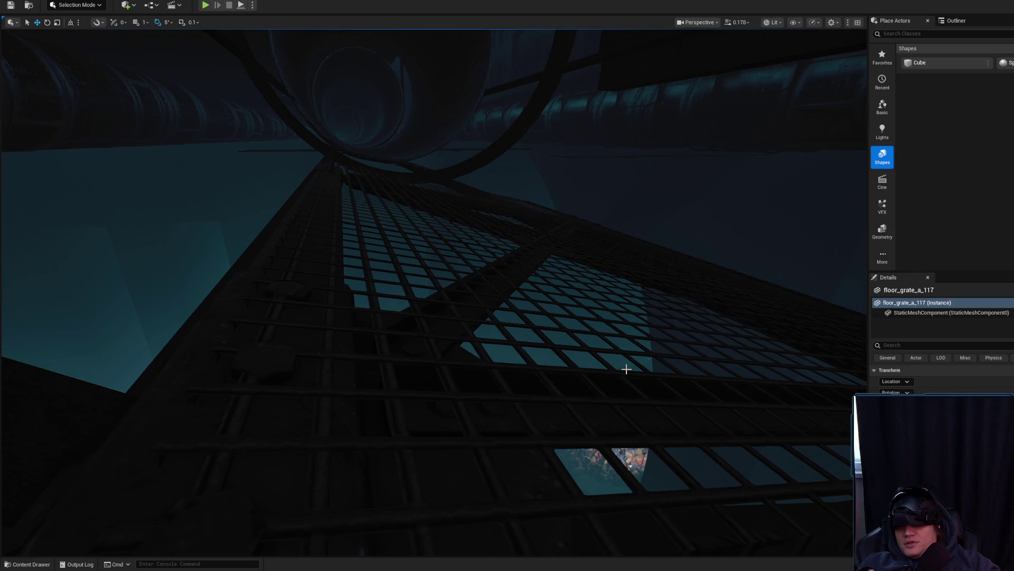
pyautogui.moveTo(626, 369); pyautogui.dragTo(553, 401)
pyautogui.moveTo(506, 377)
pyautogui.mouseDown()
pyautogui.moveTo(506, 420)
pyautogui.moveTo(465, 428)
pyautogui.mouseUp()
pyautogui.moveTo(563, 325); pyautogui.dragTo(273, 325)
pyautogui.moveTo(433, 291)
pyautogui.mouseDown()
pyautogui.moveTo(370, 259)
pyautogui.moveTo(607, 287)
pyautogui.moveTo(698, 150)
pyautogui.mouseUp()
# Step: Reselect floor_grate_a_117, frame it, and check its fit from below and above
pyautogui.press('Escape')
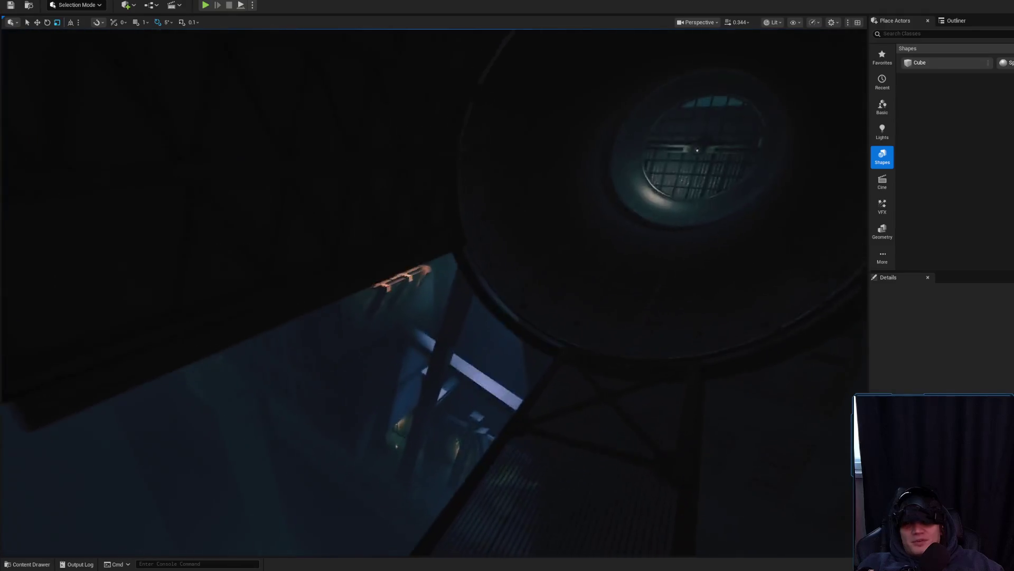
pyautogui.moveTo(371, 366); pyautogui.dragTo(371, 367)
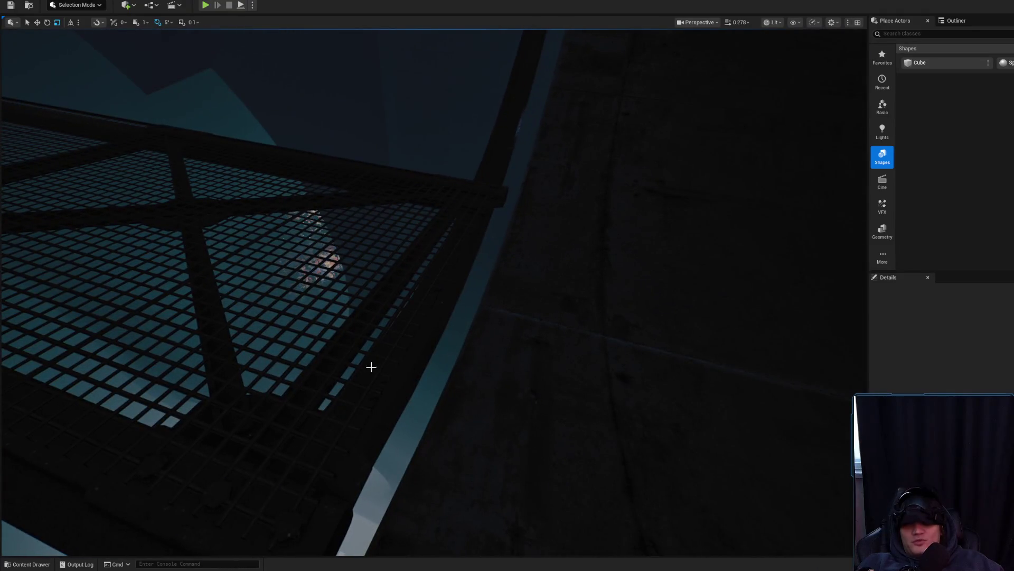
pyautogui.click(384, 368)
pyautogui.click(389, 398)
pyautogui.press('f')
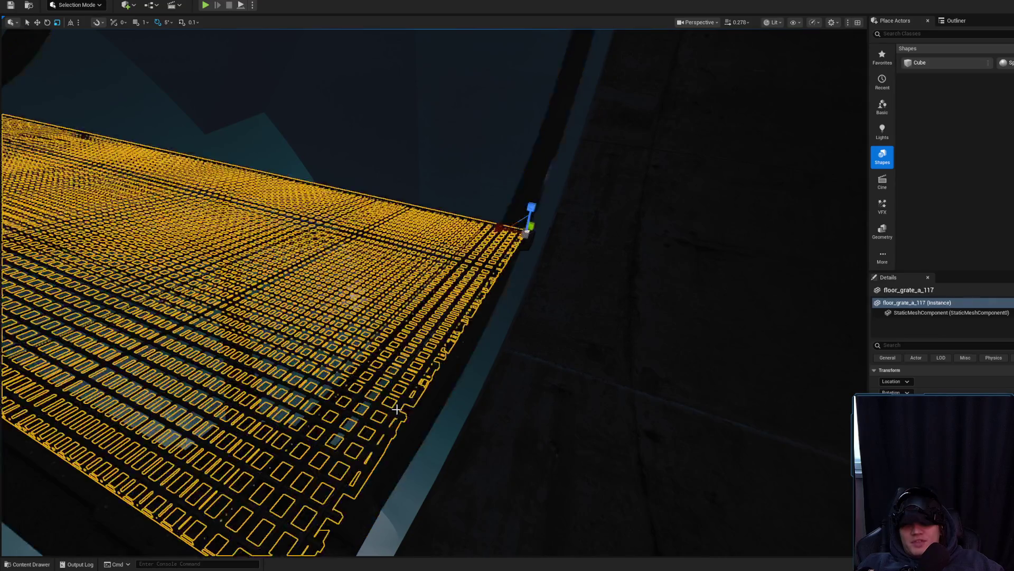
pyautogui.moveTo(434, 290); pyautogui.dragTo(433, 291)
pyautogui.moveTo(538, 421); pyautogui.dragTo(538, 421)
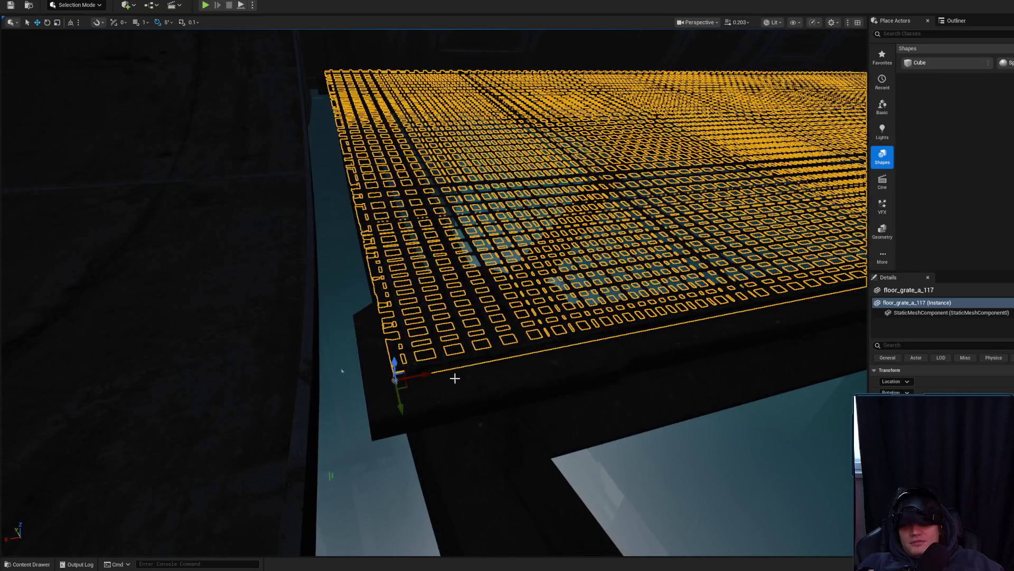
pyautogui.moveTo(341, 371); pyautogui.dragTo(342, 371)
pyautogui.scroll(1, 342, 371)
pyautogui.moveTo(467, 423); pyautogui.dragTo(437, 361)
pyautogui.scroll(1, 468, 423)
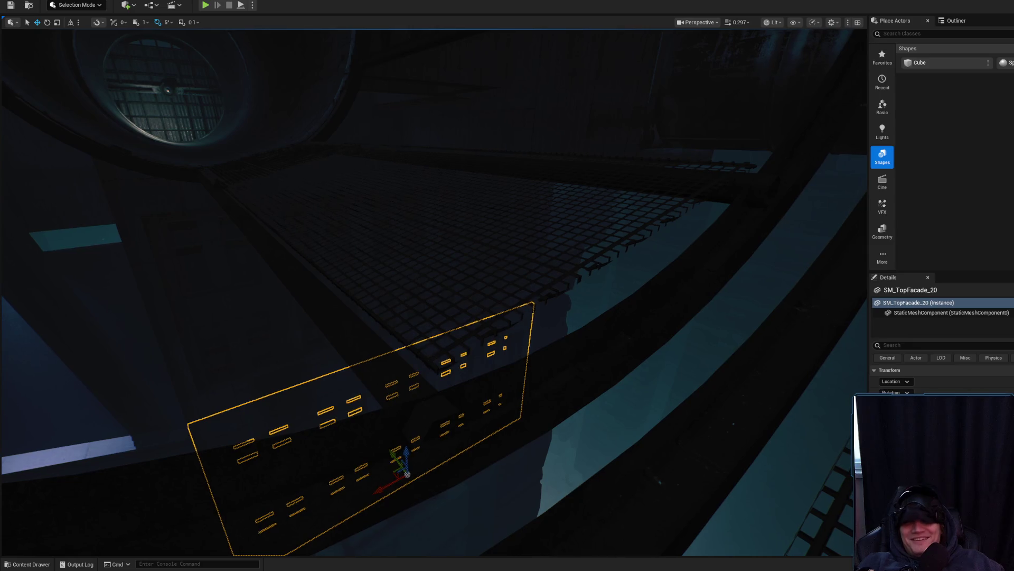
# Step: Select the grate instead of the facade and orbit low around it down the tunnel
pyautogui.click(423, 238)
pyautogui.moveTo(422, 238); pyautogui.dragTo(423, 237)
pyautogui.scroll(-1, 423, 237)
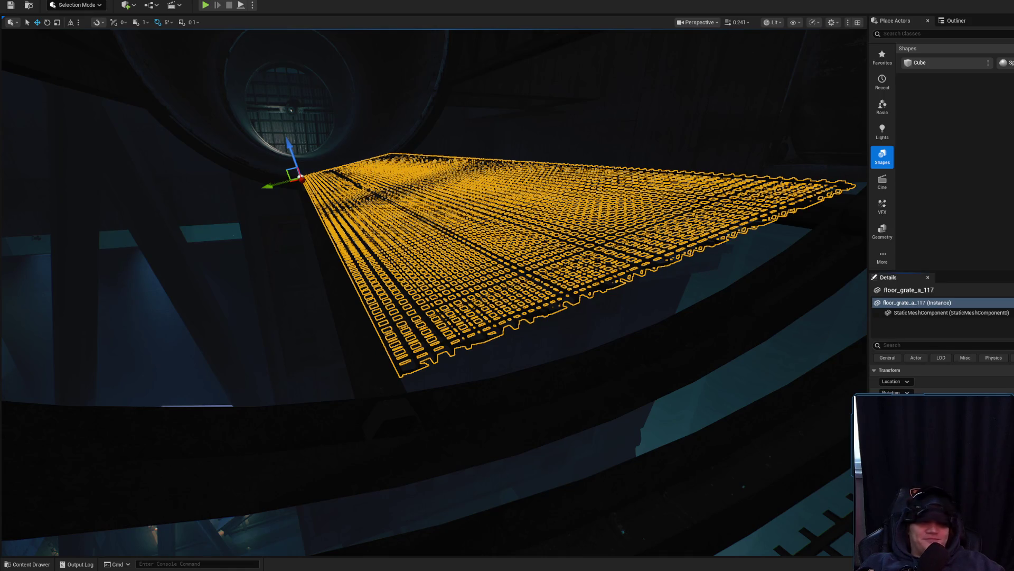
pyautogui.moveTo(423, 238); pyautogui.dragTo(423, 238)
pyautogui.moveTo(730, 88); pyautogui.dragTo(730, 88)
pyautogui.scroll(-2, 730, 88)
pyautogui.click(698, 22)
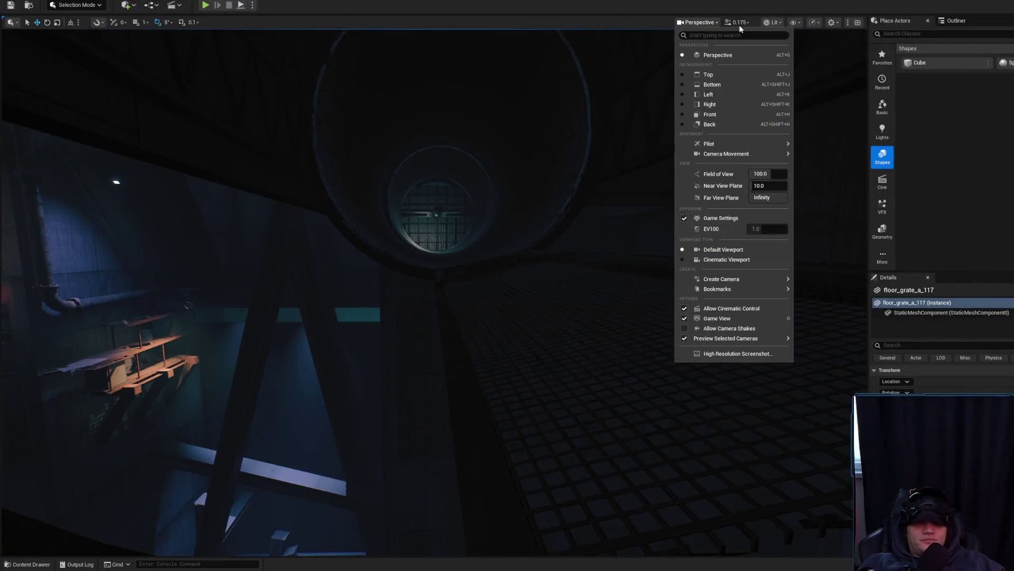
# Step: Switch the viewport view mode to Lighting Only
pyautogui.click(772, 22)
pyautogui.click(802, 98)
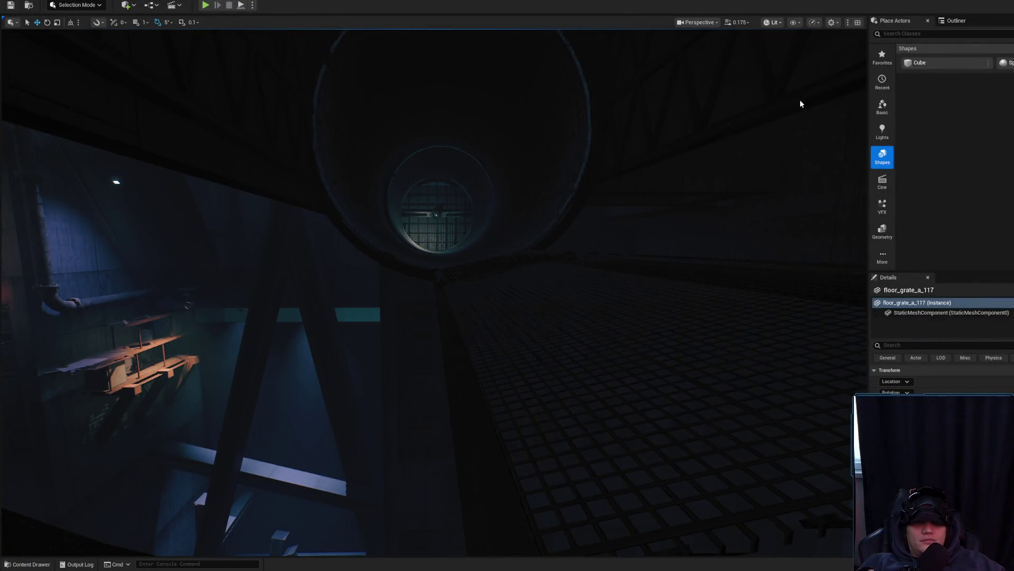
pyautogui.moveTo(525, 254); pyautogui.dragTo(470, 301)
pyautogui.scroll(4, 474, 301)
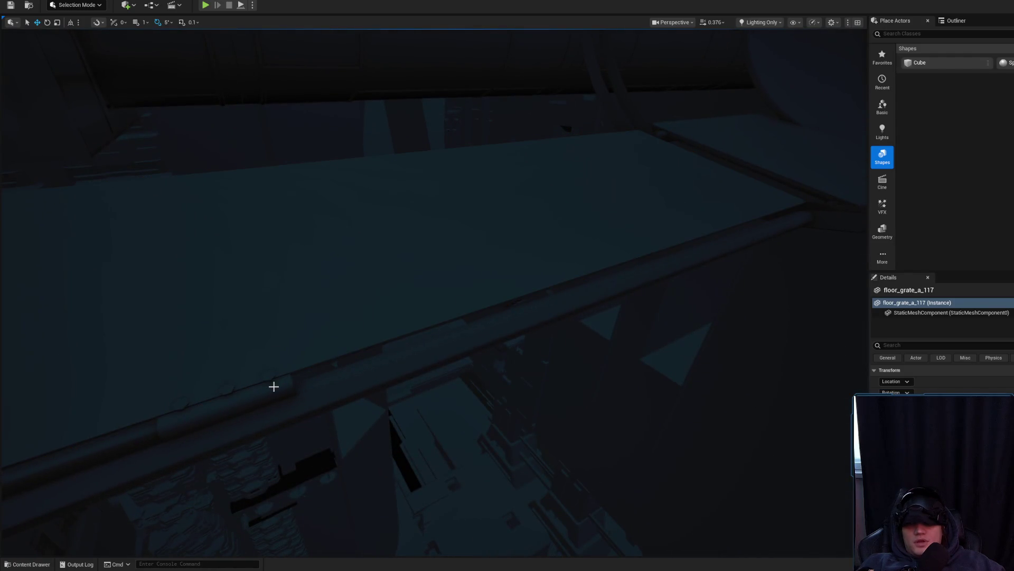
# Step: Slide the reinforced catwalk support along the walkway on the X axis
pyautogui.moveTo(392, 247); pyautogui.dragTo(250, 200)
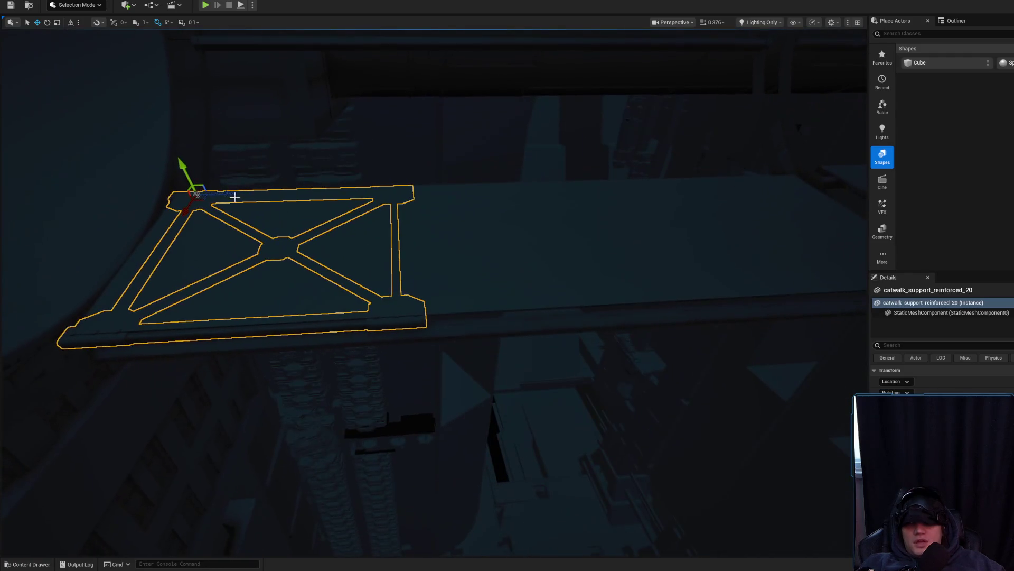
pyautogui.moveTo(521, 191)
pyautogui.mouseDown()
pyautogui.moveTo(540, 189)
pyautogui.moveTo(507, 191)
pyautogui.mouseUp()
pyautogui.moveTo(359, 211); pyautogui.dragTo(360, 211)
pyautogui.moveTo(169, 197)
pyautogui.mouseDown()
pyautogui.moveTo(199, 196)
pyautogui.moveTo(187, 195)
pyautogui.mouseUp()
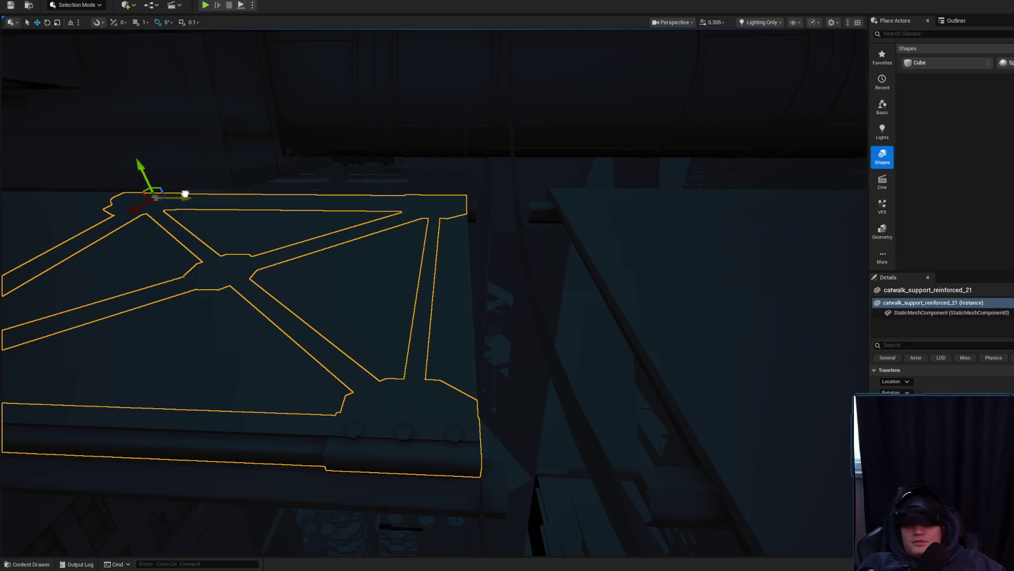
# Step: Clear the support selection and select floor grate floor_grate_a_117
pyautogui.press('Delete')
pyautogui.moveTo(306, 268); pyautogui.dragTo(316, 313)
pyautogui.click(307, 349)
pyautogui.moveTo(307, 349)
pyautogui.mouseDown()
pyautogui.moveTo(394, 276)
pyautogui.moveTo(390, 296)
pyautogui.moveTo(428, 349)
pyautogui.moveTo(433, 312)
pyautogui.moveTo(633, 103)
pyautogui.mouseUp()
pyautogui.click(390, 281)
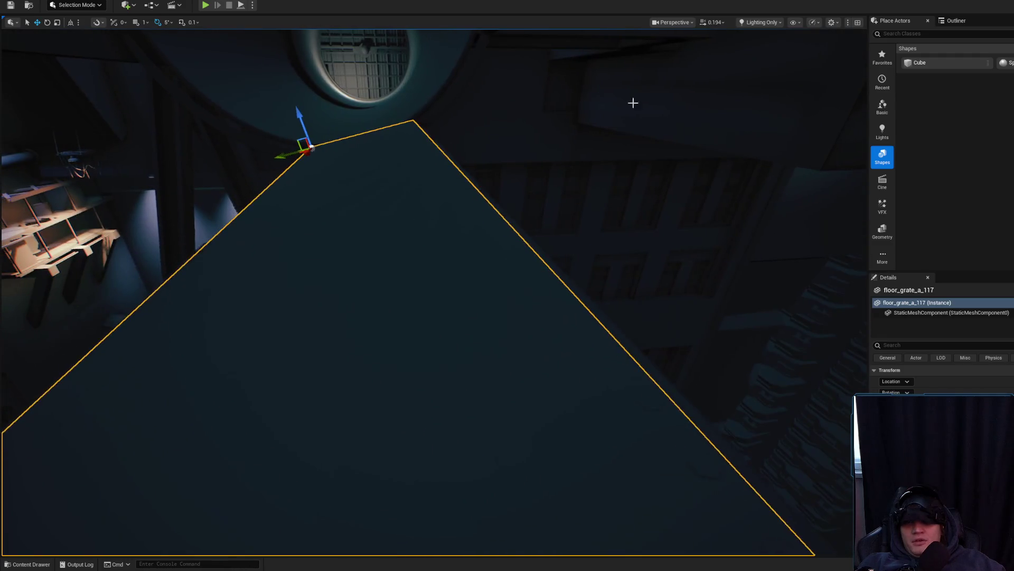
# Step: Switch to Detail Lighting and inspect the grate's underside where it meets the pipe wall
pyautogui.click(755, 22)
pyautogui.click(777, 89)
pyautogui.moveTo(508, 264)
pyautogui.mouseDown()
pyautogui.moveTo(516, 238)
pyautogui.moveTo(550, 245)
pyautogui.moveTo(416, 382)
pyautogui.mouseUp()
pyautogui.click(552, 247)
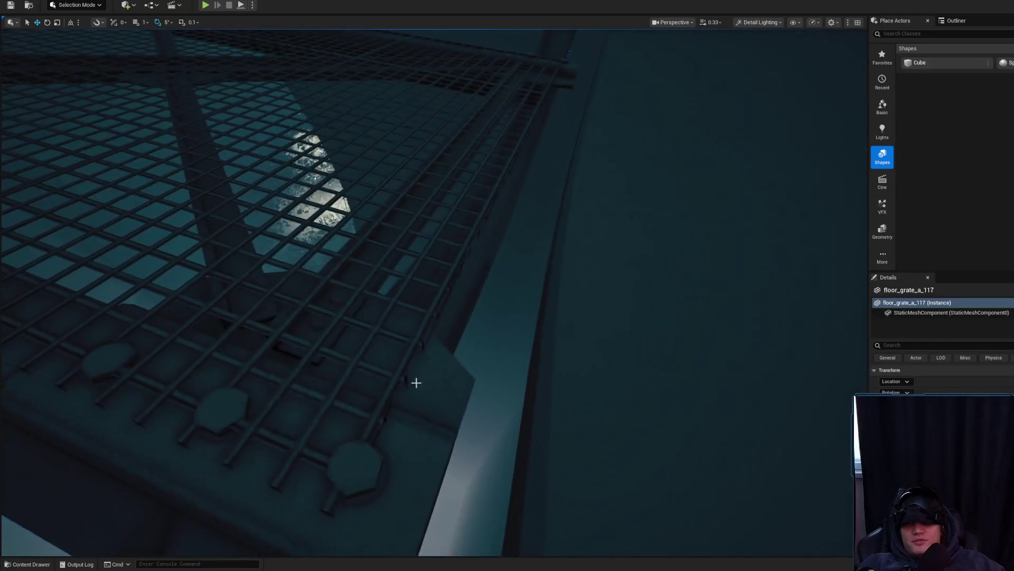
pyautogui.scroll(-5, 379, 408)
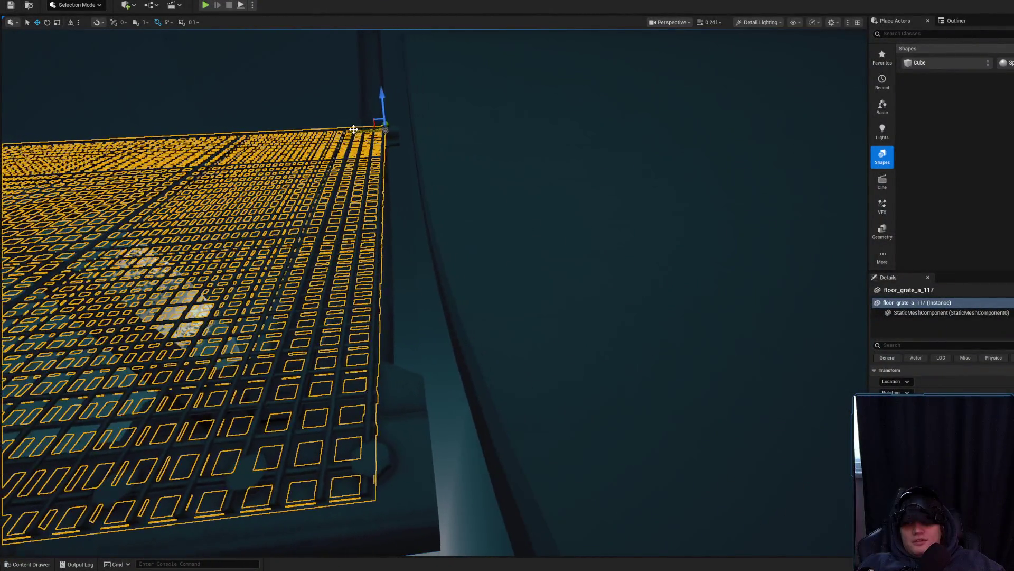
pyautogui.moveTo(354, 173); pyautogui.dragTo(394, 316)
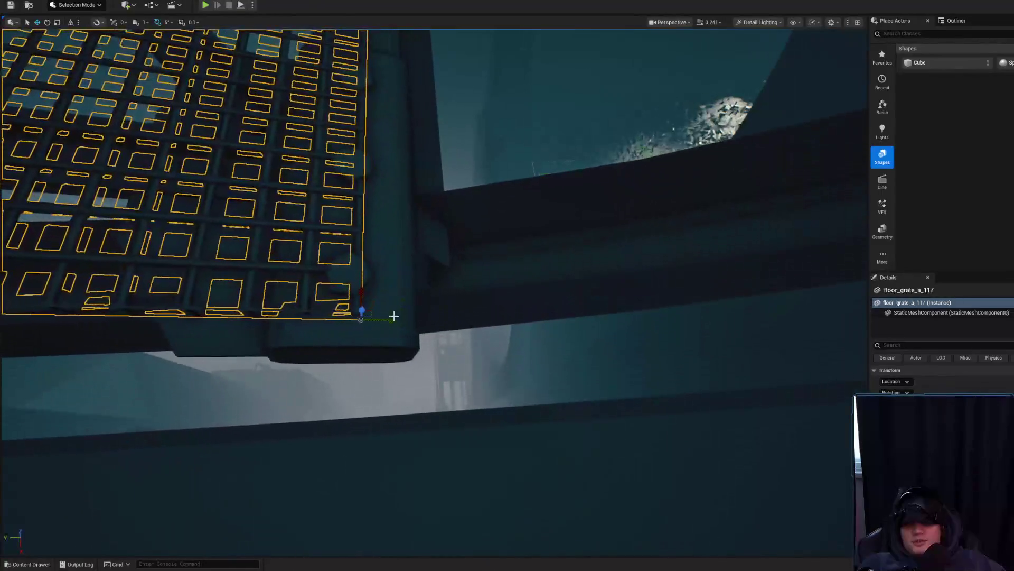
pyautogui.scroll(-2, 433, 290)
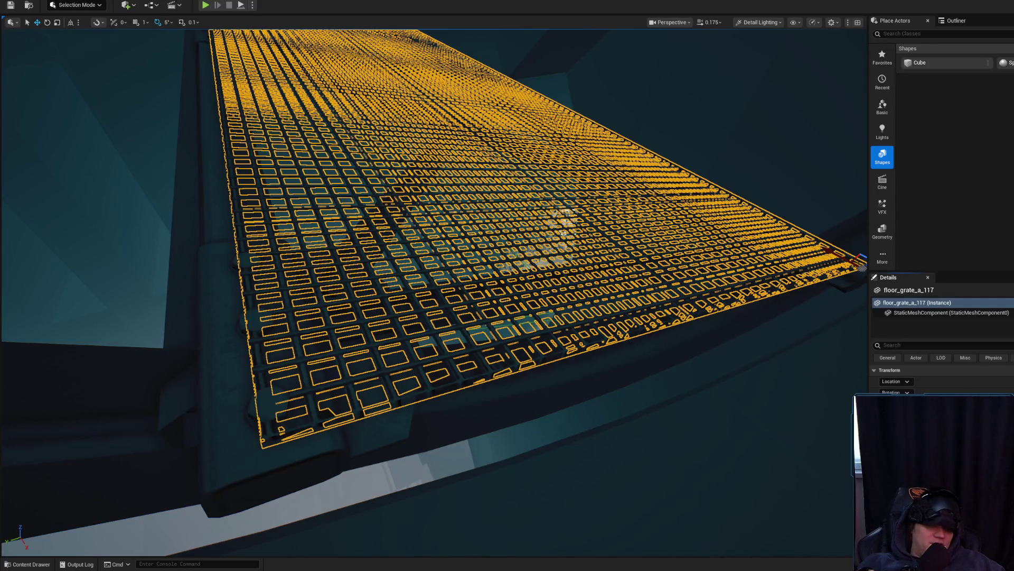
pyautogui.press('Escape')
pyautogui.scroll(2, 434, 290)
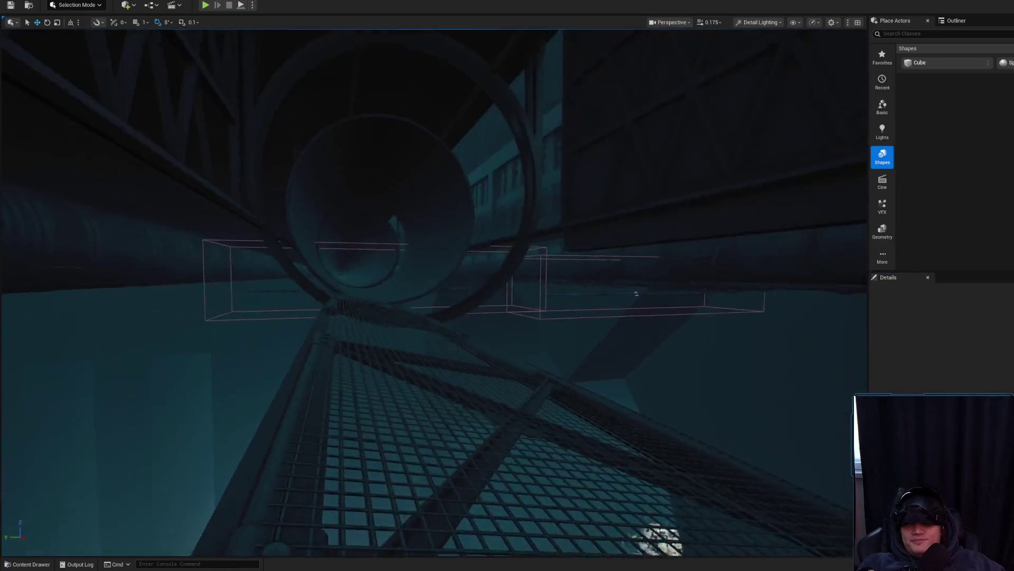
# Step: Duplicate the catwalk support further along the walkway by Alt-dragging its X gizmo
pyautogui.scroll(3, 434, 291)
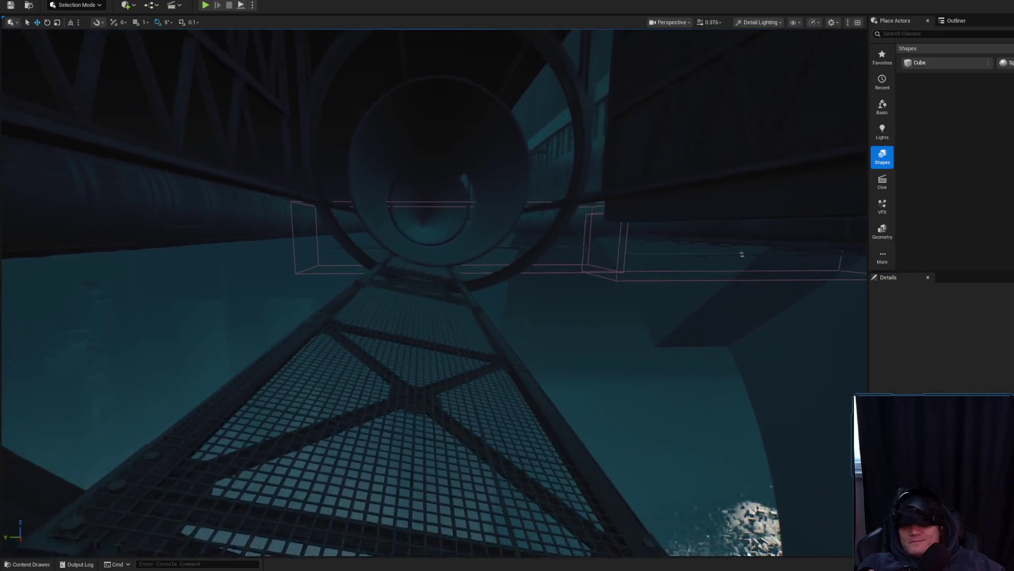
pyautogui.moveTo(628, 409)
pyautogui.mouseDown()
pyautogui.moveTo(592, 407)
pyautogui.moveTo(628, 408)
pyautogui.mouseUp()
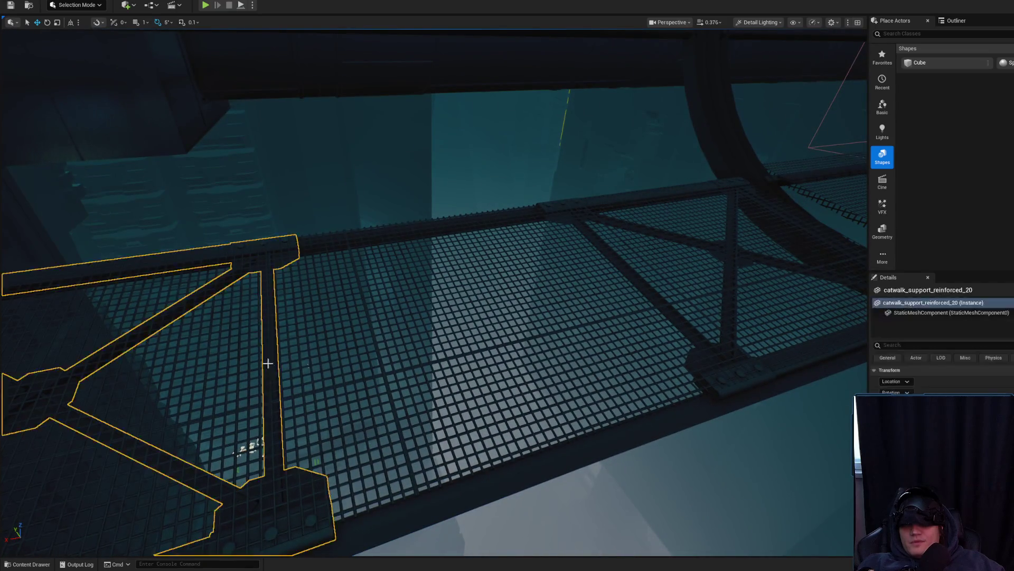
pyautogui.click(267, 363)
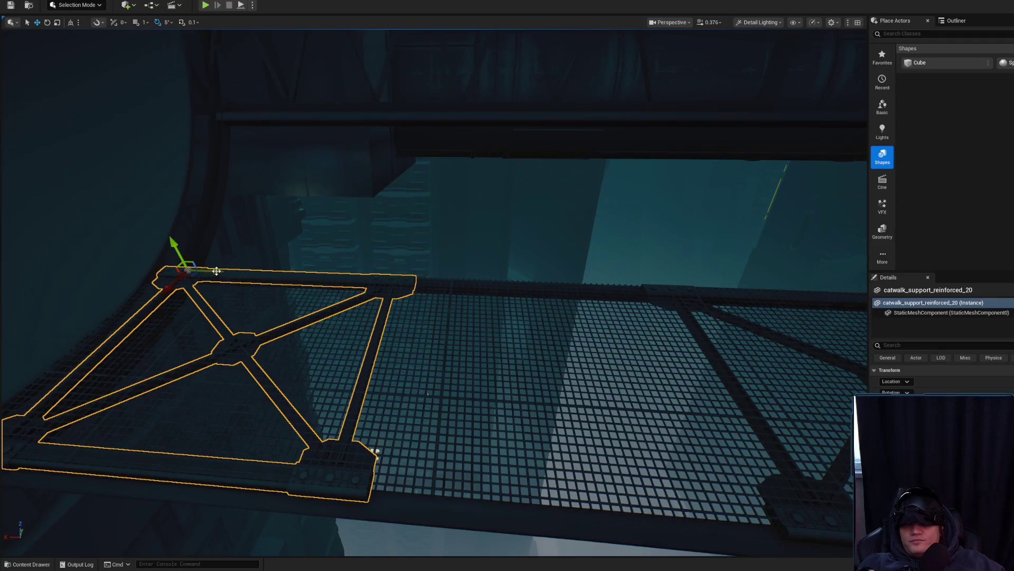
pyautogui.moveTo(217, 271)
pyautogui.keyDown('alt'); pyautogui.mouseDown()
pyautogui.moveTo(434, 297)
pyautogui.moveTo(476, 293)
pyautogui.moveTo(475, 275)
pyautogui.mouseUp(); pyautogui.keyUp('alt')
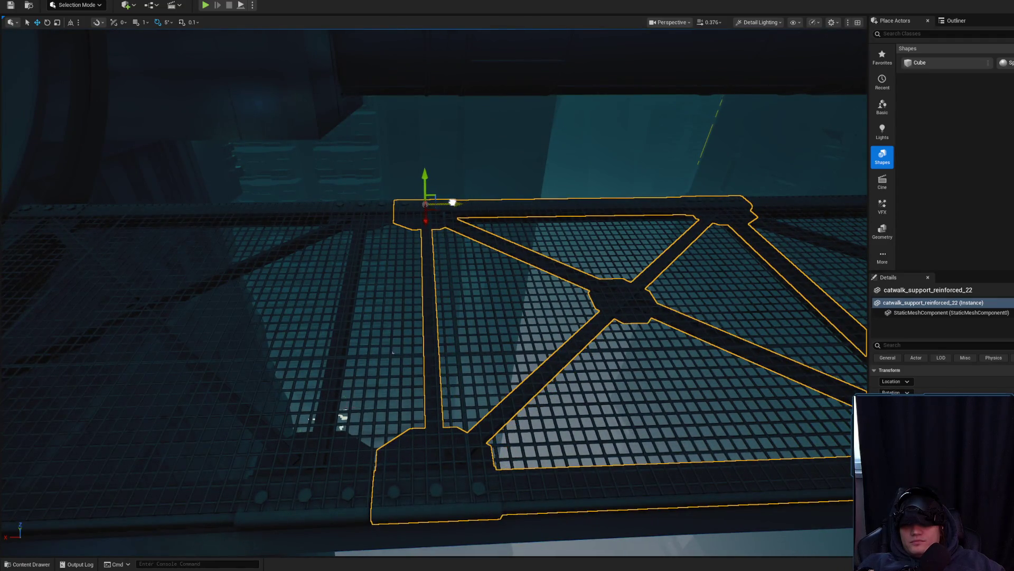
pyautogui.moveTo(453, 202)
pyautogui.mouseDown()
pyautogui.moveTo(390, 159)
pyautogui.moveTo(91, 176)
pyautogui.moveTo(80, 195)
pyautogui.moveTo(437, 381)
pyautogui.mouseUp()
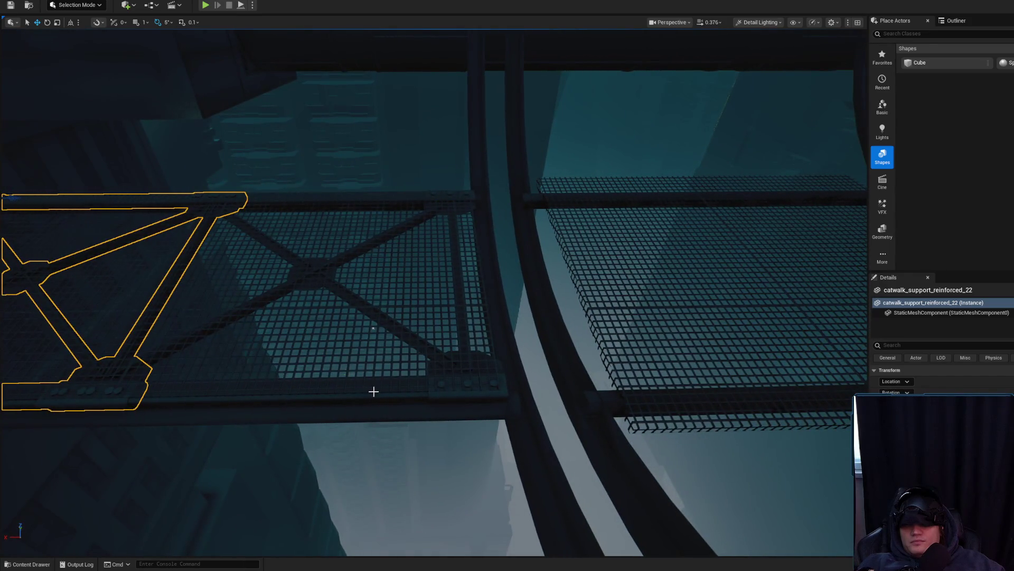
pyautogui.press('f')
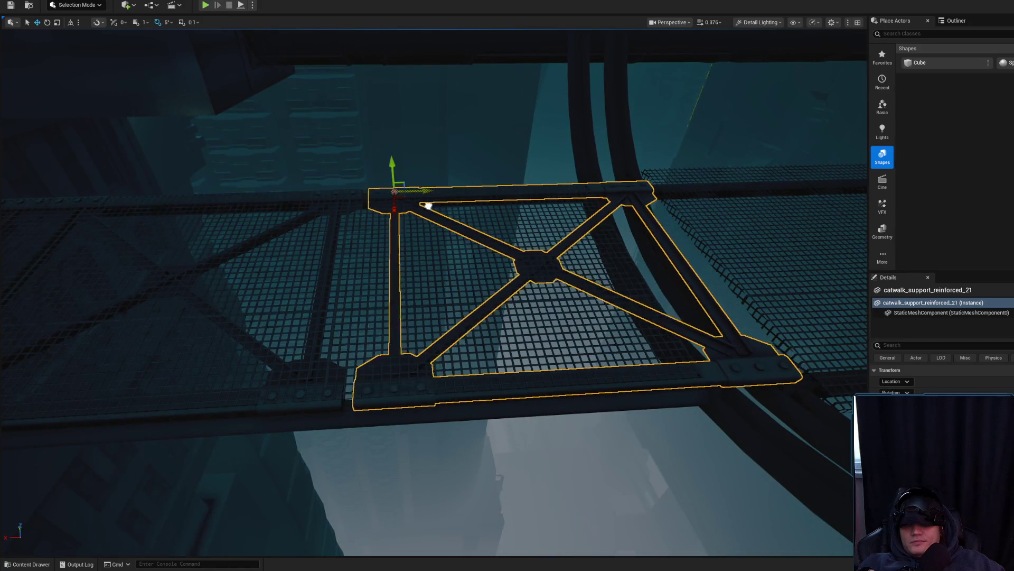
pyautogui.moveTo(422, 205)
pyautogui.mouseDown()
pyautogui.moveTo(418, 259)
pyautogui.moveTo(378, 340)
pyautogui.moveTo(361, 353)
pyautogui.mouseUp()
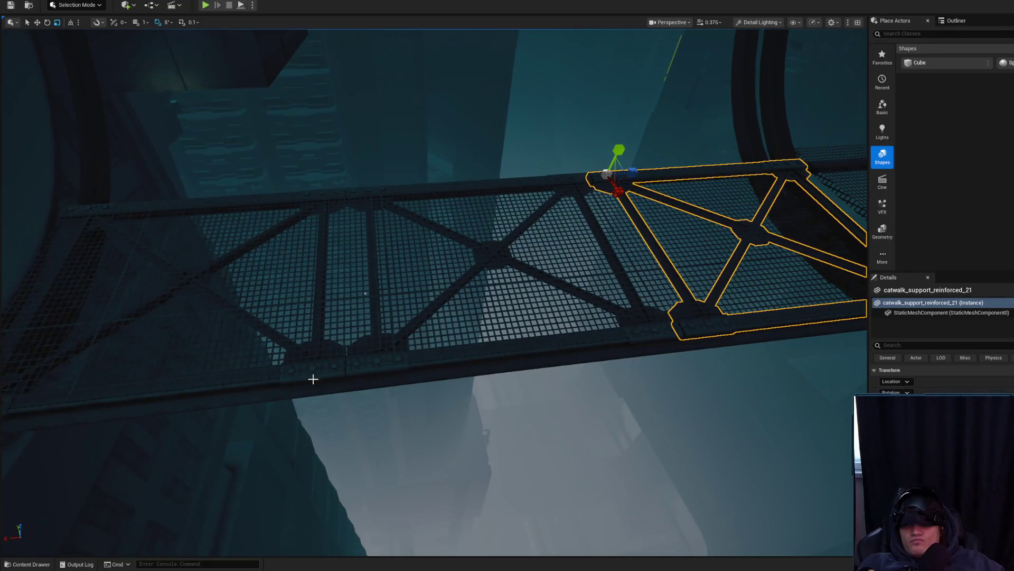
# Step: Select catwalk_support_reinforced_20 and fly in to inspect it on the catwalk deck
pyautogui.click(314, 379)
pyautogui.moveTo(314, 379); pyautogui.dragTo(269, 202)
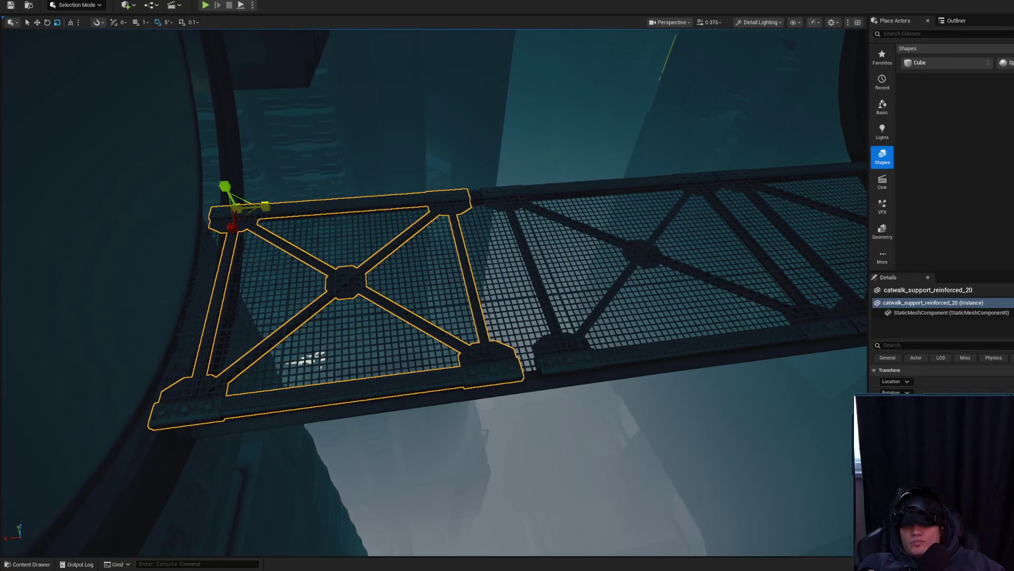
pyautogui.moveTo(450, 261)
pyautogui.mouseDown()
pyautogui.moveTo(401, 254)
pyautogui.moveTo(351, 264)
pyautogui.moveTo(367, 206)
pyautogui.moveTo(384, 208)
pyautogui.moveTo(348, 238)
pyautogui.mouseUp()
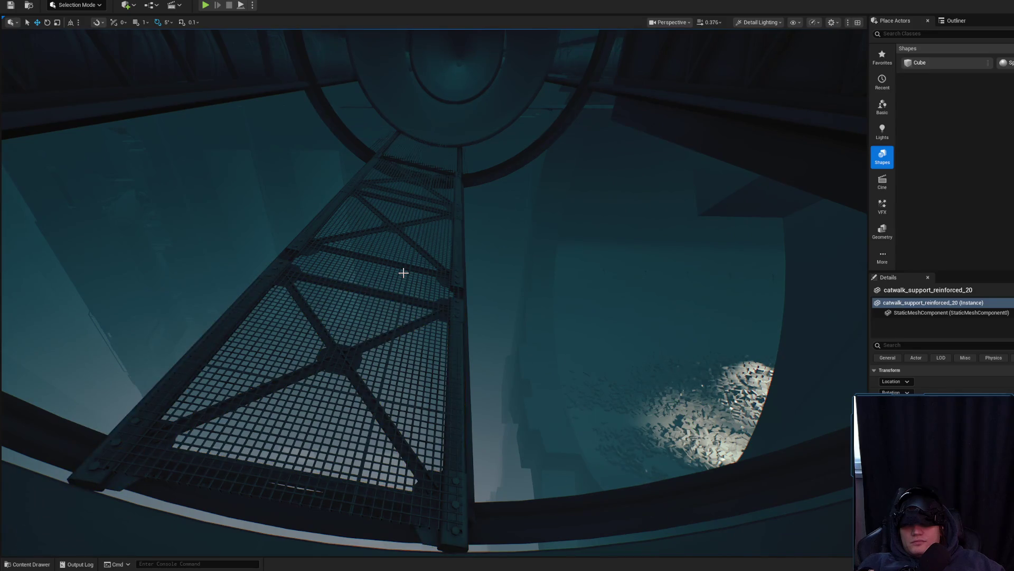
pyautogui.moveTo(403, 272); pyautogui.dragTo(397, 263)
pyautogui.moveTo(484, 408); pyautogui.dragTo(484, 409)
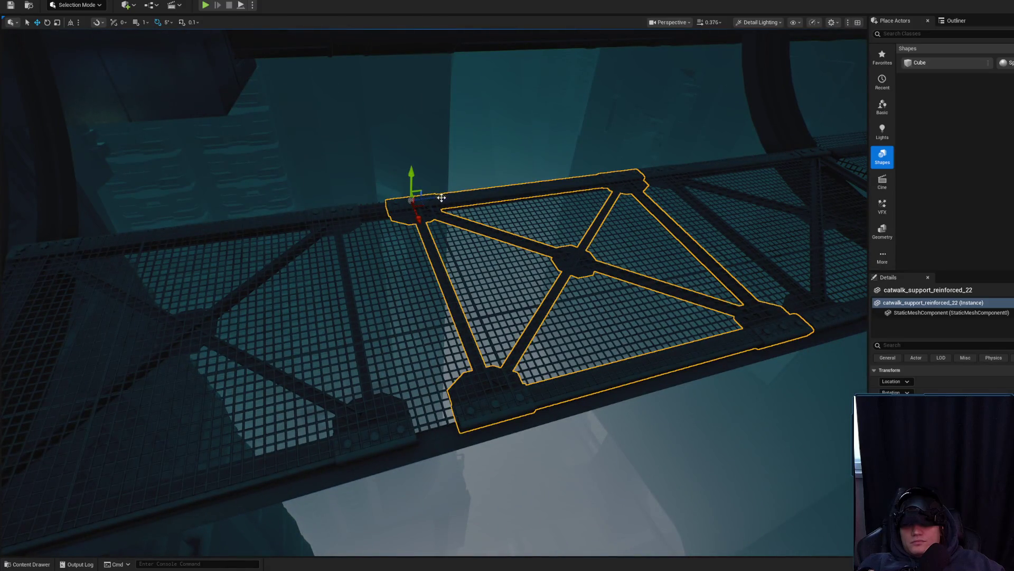
pyautogui.moveTo(423, 202); pyautogui.dragTo(473, 159)
# Step: Slide catwalk_support_reinforced_21 left along the walkway and try rotating it, then undo
pyautogui.click(473, 160)
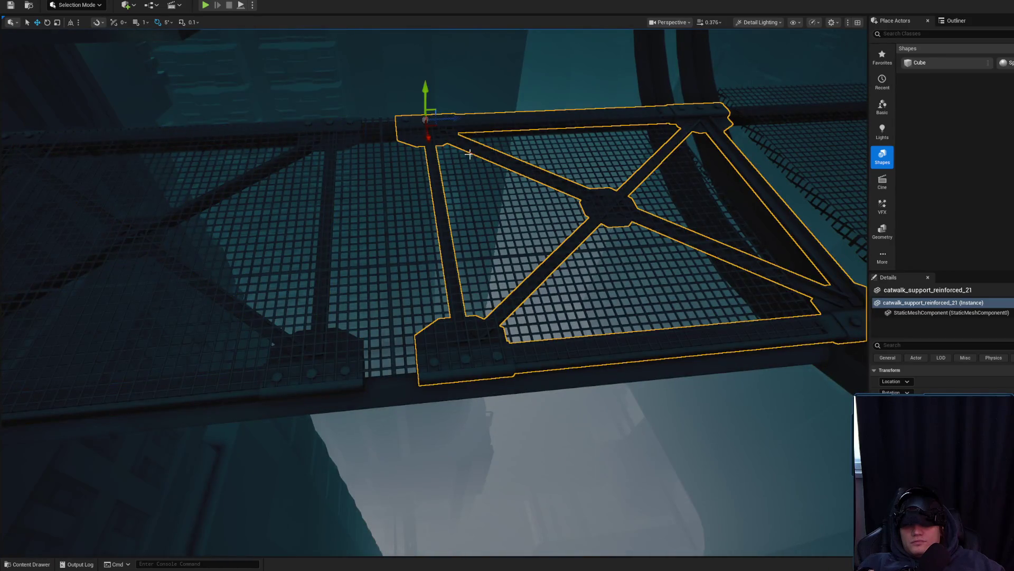
pyautogui.moveTo(457, 119)
pyautogui.mouseDown()
pyautogui.moveTo(417, 125)
pyautogui.moveTo(318, 193)
pyautogui.mouseUp()
pyautogui.press('e')
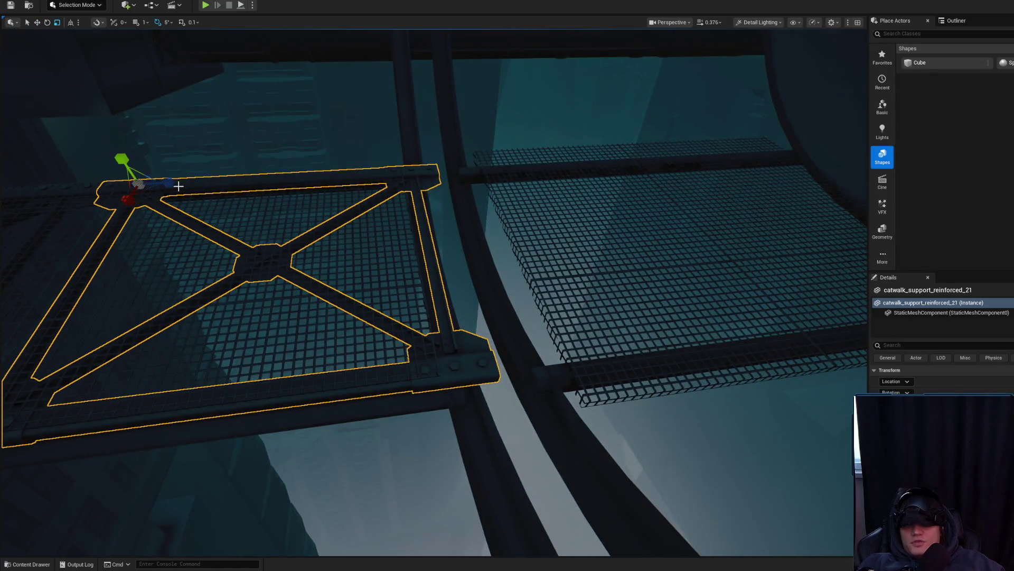
pyautogui.moveTo(158, 183); pyautogui.dragTo(142, 185)
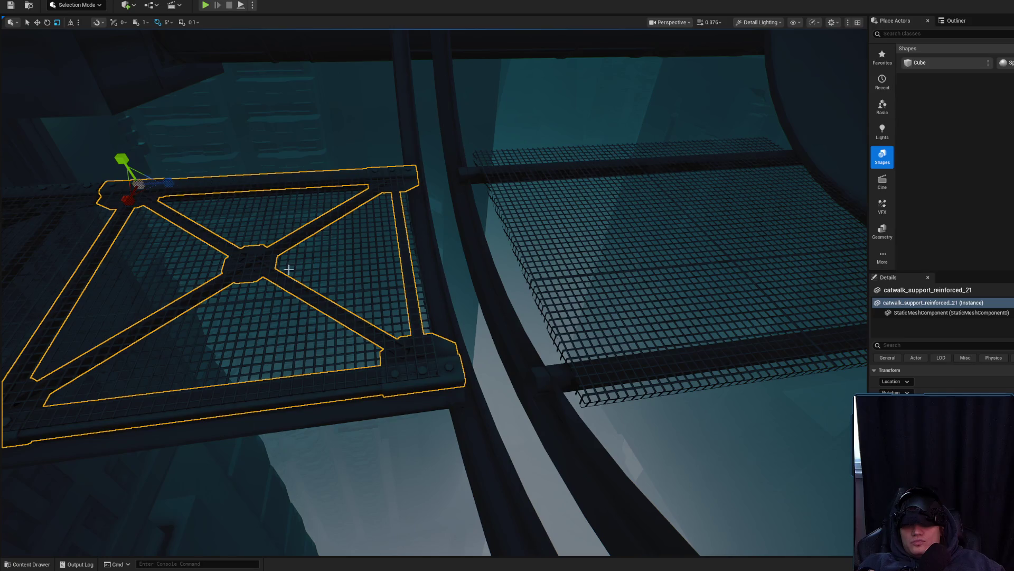
pyautogui.hotkey('ctrl', 'z')
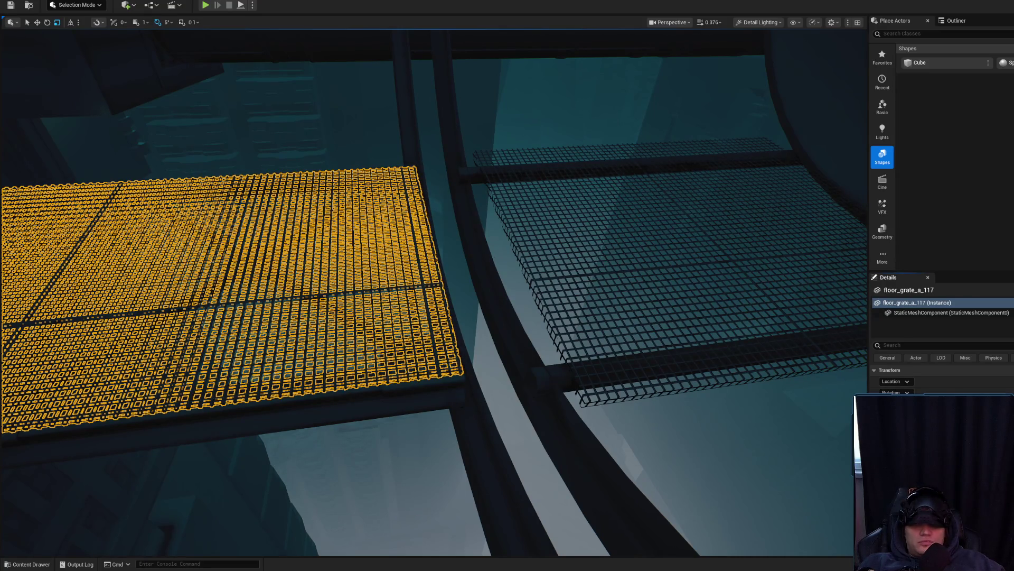
# Step: Find the overlapping grate Cube1833 among the catwalk grates and delete it
pyautogui.press('Escape')
pyautogui.moveTo(502, 321)
pyautogui.mouseDown()
pyautogui.moveTo(300, 334)
pyautogui.moveTo(324, 306)
pyautogui.mouseUp()
pyautogui.scroll(-1, 502, 321)
pyautogui.click(301, 334)
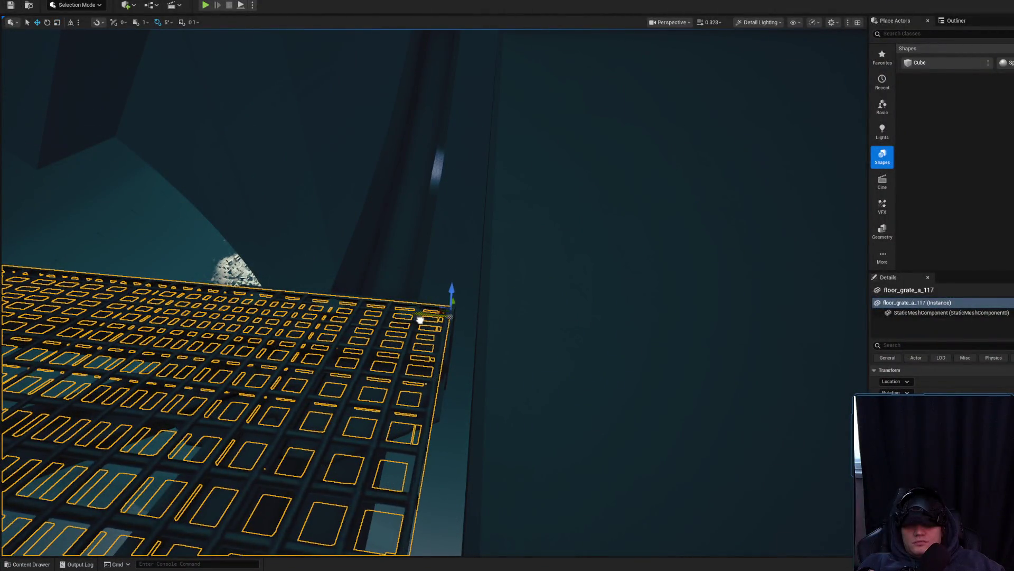
pyautogui.press('Escape')
pyautogui.moveTo(419, 320); pyautogui.dragTo(419, 320)
pyautogui.moveTo(376, 350); pyautogui.dragTo(377, 350)
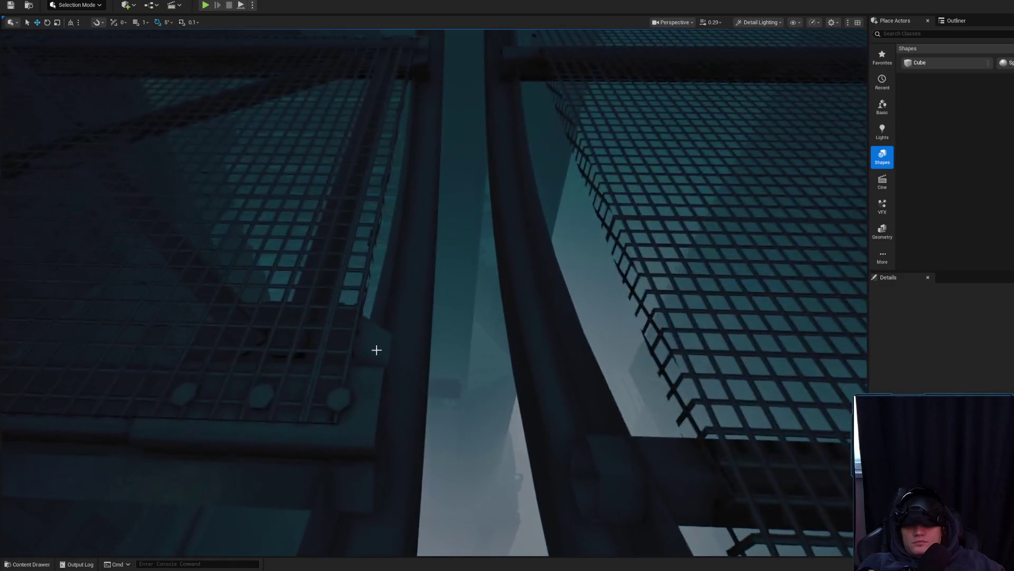
pyautogui.click(348, 357)
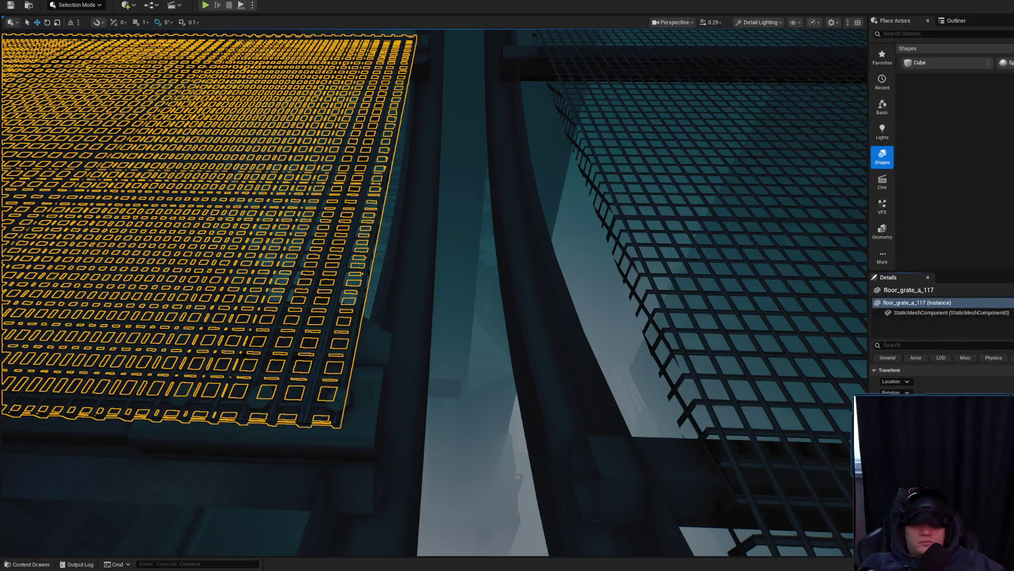
pyautogui.press('Escape')
pyautogui.moveTo(492, 405)
pyautogui.mouseDown()
pyautogui.moveTo(496, 413)
pyautogui.moveTo(522, 374)
pyautogui.mouseUp()
pyautogui.click(496, 413)
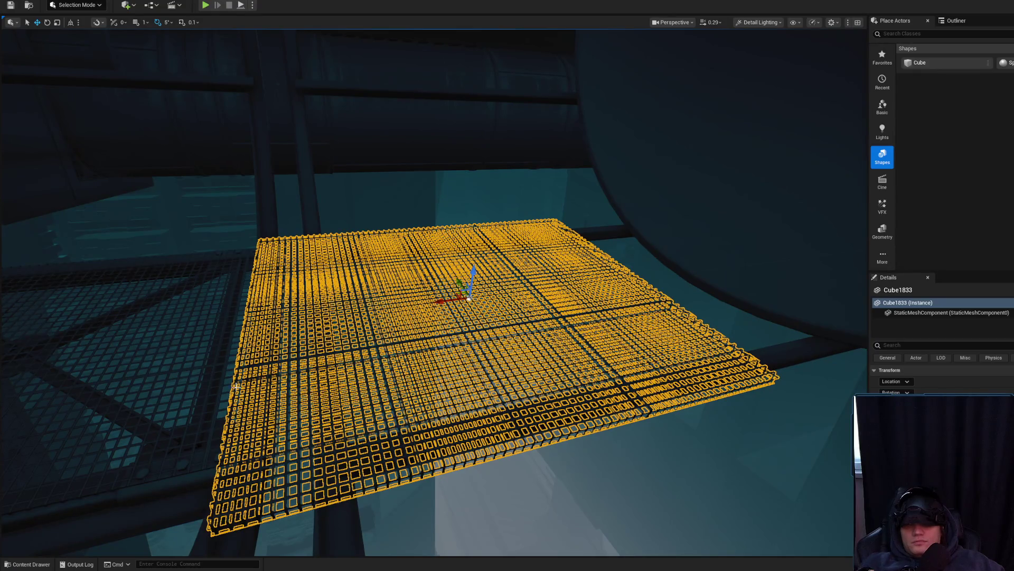
pyautogui.press('Delete')
# Step: Select the catwalk support and orbit beneath the circular catwalk to check the grating
pyautogui.click(328, 290)
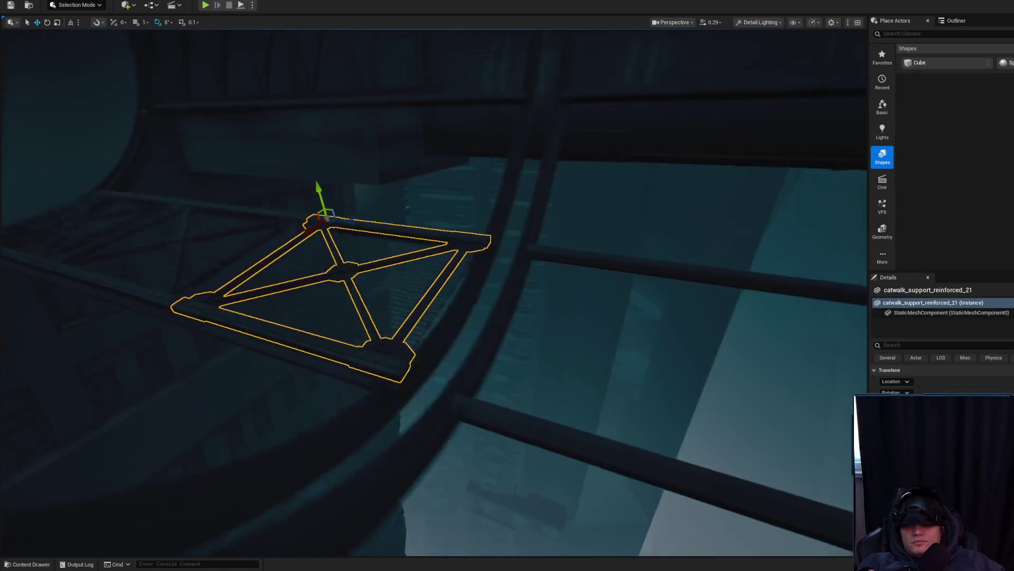
pyautogui.moveTo(328, 291); pyautogui.dragTo(328, 290)
pyautogui.moveTo(265, 416); pyautogui.dragTo(266, 416)
pyautogui.scroll(2, 266, 416)
pyautogui.scroll(1, 266, 416)
pyautogui.scroll(-1, 265, 416)
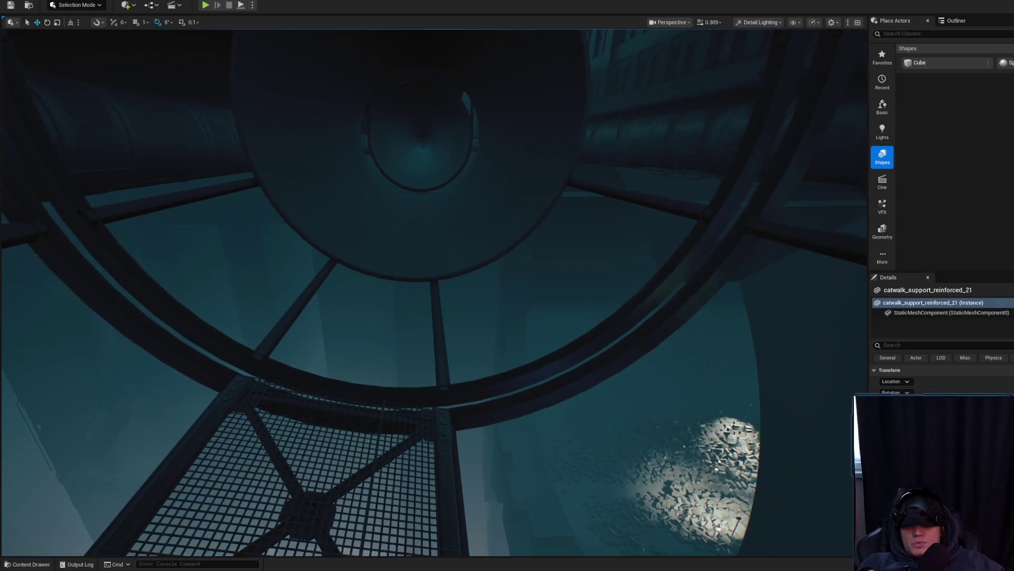
pyautogui.moveTo(405, 423); pyautogui.dragTo(490, 420)
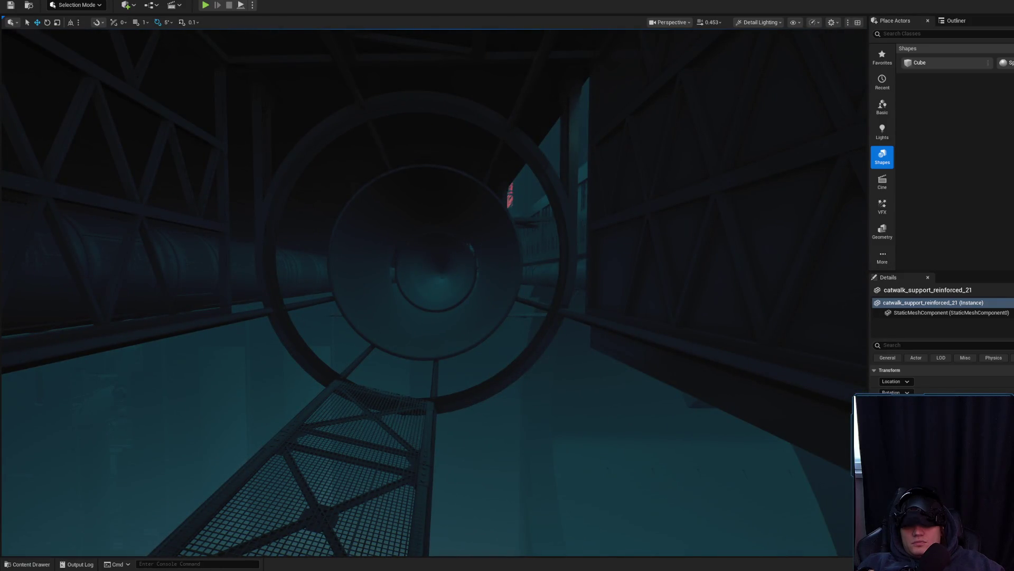
# Step: Frame the ductwork support ring and fly down into the pipe tunnel
pyautogui.click(500, 329)
pyautogui.press('f')
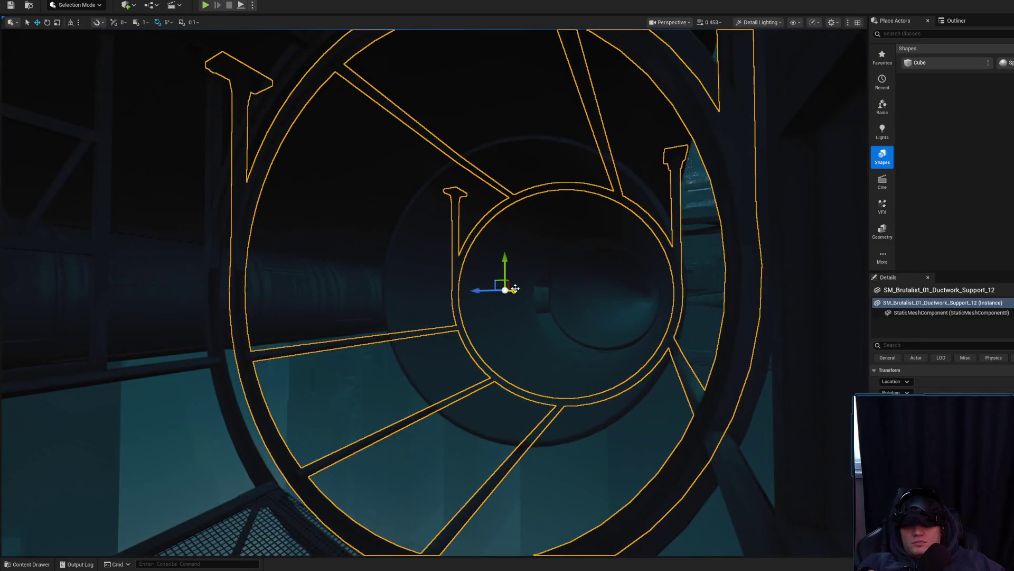
pyautogui.scroll(-5, 515, 288)
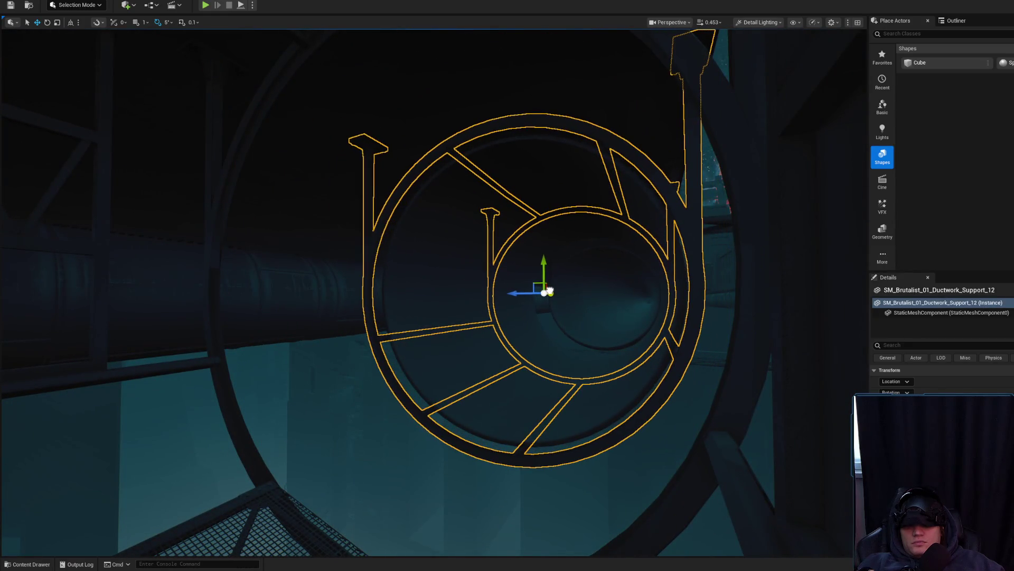
pyautogui.moveTo(548, 328); pyautogui.dragTo(547, 328)
pyautogui.scroll(-3, 433, 291)
# Step: Select the ductwork pipe and start Play in Editor with Alt+P
pyautogui.rightClick(469, 516)
pyautogui.press('Escape')
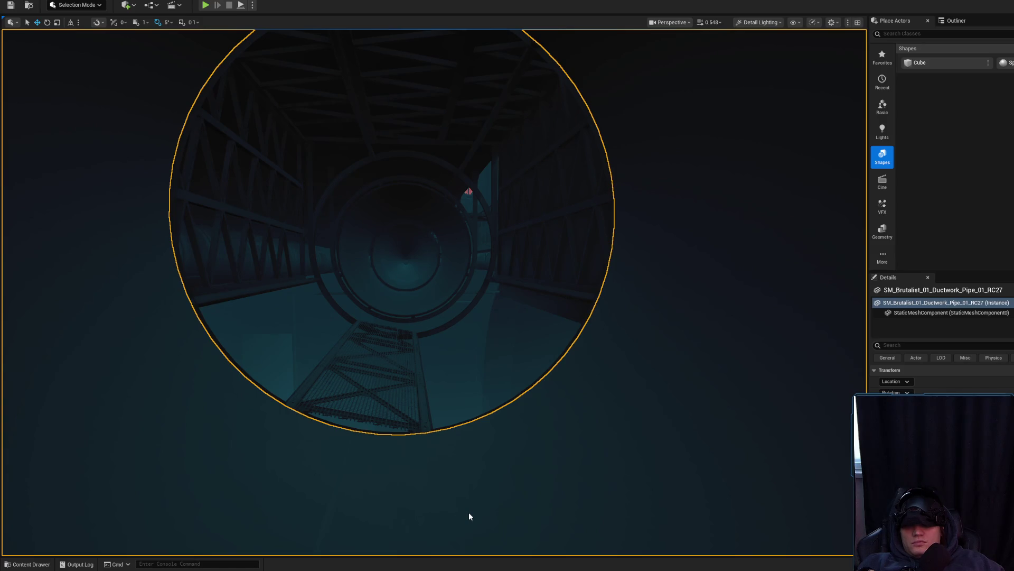
pyautogui.hotkey('alt', 'p')
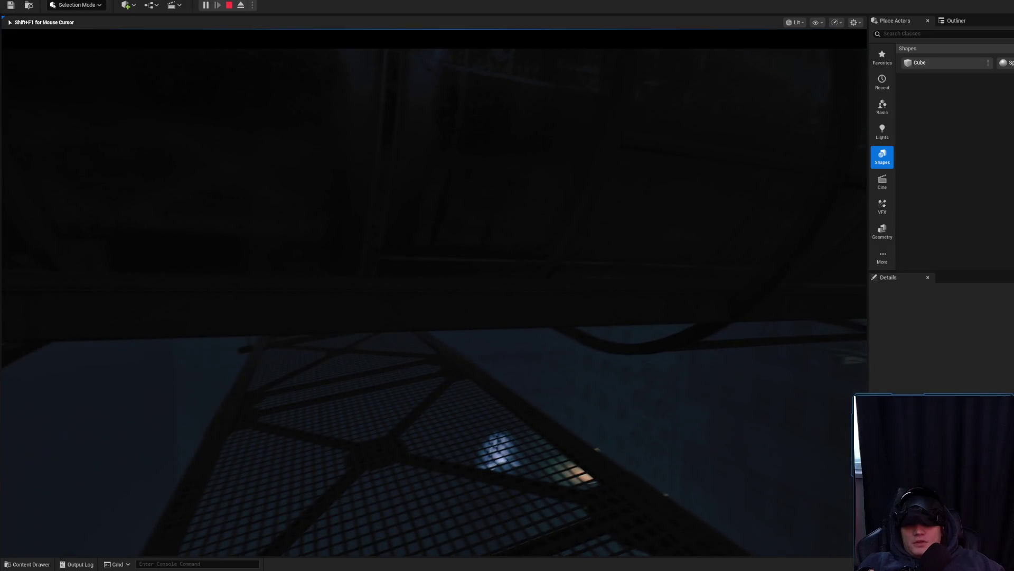
# Step: Stop the play test and frame the pipe's end, then deselect it
pyautogui.press('Escape')
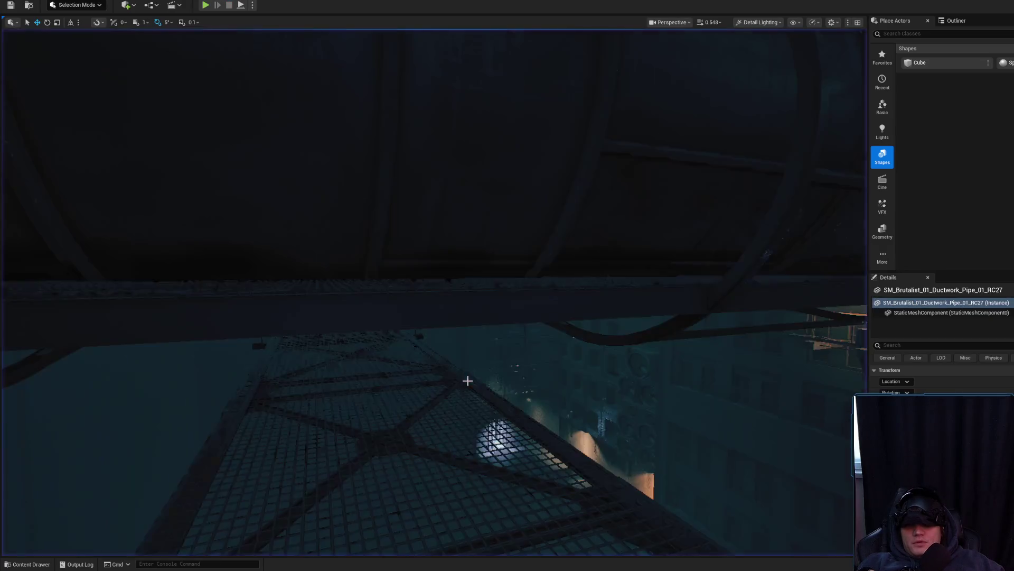
pyautogui.press('f')
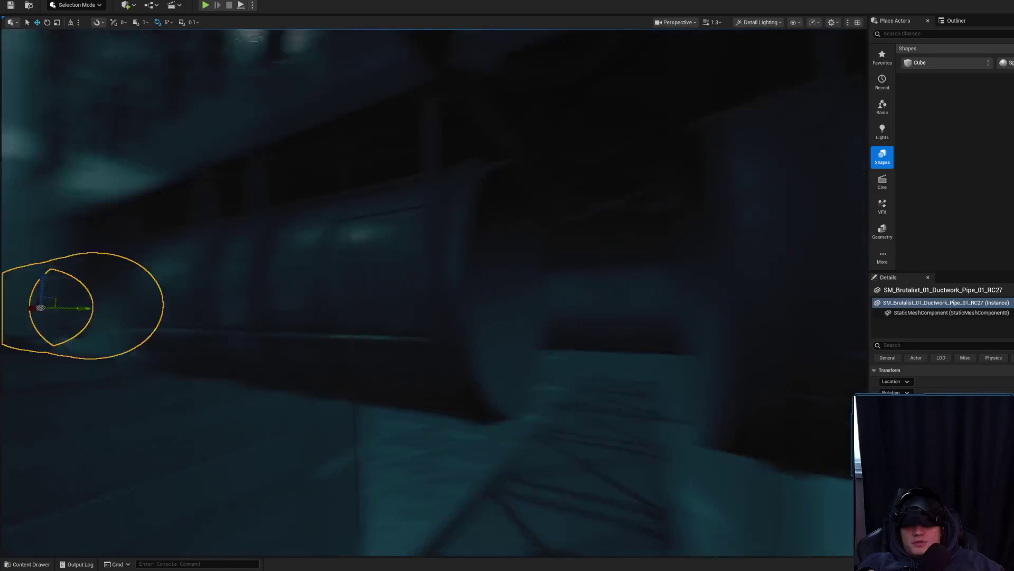
pyautogui.press('Escape')
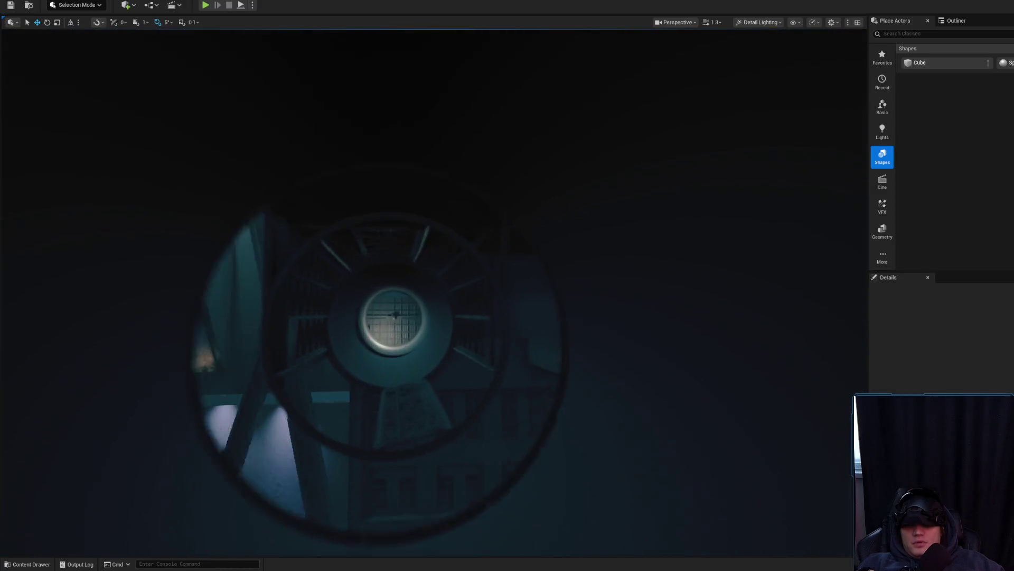
# Step: Fly through the truss tunnel and pull back to view the whole ductwork pipe
pyautogui.press('w')
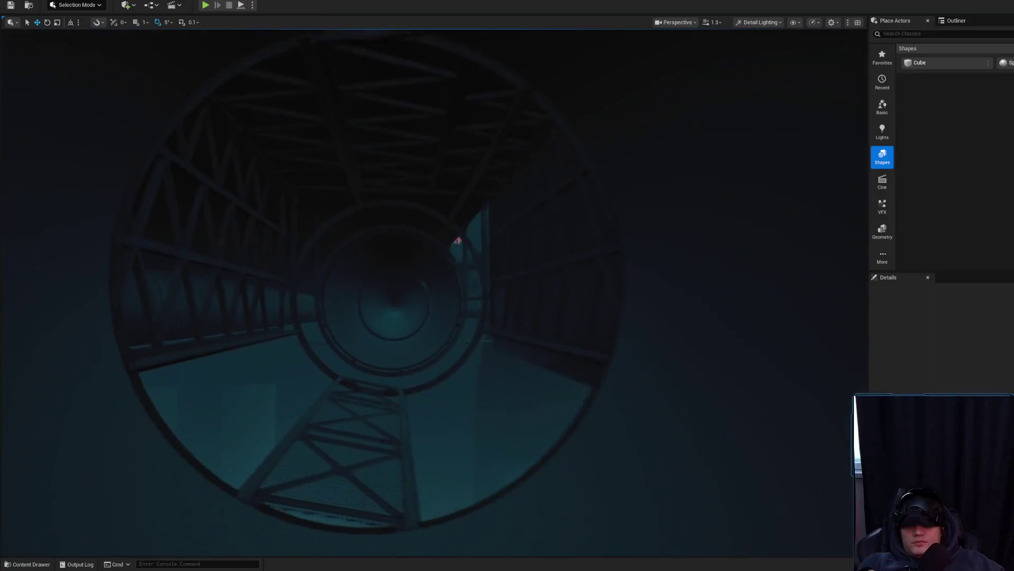
pyautogui.scroll(-1, 433, 291)
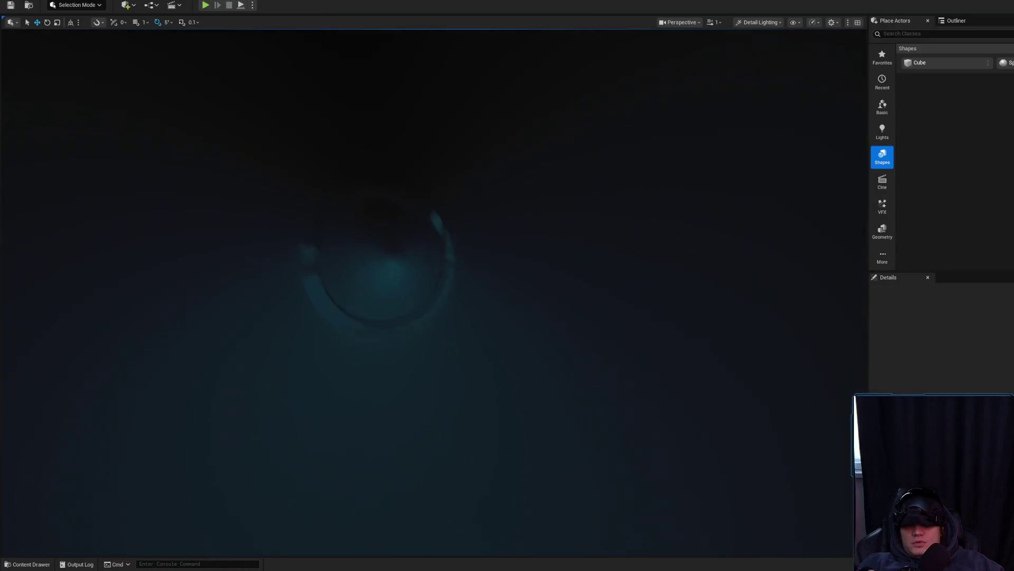
pyautogui.scroll(1, 434, 290)
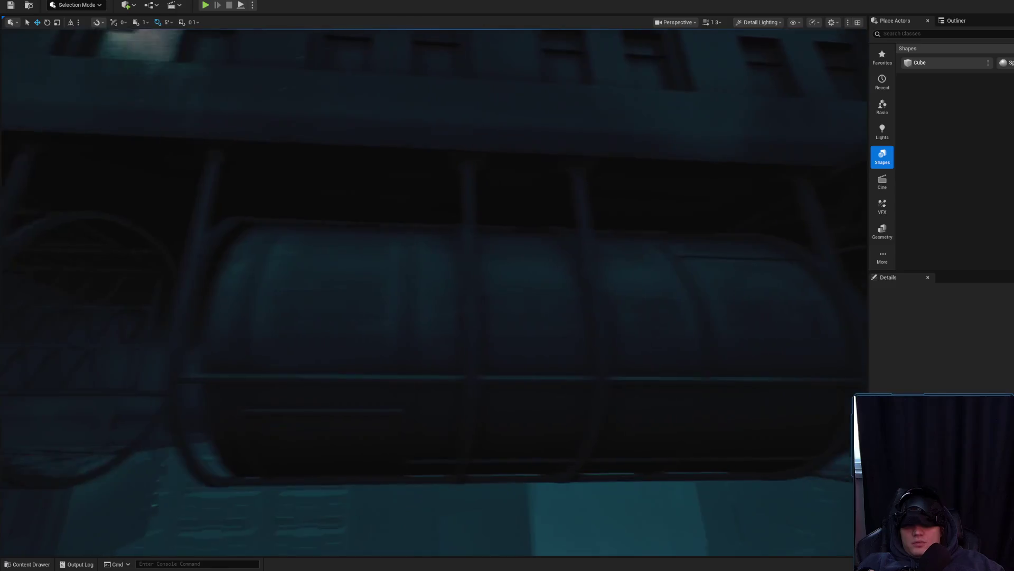
pyautogui.press('s')
pyautogui.click(481, 317)
pyautogui.press('Escape')
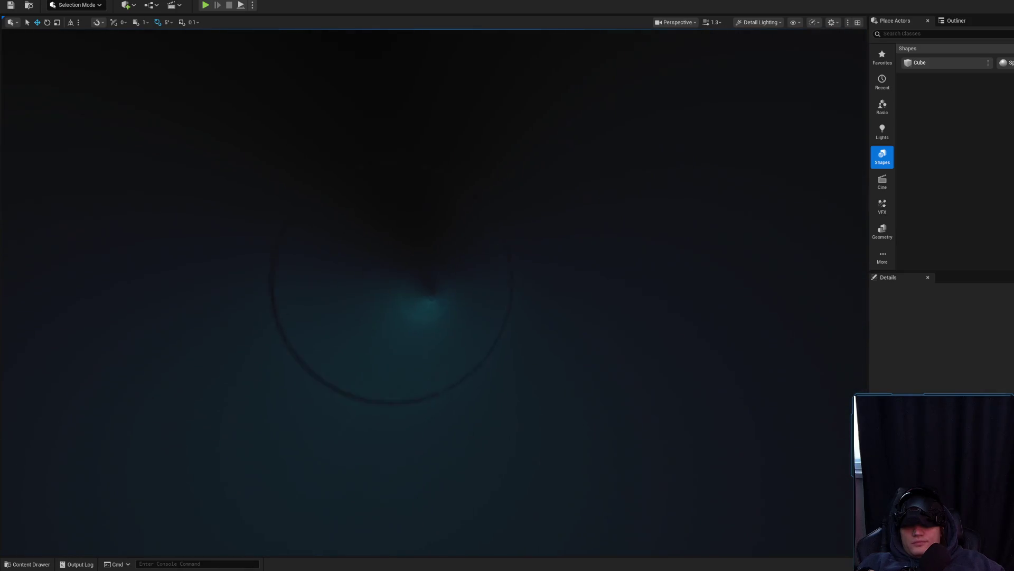
pyautogui.scroll(2, 433, 290)
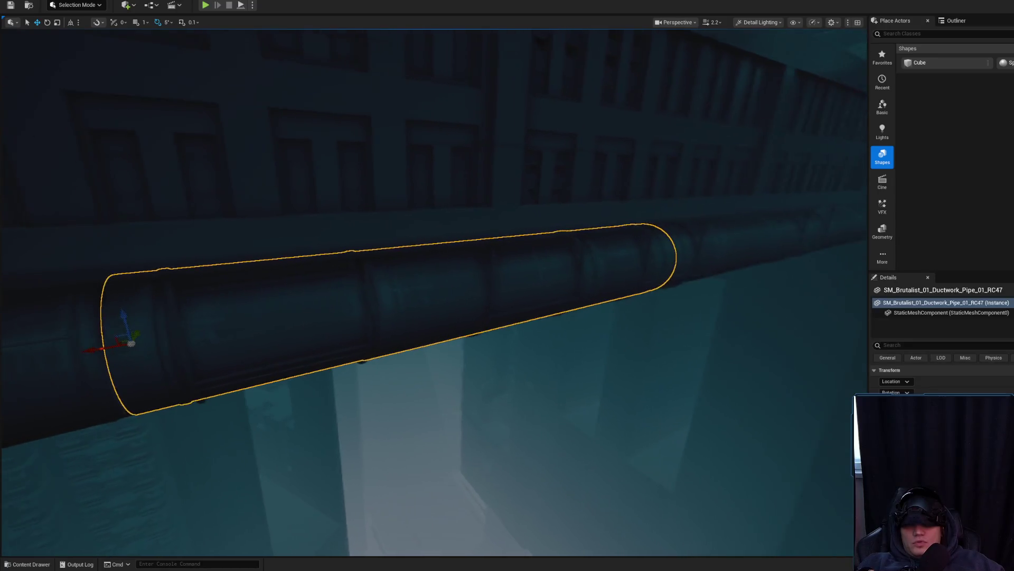
# Step: Slide SM_Brutalist_01_Ductwork_Support_19 slightly along the pipe on its X axis
pyautogui.click(489, 275)
pyautogui.scroll(1, 491, 260)
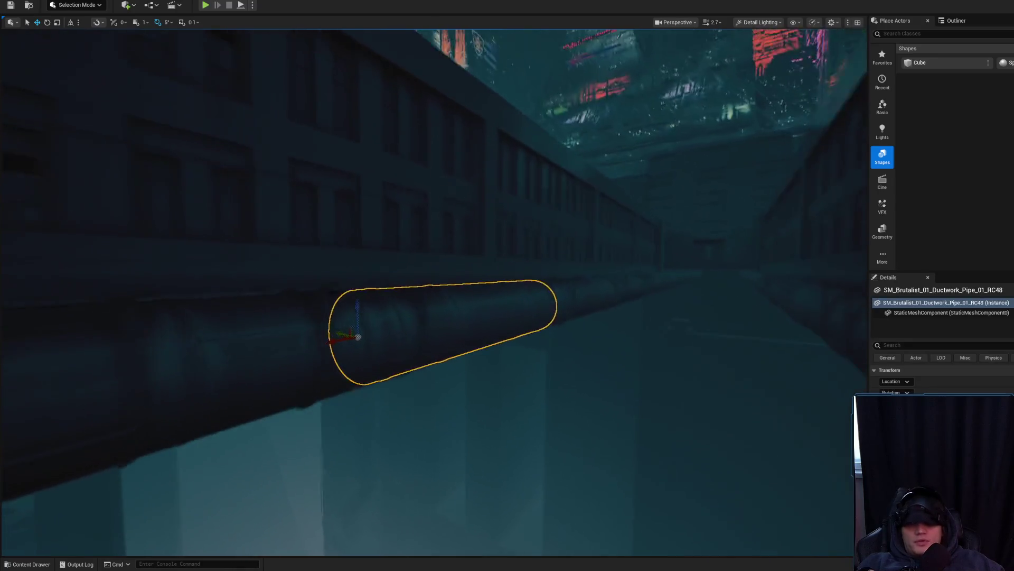
pyautogui.press('Escape')
pyautogui.moveTo(491, 308)
pyautogui.mouseDown()
pyautogui.moveTo(483, 313)
pyautogui.moveTo(490, 271)
pyautogui.mouseUp()
pyautogui.click(503, 261)
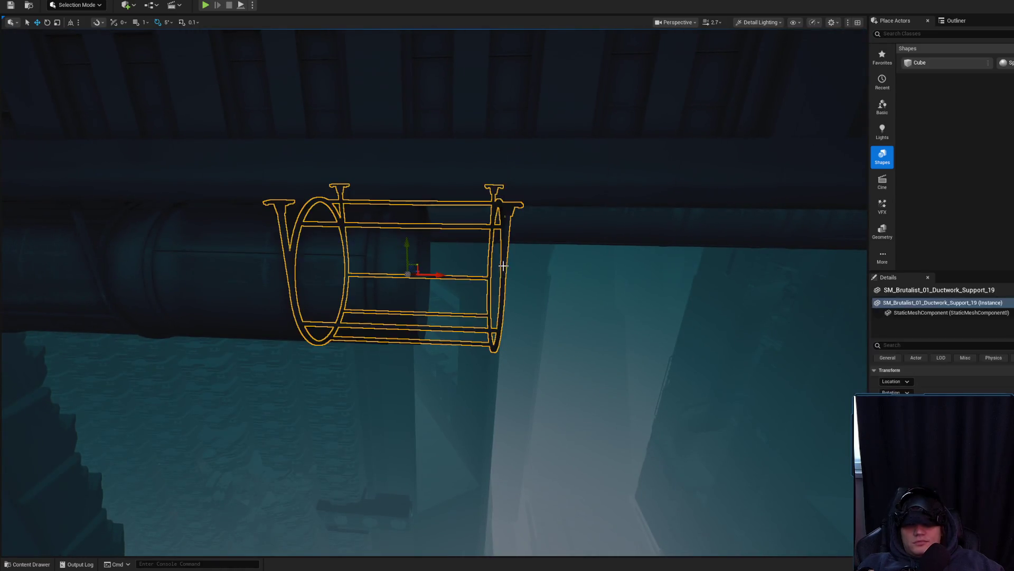
pyautogui.moveTo(324, 268); pyautogui.dragTo(330, 267)
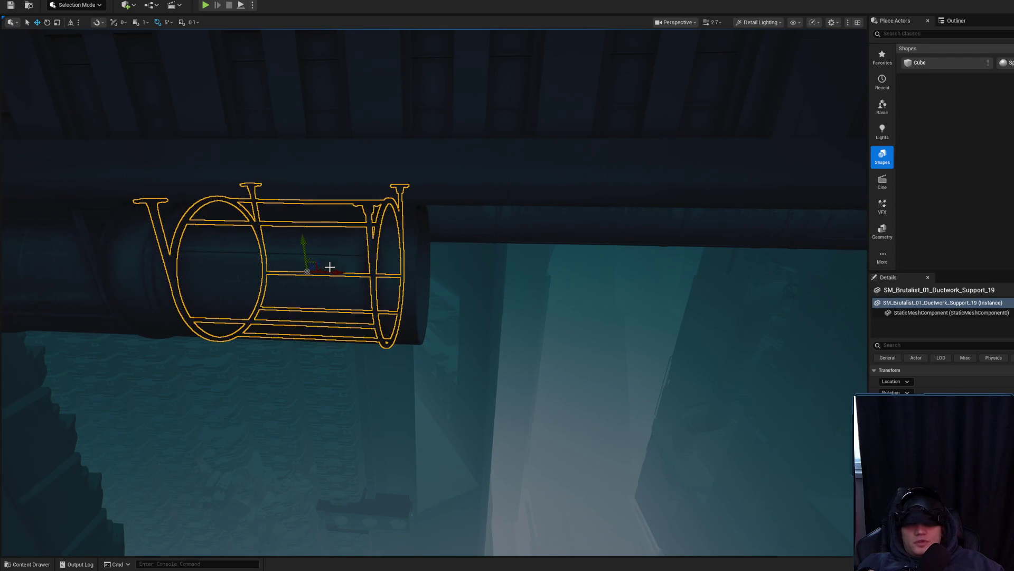
pyautogui.moveTo(420, 285); pyautogui.dragTo(436, 278)
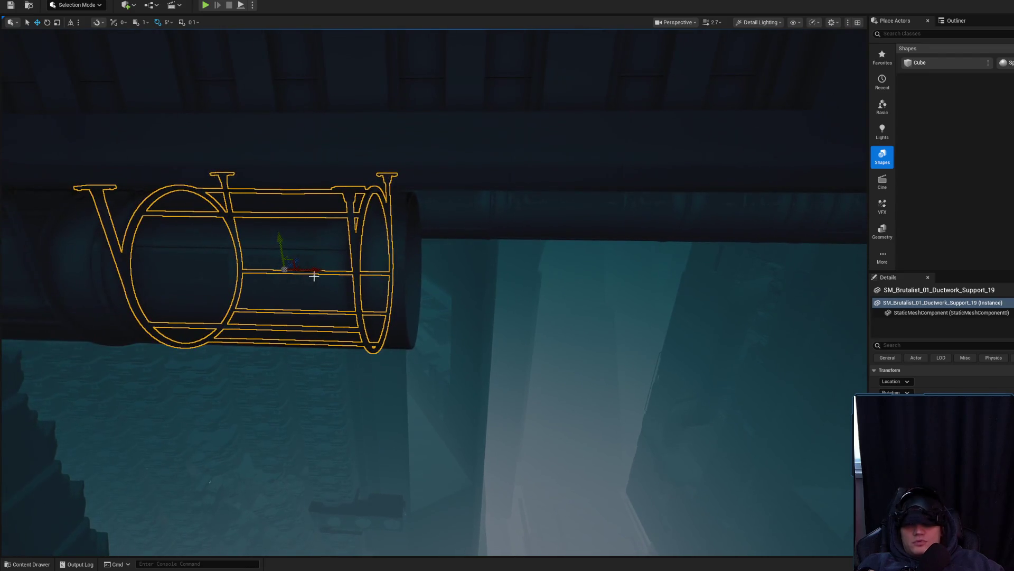
pyautogui.moveTo(471, 286)
pyautogui.mouseDown()
pyautogui.moveTo(444, 333)
pyautogui.moveTo(354, 248)
pyautogui.mouseUp()
pyautogui.scroll(1, 399, 293)
pyautogui.scroll(-1, 378, 272)
# Step: Save Level_3_Game and switch over to Discord
pyautogui.hotkey('ctrl', 'shift', 's')
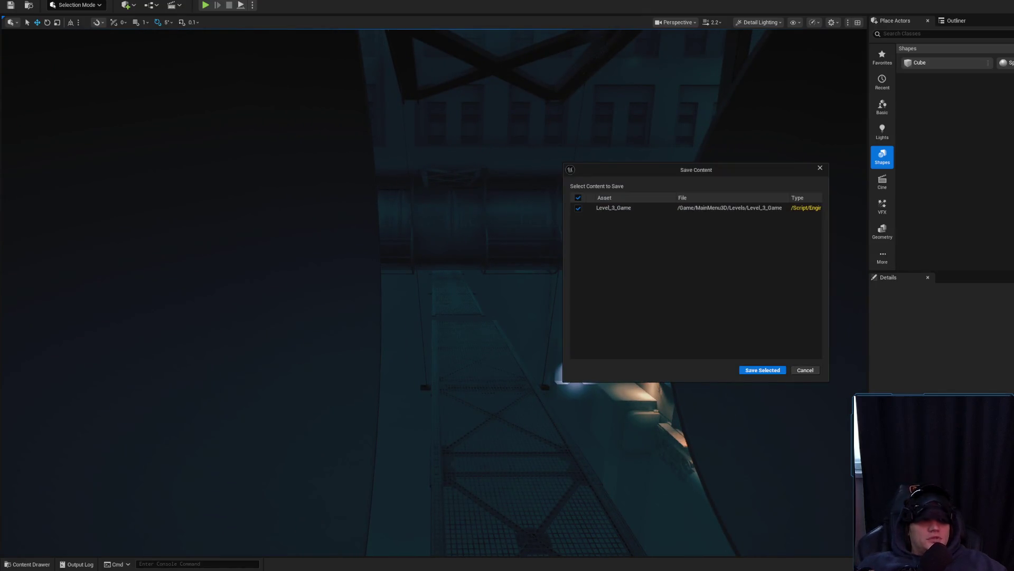
pyautogui.click(778, 370)
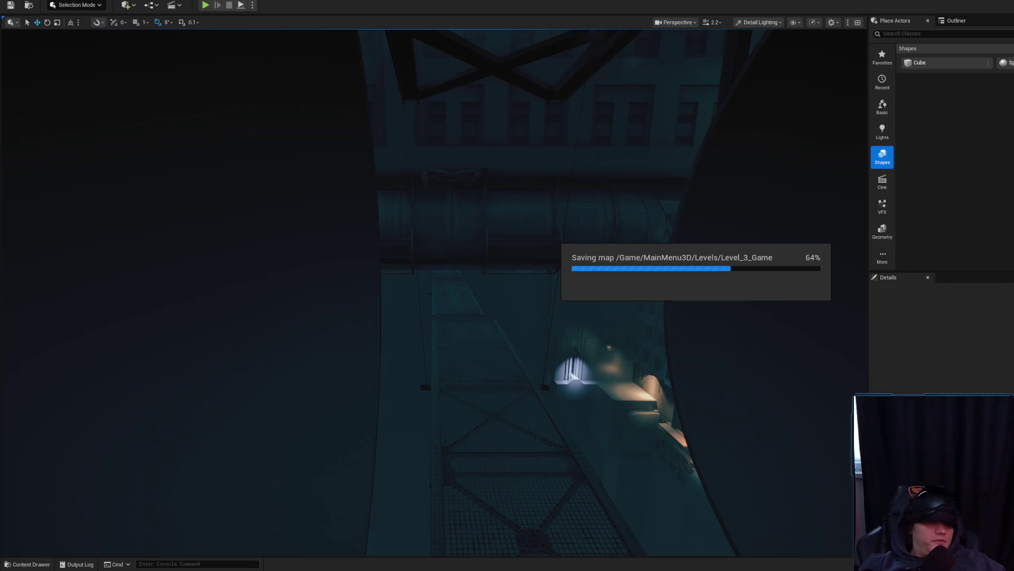
pyautogui.hotkey('alt', 'Tab')
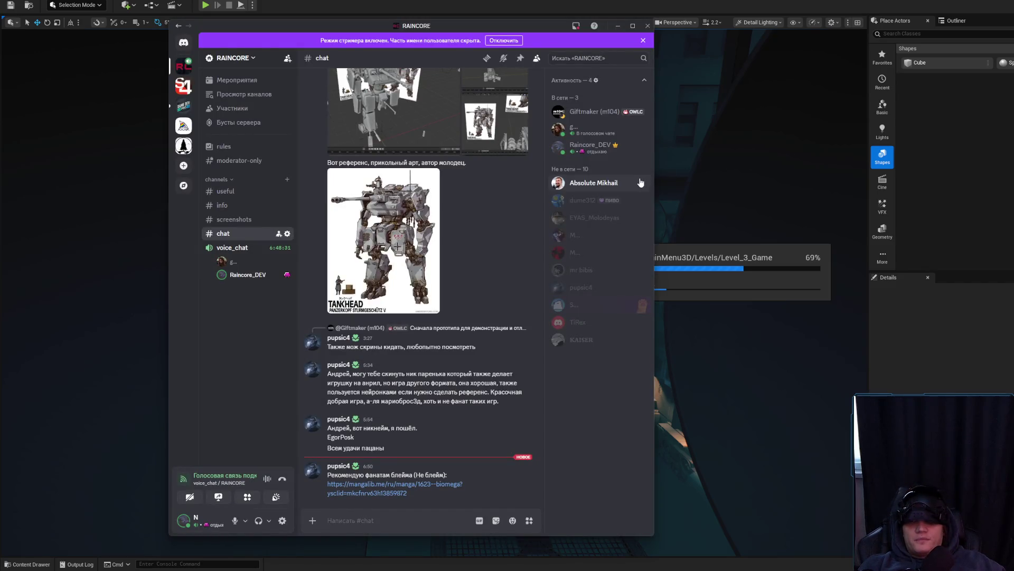
# Step: Heart-react the latest message, view and close the TANKHEAD image, then minimize Discord
pyautogui.click(474, 461)
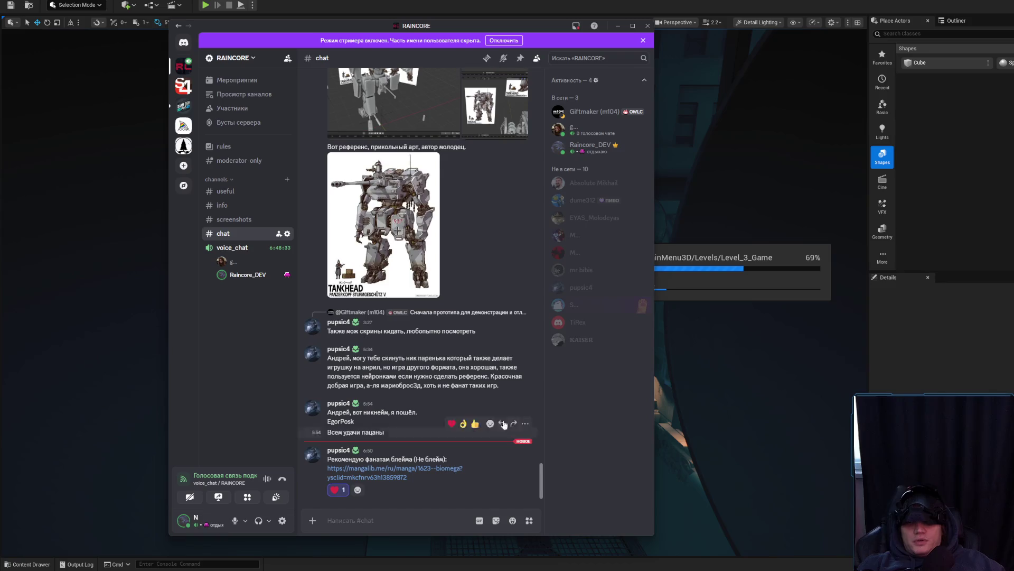
pyautogui.click(384, 224)
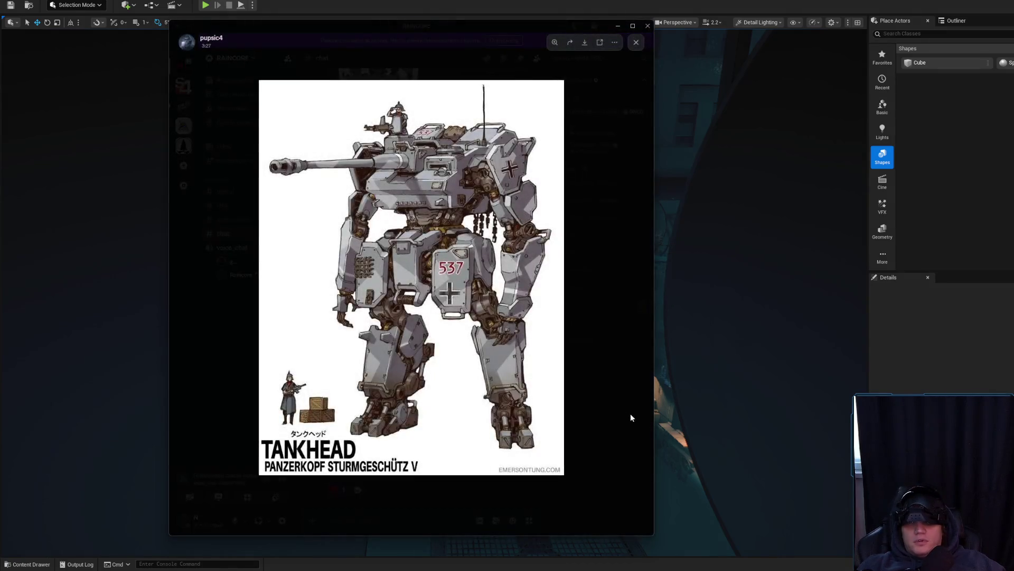
pyautogui.click(611, 409)
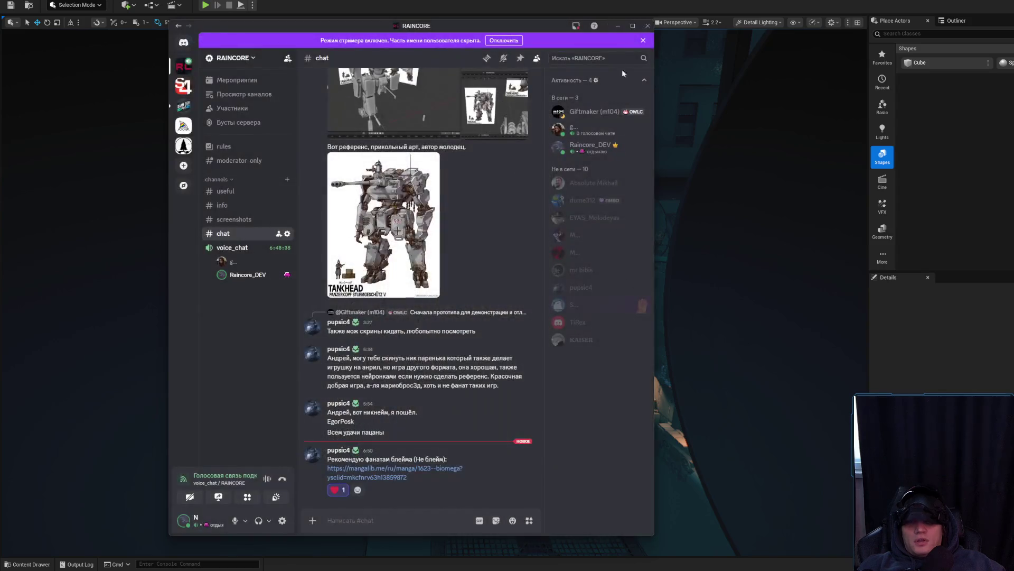
pyautogui.click(617, 29)
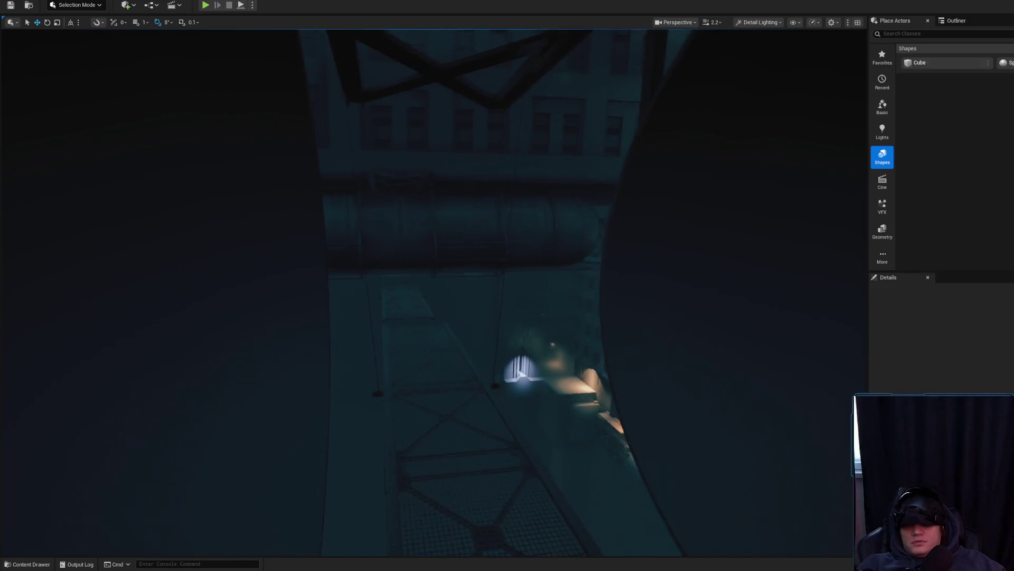
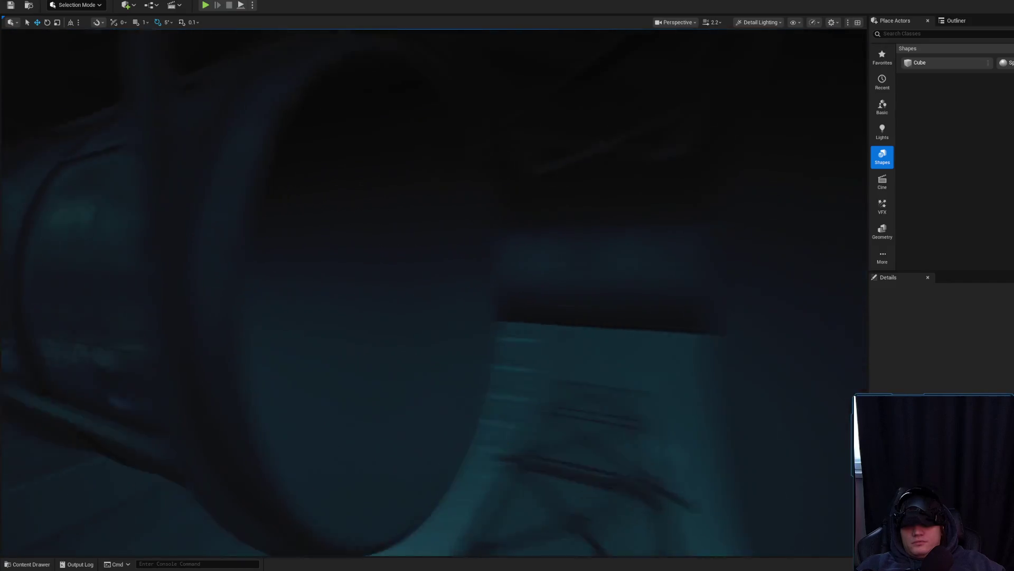
# Step: Fly deeper into the pipe and focus on the point light near the grate, then deselect it
pyautogui.scroll(-2, 433, 290)
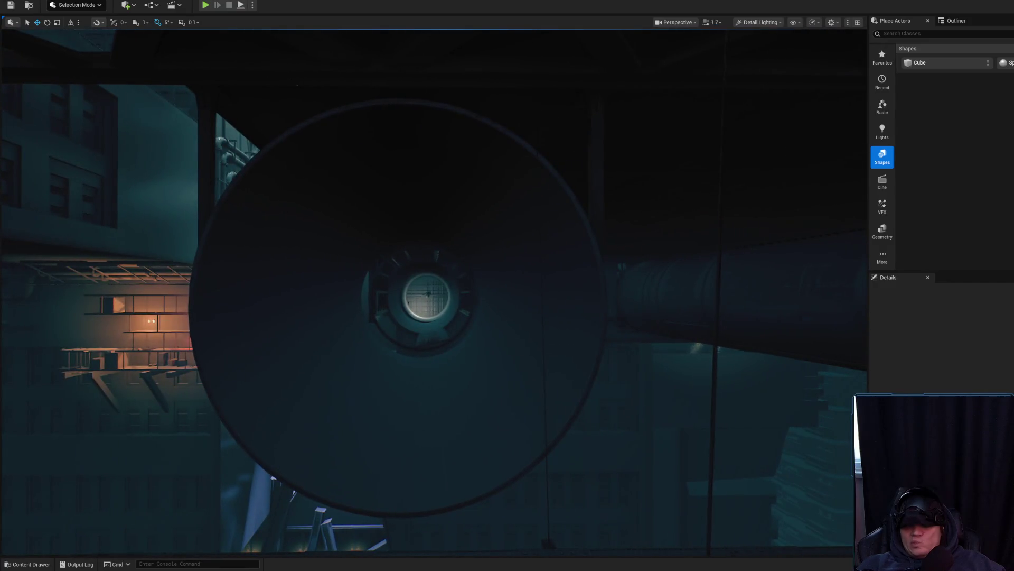
pyautogui.scroll(2, 434, 290)
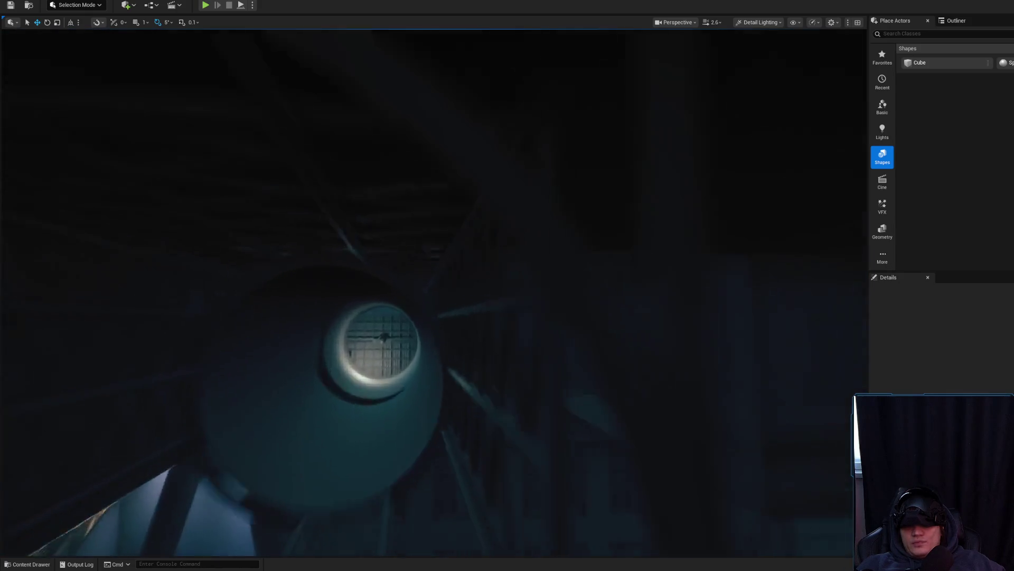
pyautogui.press('w')
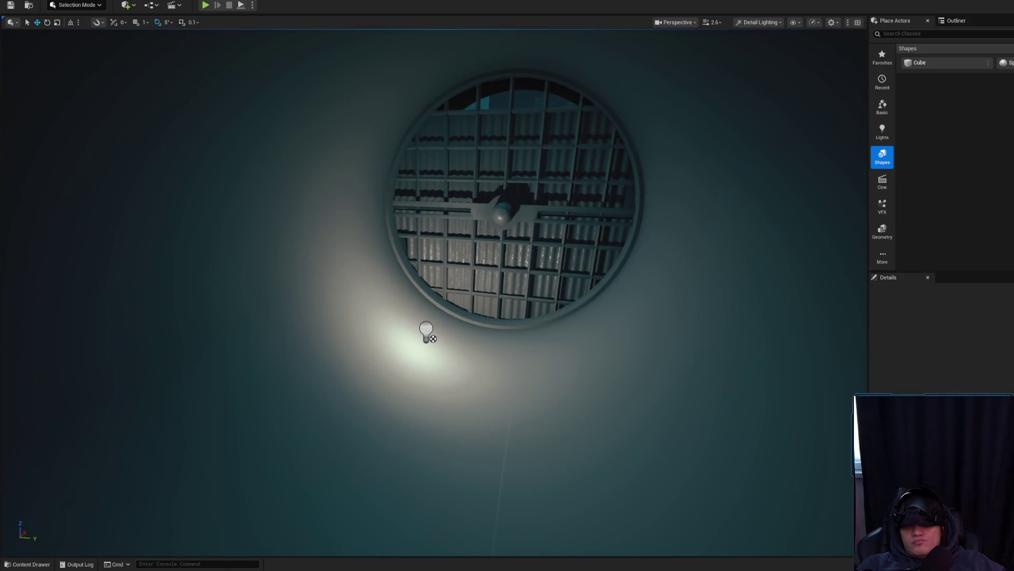
pyautogui.click(426, 332)
pyautogui.press('f')
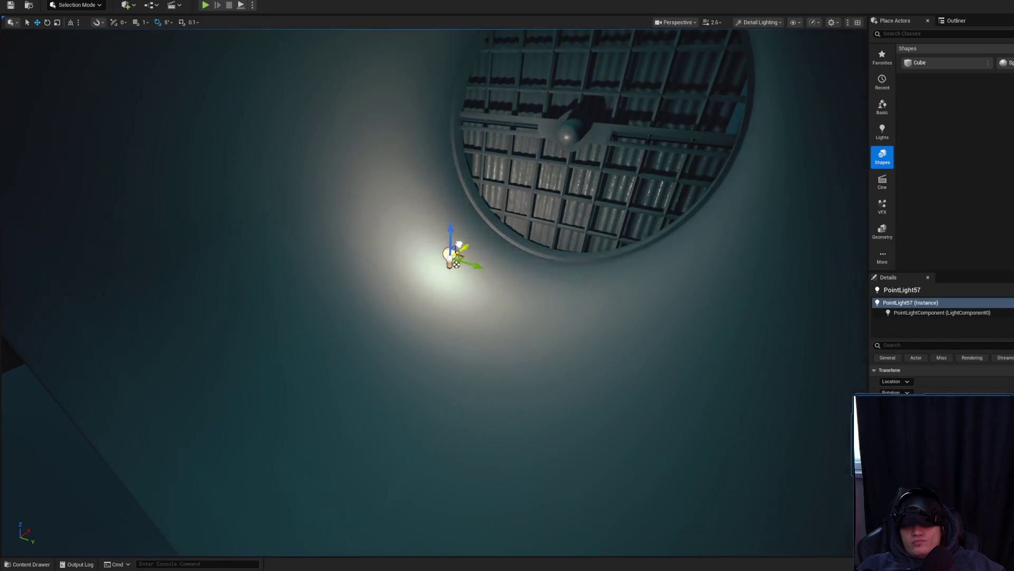
pyautogui.press('Escape')
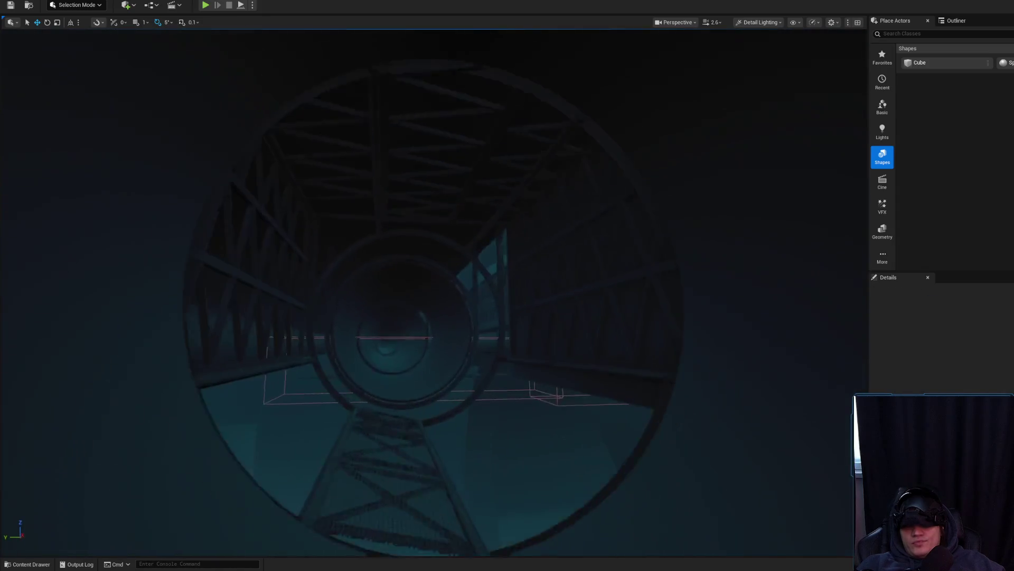
# Step: Fly on through the pipe toward the lattice tower, then switch over to Discord
pyautogui.press('w')
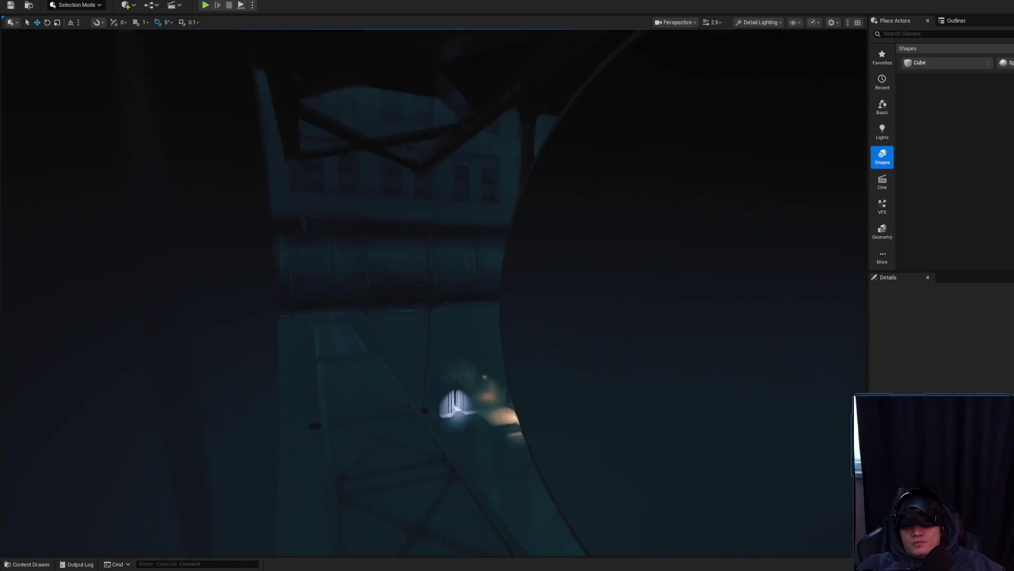
pyautogui.press('w')
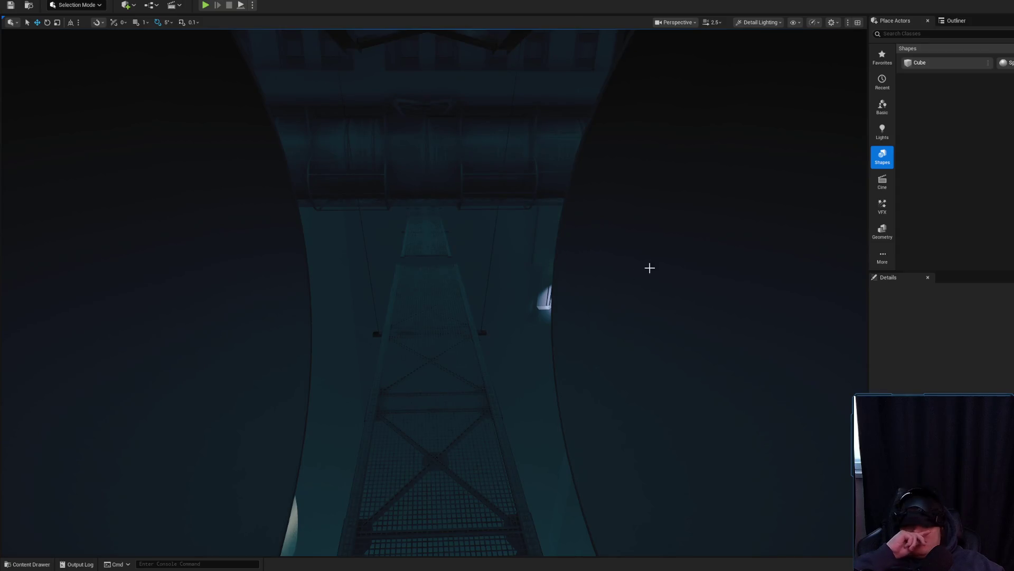
pyautogui.moveTo(667, 260); pyautogui.dragTo(756, 229)
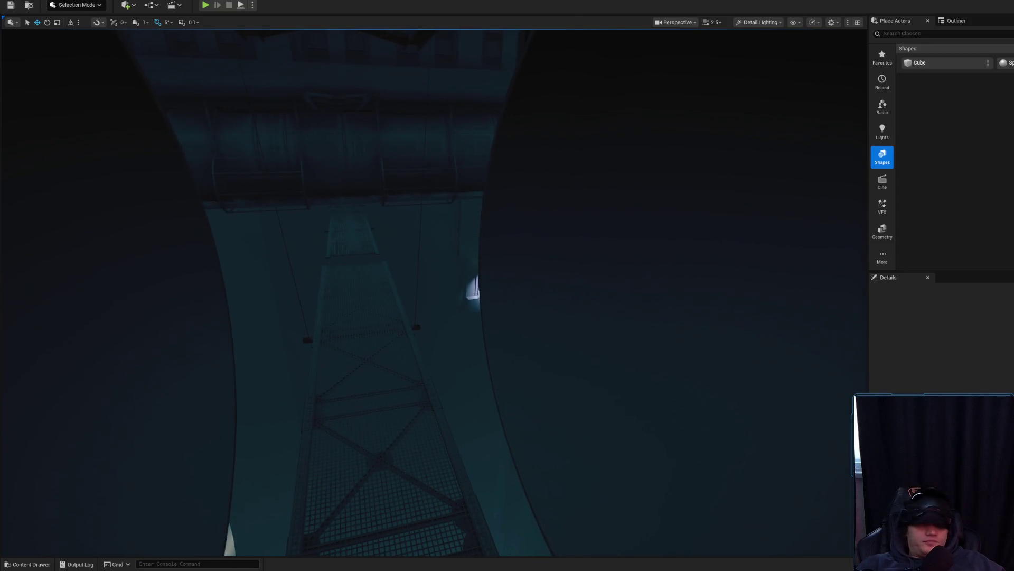
pyautogui.hotkey('alt', 'Tab')
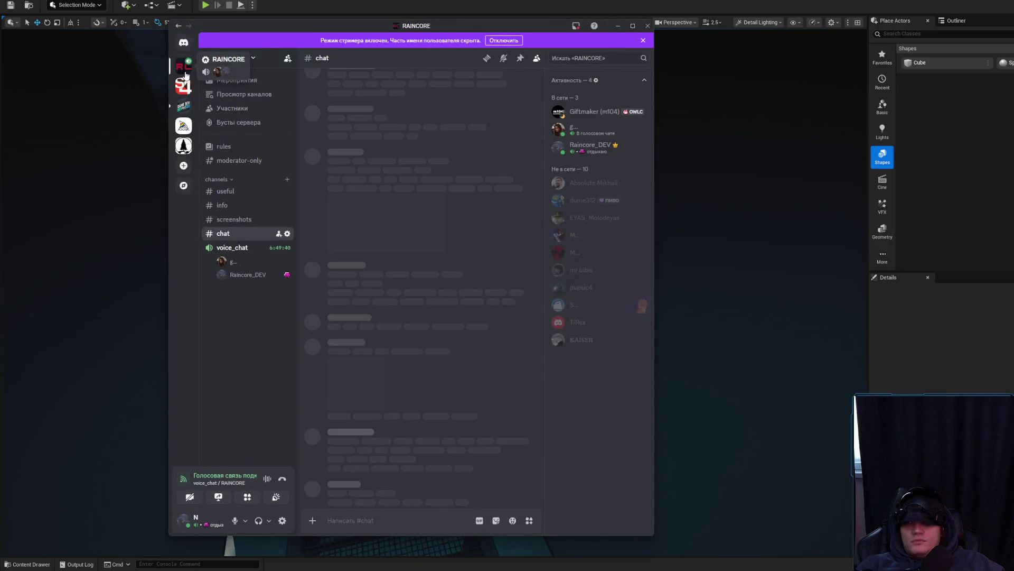
# Step: Browse the server's useful and info channels and widen the Discord window
pyautogui.click(234, 191)
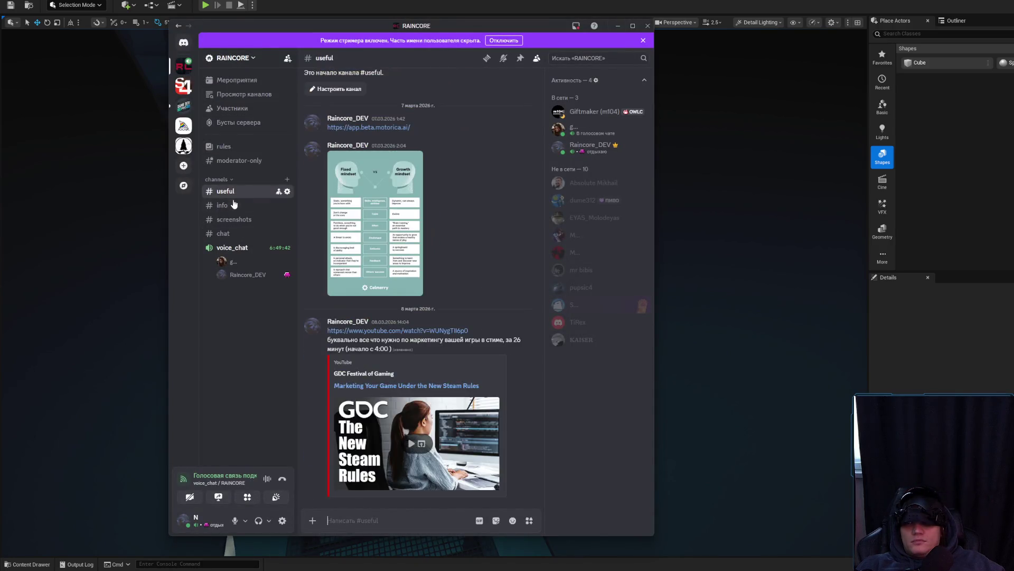
pyautogui.click(234, 207)
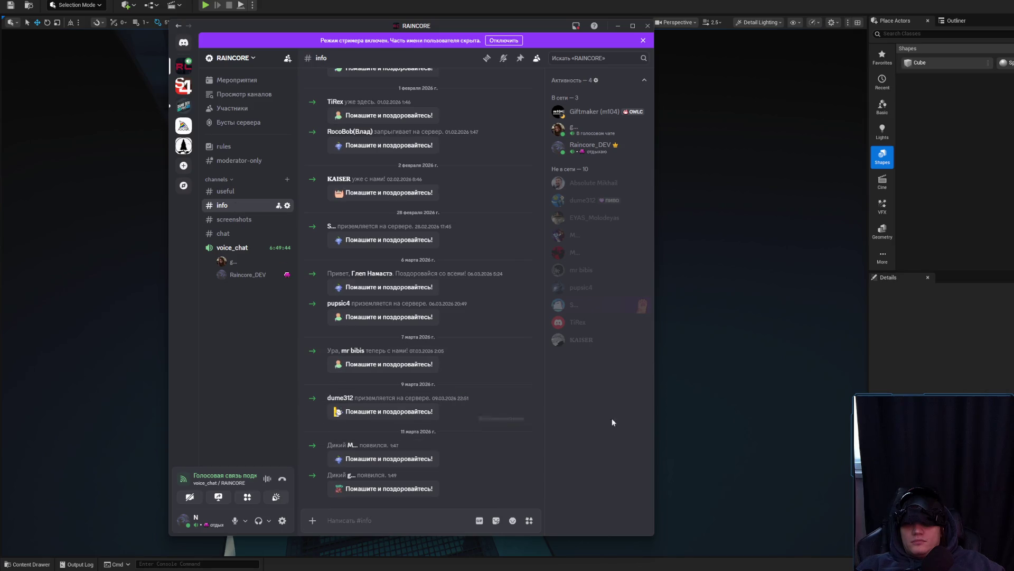
pyautogui.moveTo(654, 390); pyautogui.dragTo(882, 389)
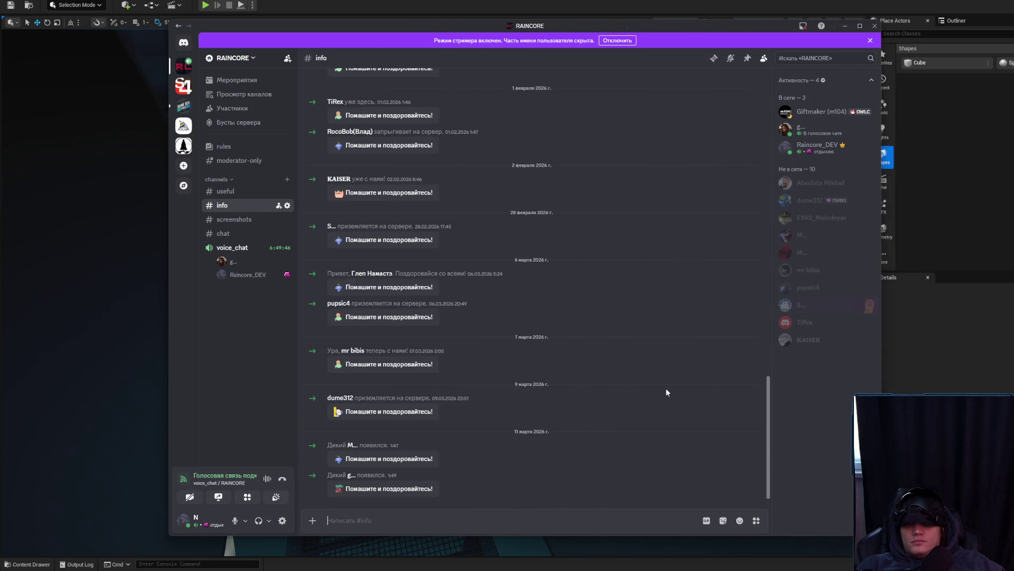
# Step: View a voice-chat member's profile card, close it, then close Discord
pyautogui.click(350, 476)
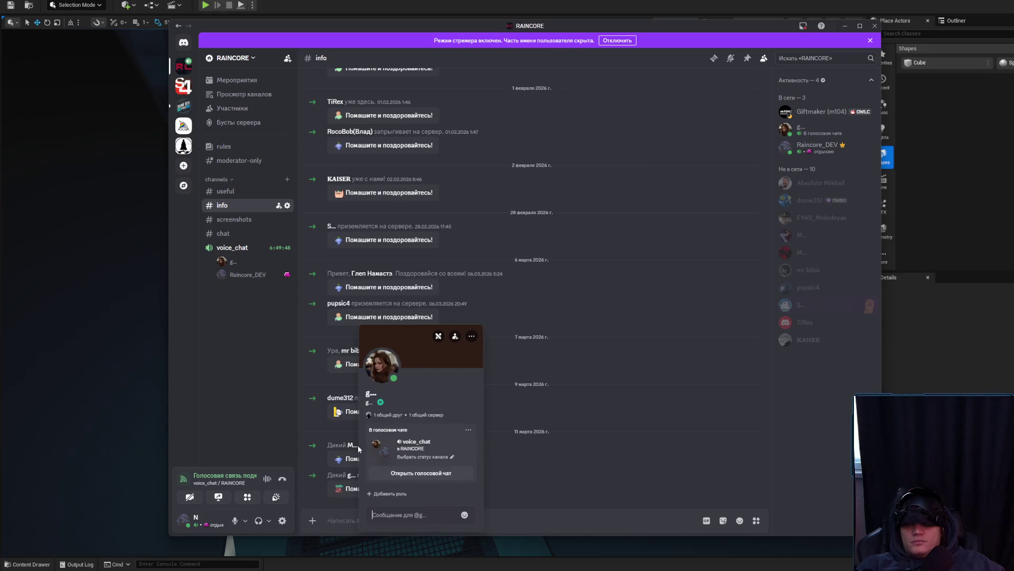
pyautogui.click(912, 186)
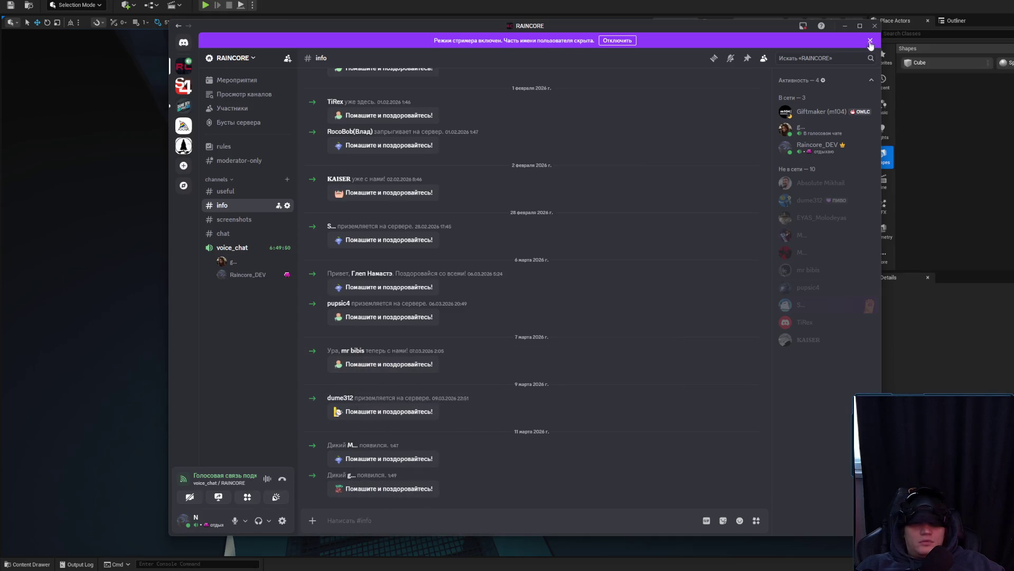
pyautogui.click(875, 25)
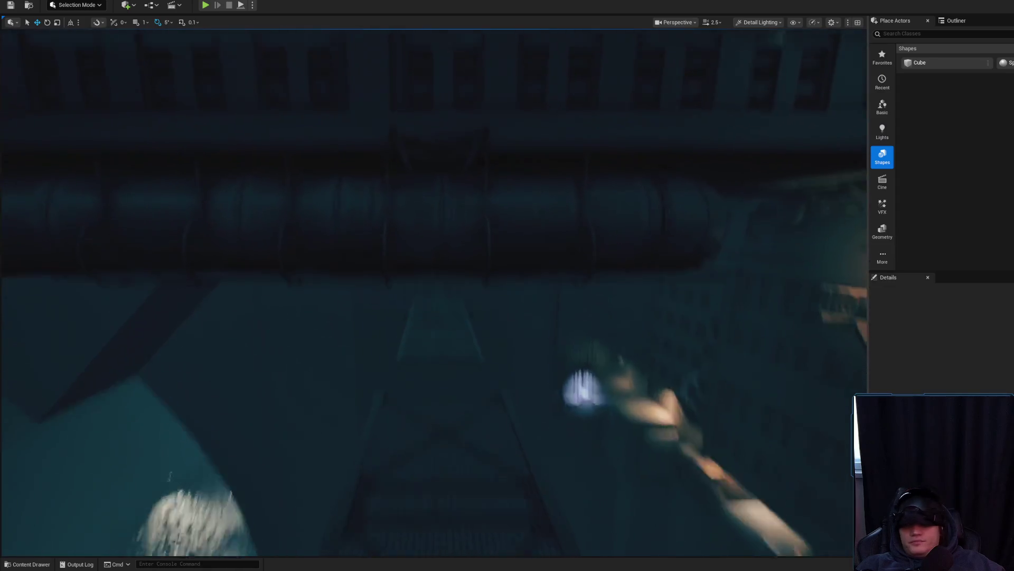
# Step: Fly back to view the walkway and place a Spot Light from the Lights category
pyautogui.scroll(-1, 433, 291)
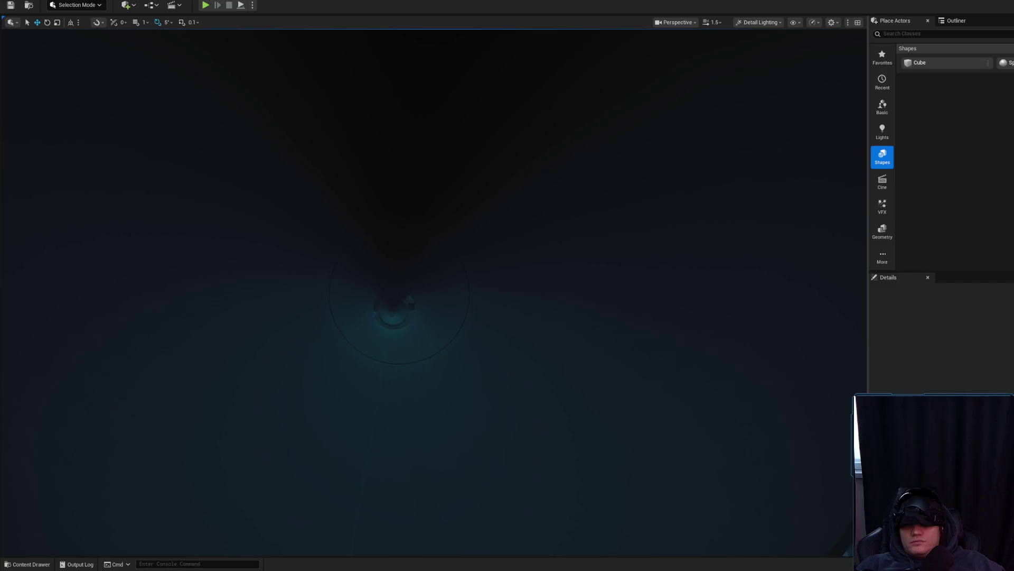
pyautogui.press('s')
pyautogui.press('s')
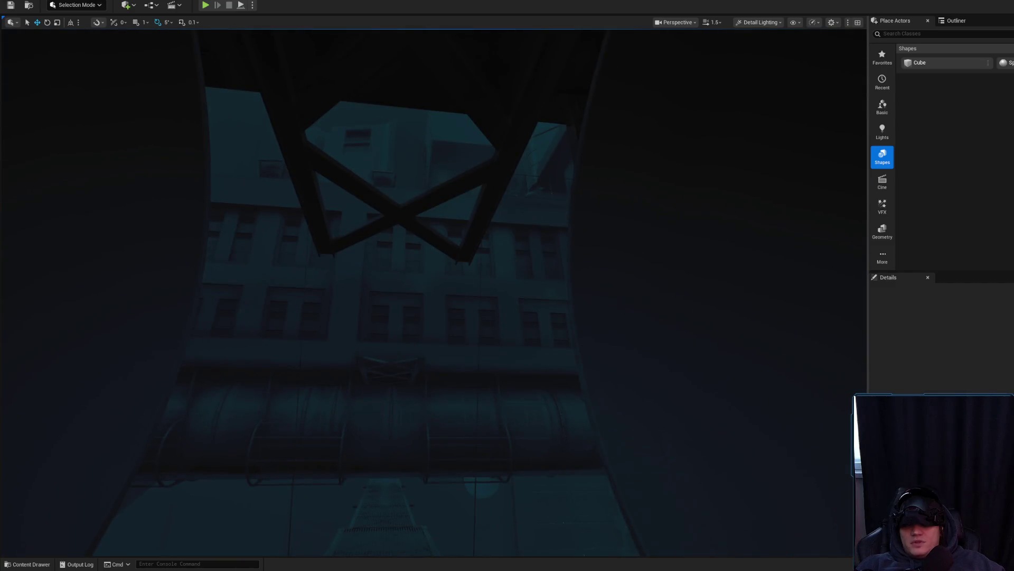
pyautogui.click(882, 131)
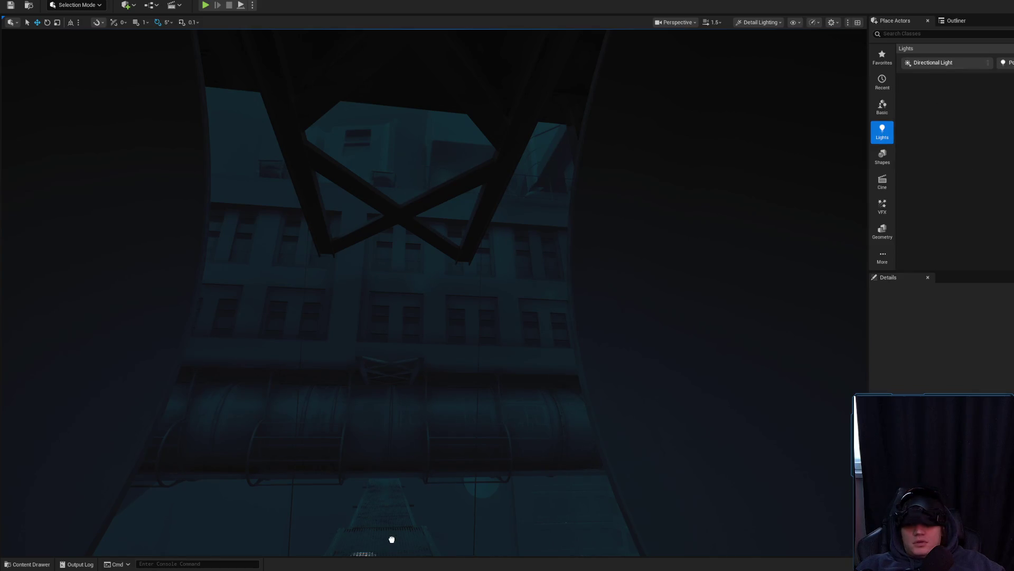
pyautogui.moveTo(402, 505); pyautogui.dragTo(390, 507)
# Step: Raise the spotlight under the truss and slide it sideways along Y above the catwalk
pyautogui.moveTo(390, 551)
pyautogui.mouseDown()
pyautogui.moveTo(401, 347)
pyautogui.moveTo(433, 258)
pyautogui.mouseUp()
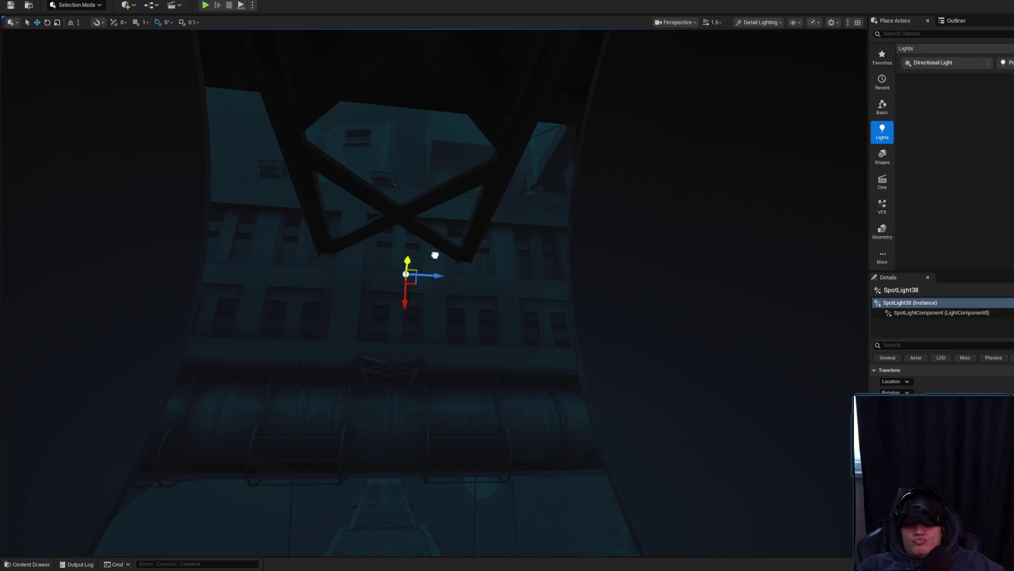
pyautogui.press('f')
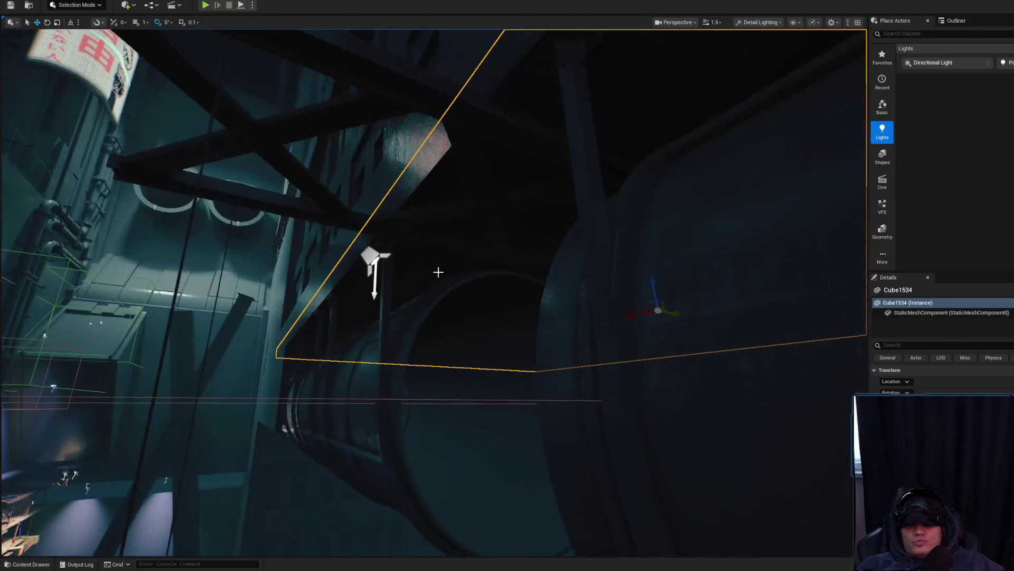
pyautogui.click(373, 259)
pyautogui.moveTo(417, 270)
pyautogui.mouseDown()
pyautogui.moveTo(306, 256)
pyautogui.moveTo(275, 181)
pyautogui.mouseUp()
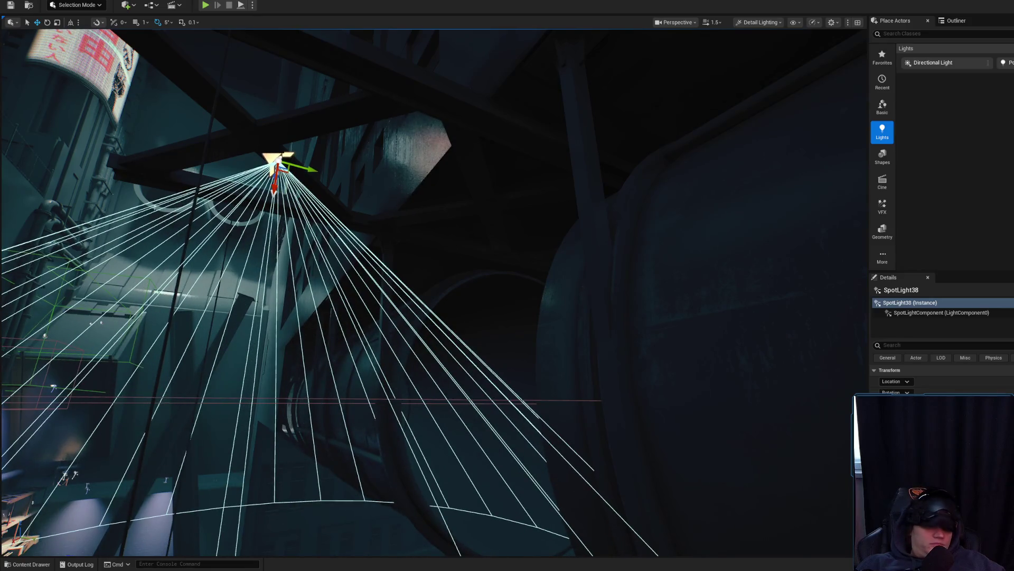
pyautogui.scroll(-3, 941, 378)
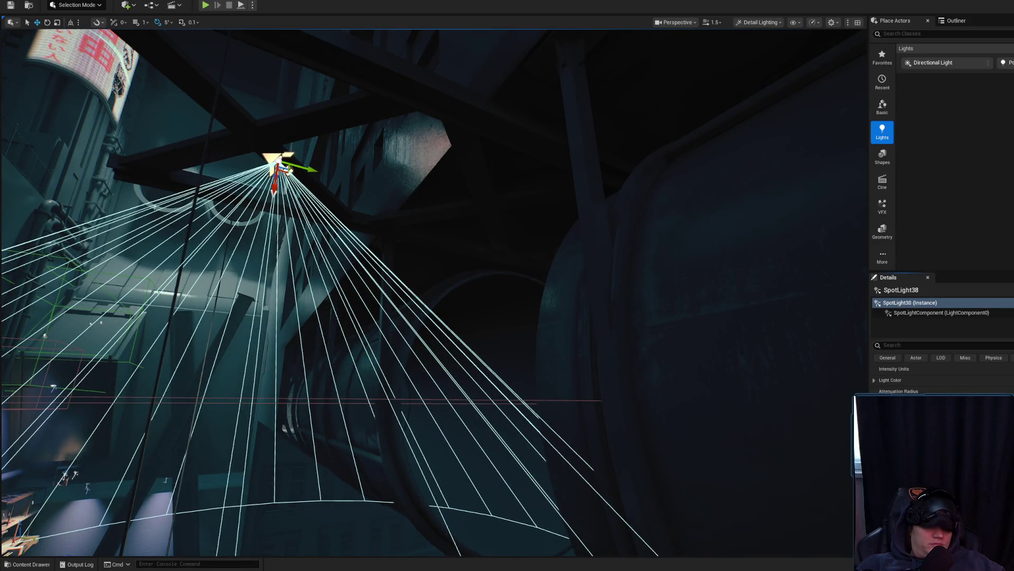
pyautogui.moveTo(534, 372)
pyautogui.mouseDown()
pyautogui.moveTo(491, 338)
pyautogui.moveTo(589, 335)
pyautogui.mouseUp()
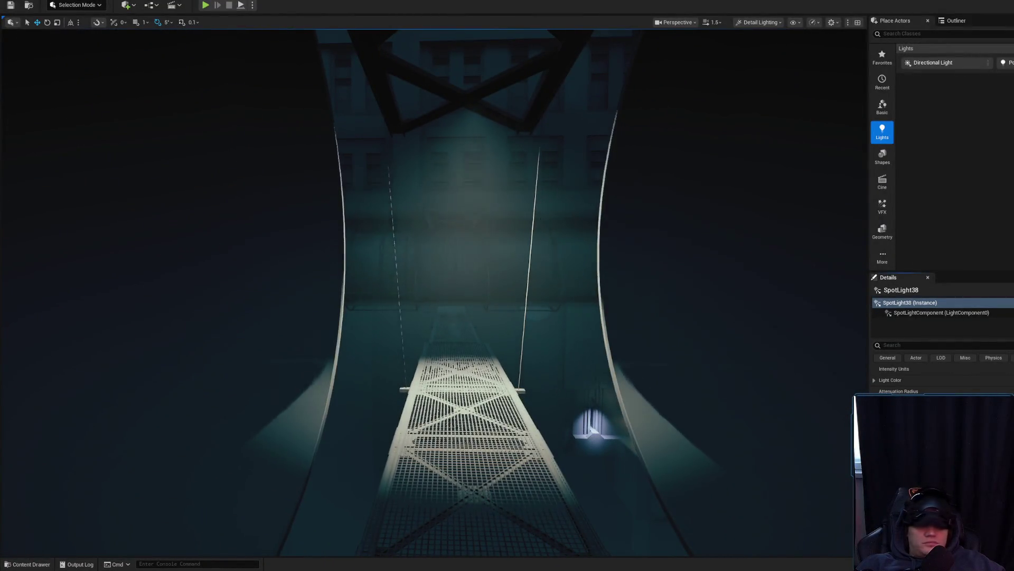
pyautogui.press('f')
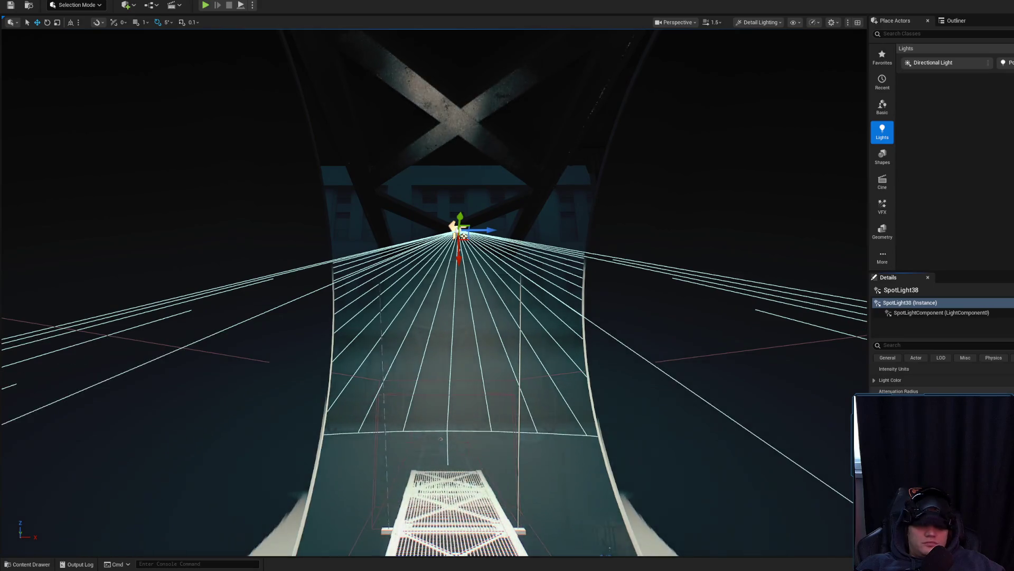
pyautogui.scroll(3, 940, 378)
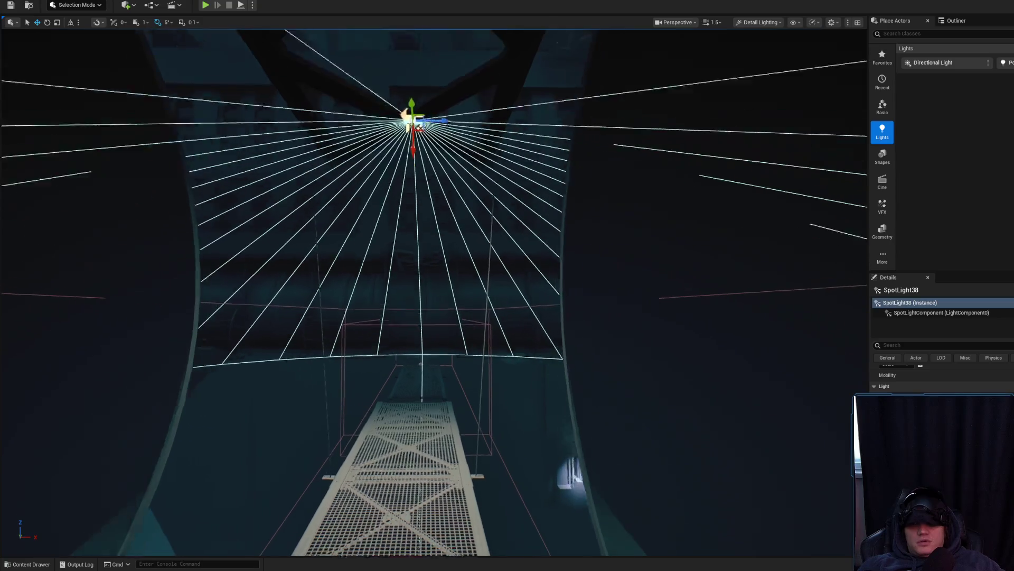
pyautogui.press('f')
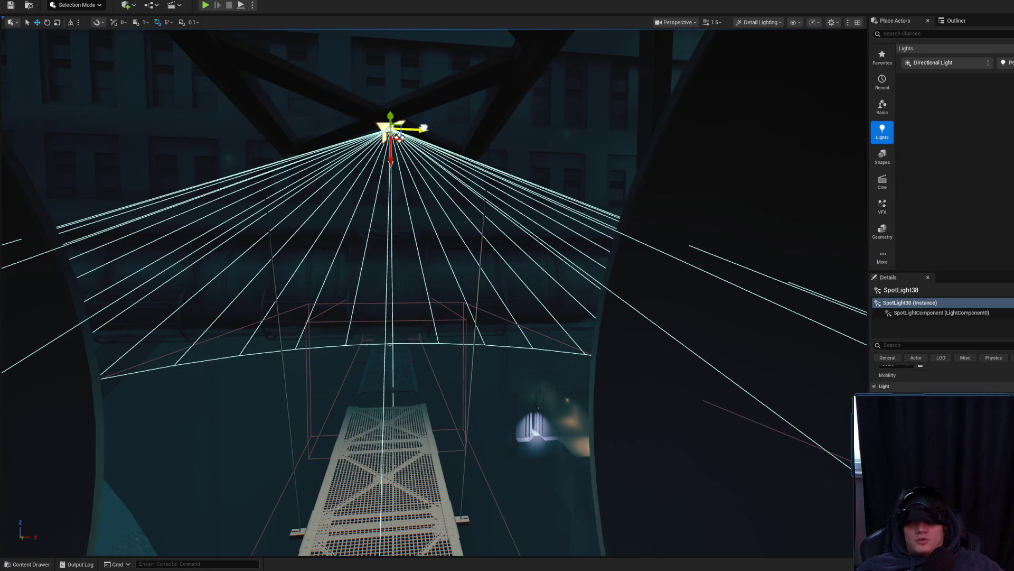
pyautogui.press('Escape')
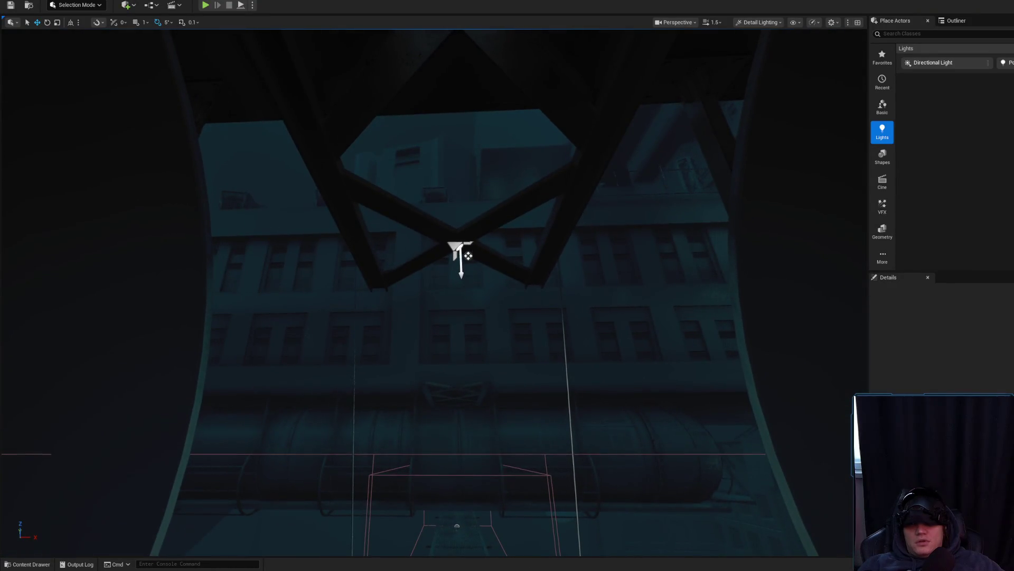
# Step: Select, deselect, then reselect the spotlight under the truss
pyautogui.click(468, 255)
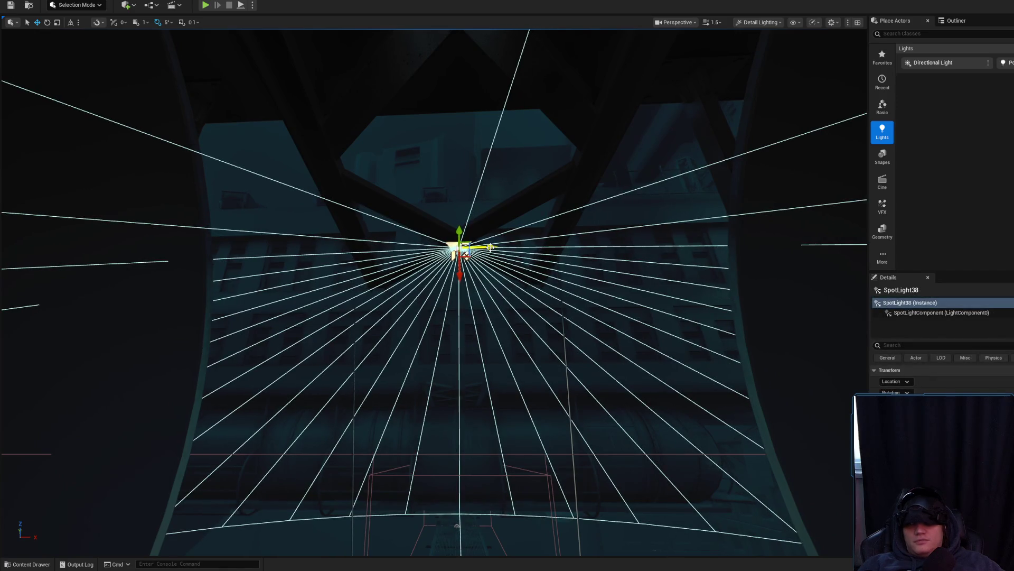
pyautogui.press('Escape')
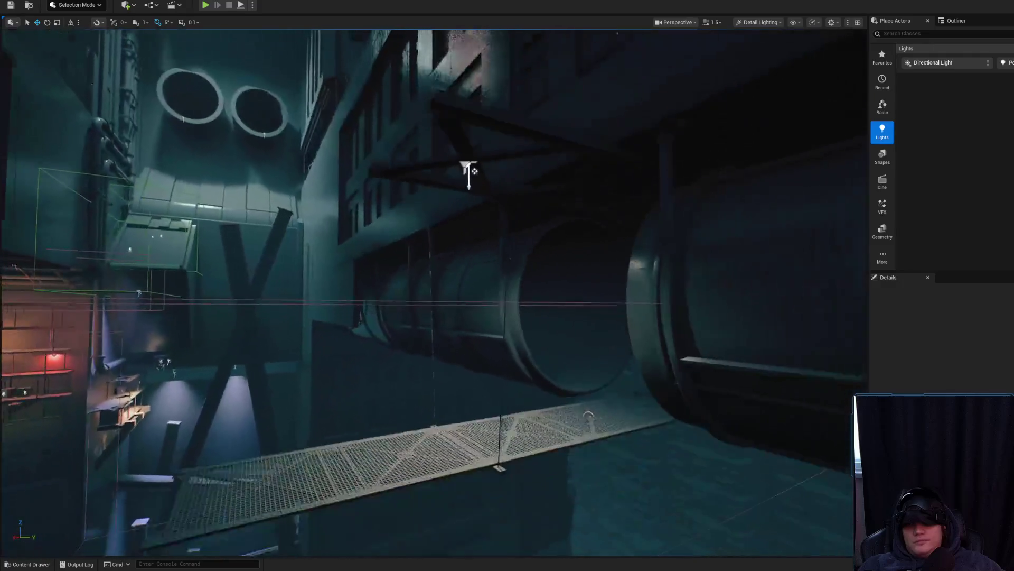
pyautogui.click(464, 190)
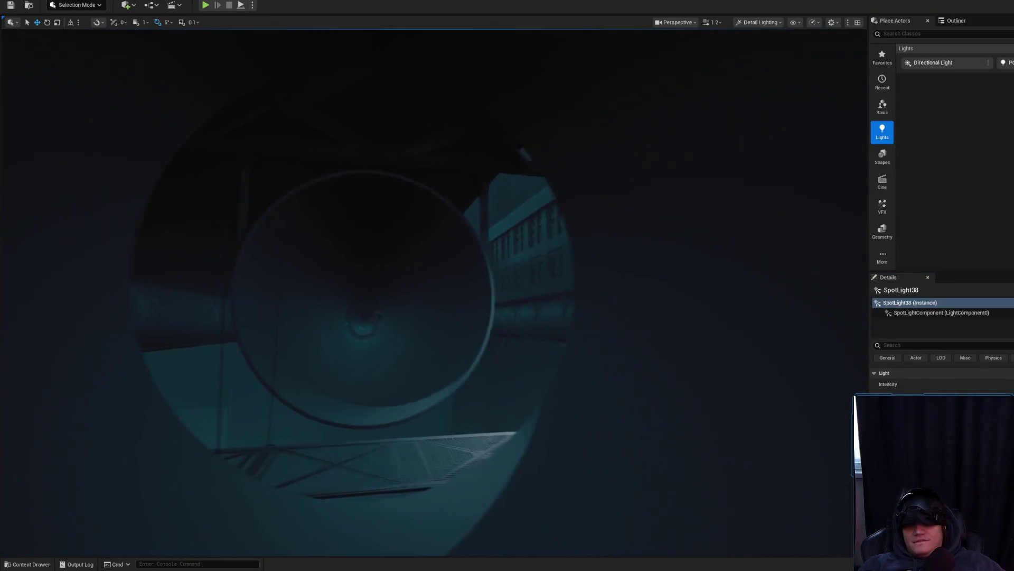
# Step: Fly into the tunnel and switch the viewport from Detail Lighting to Lit
pyautogui.scroll(1, 433, 290)
pyautogui.press('w')
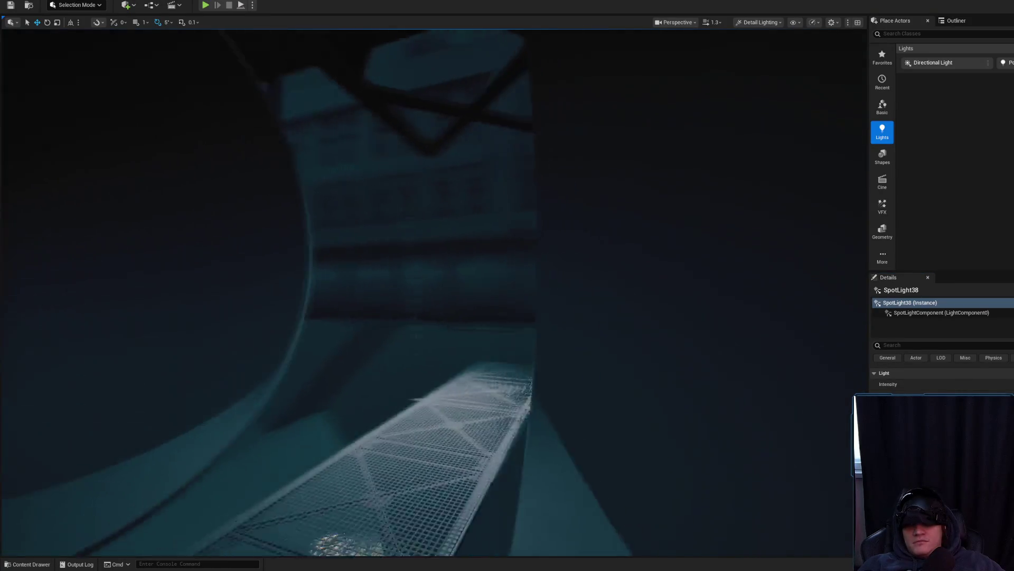
pyautogui.click(762, 24)
pyautogui.click(750, 53)
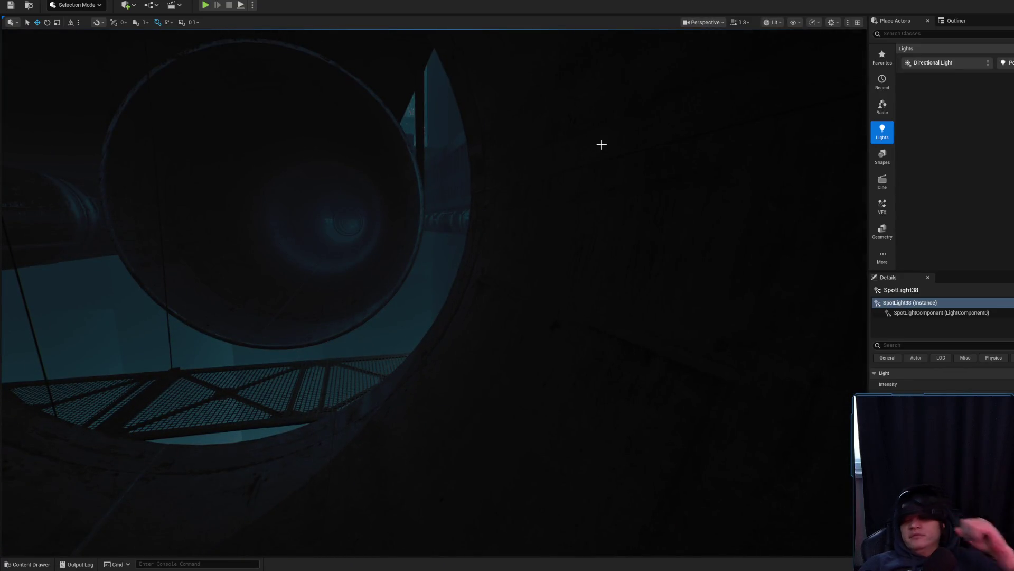
pyautogui.press('s')
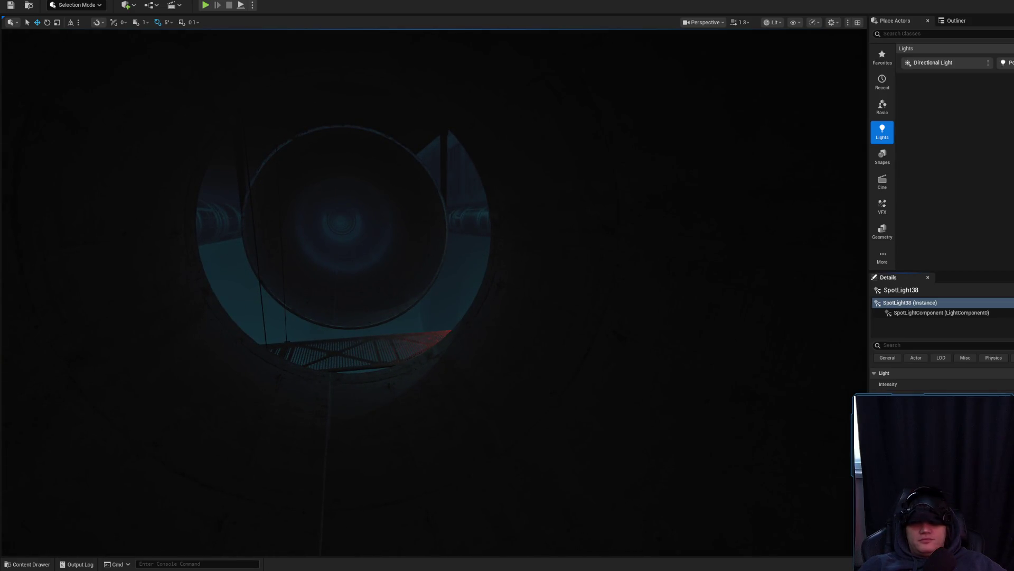
pyautogui.press('w')
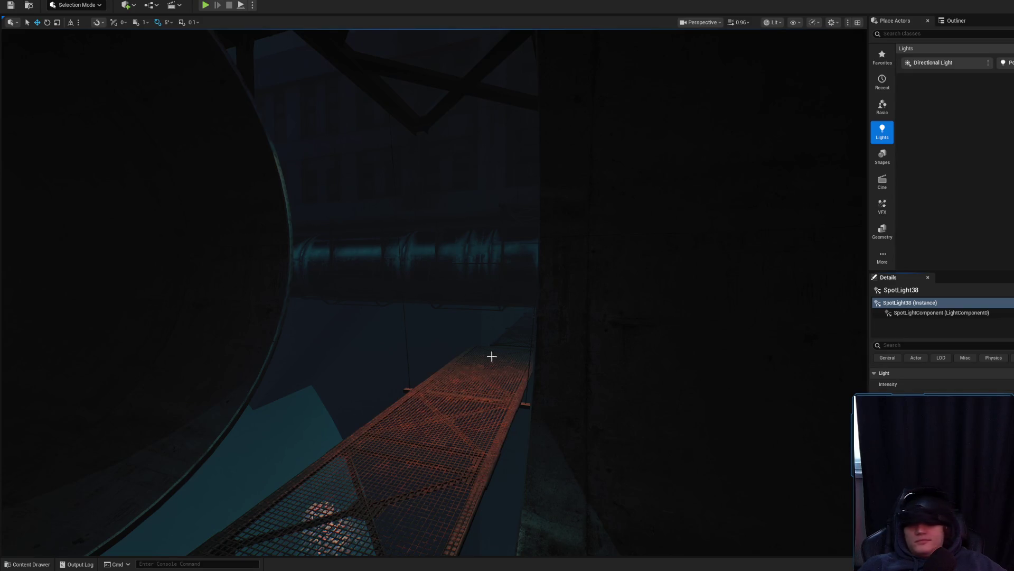
pyautogui.press('s')
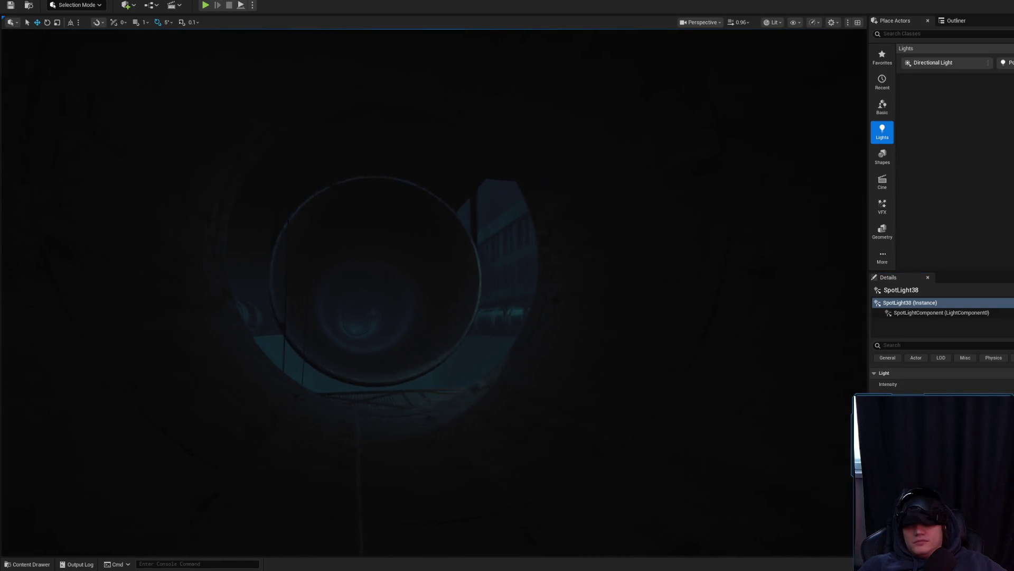
pyautogui.press('w')
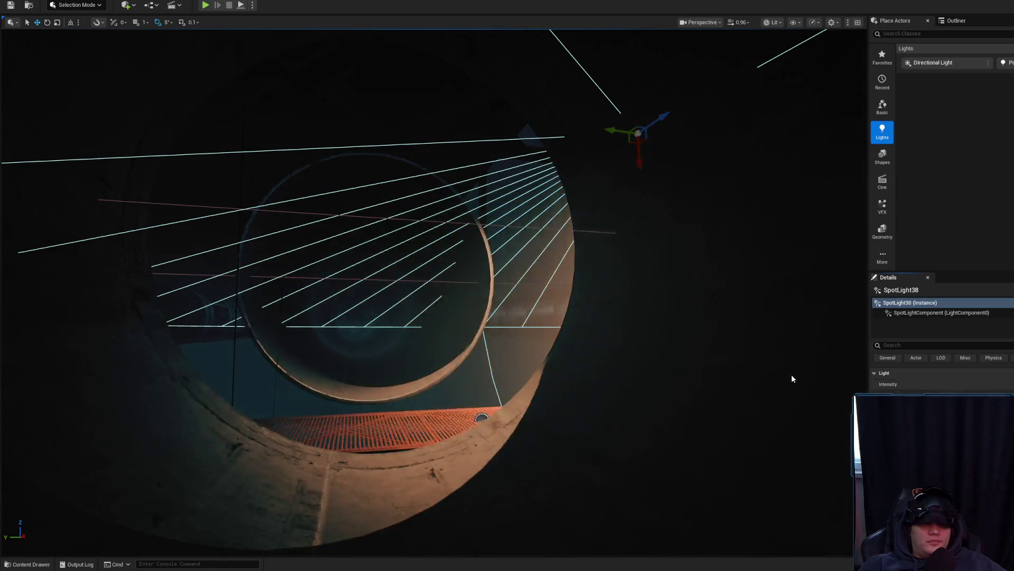
pyautogui.press('s')
pyautogui.press('w')
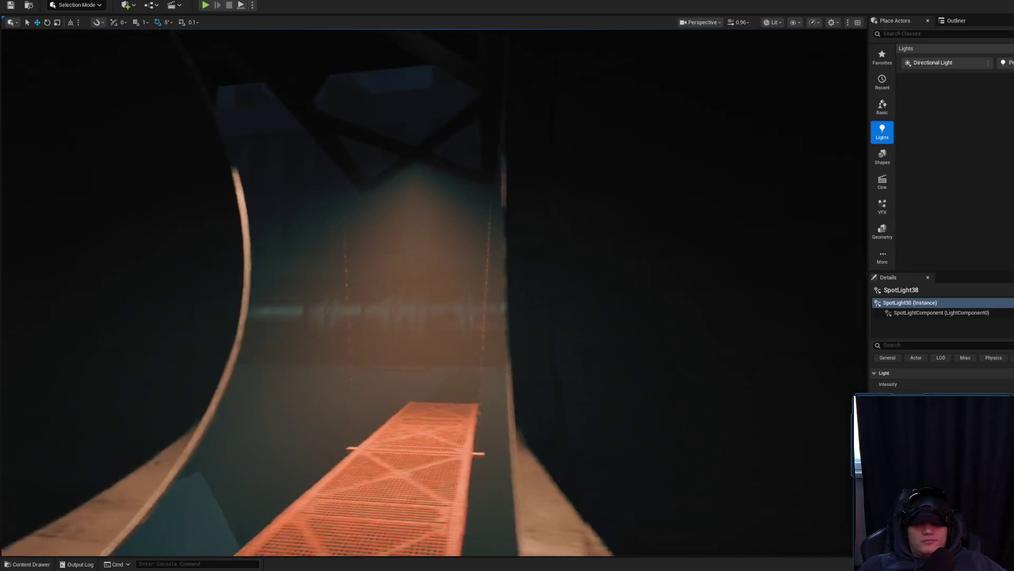
pyautogui.press('f')
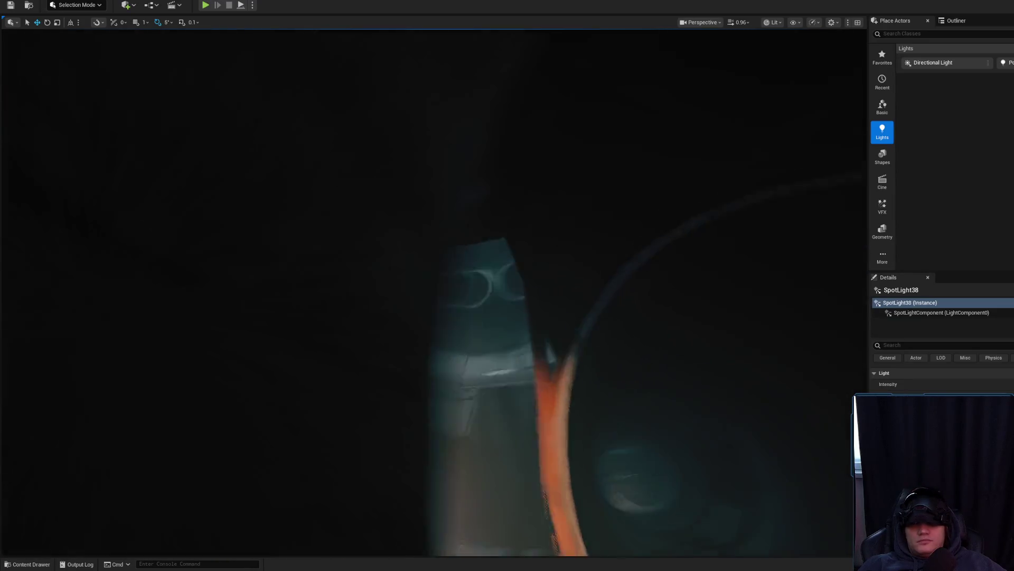
pyautogui.press('w')
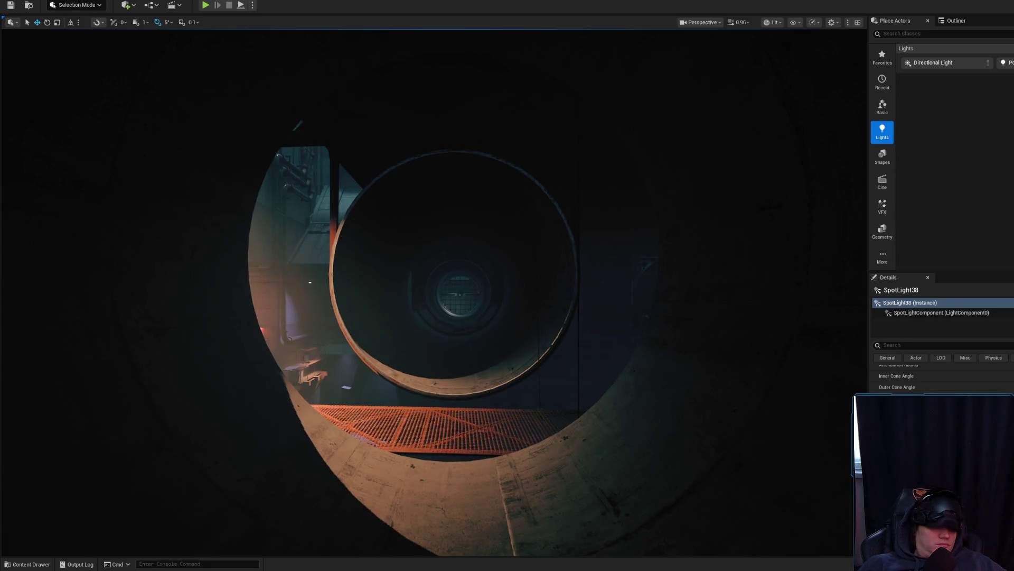
pyautogui.moveTo(417, 335); pyautogui.dragTo(397, 253)
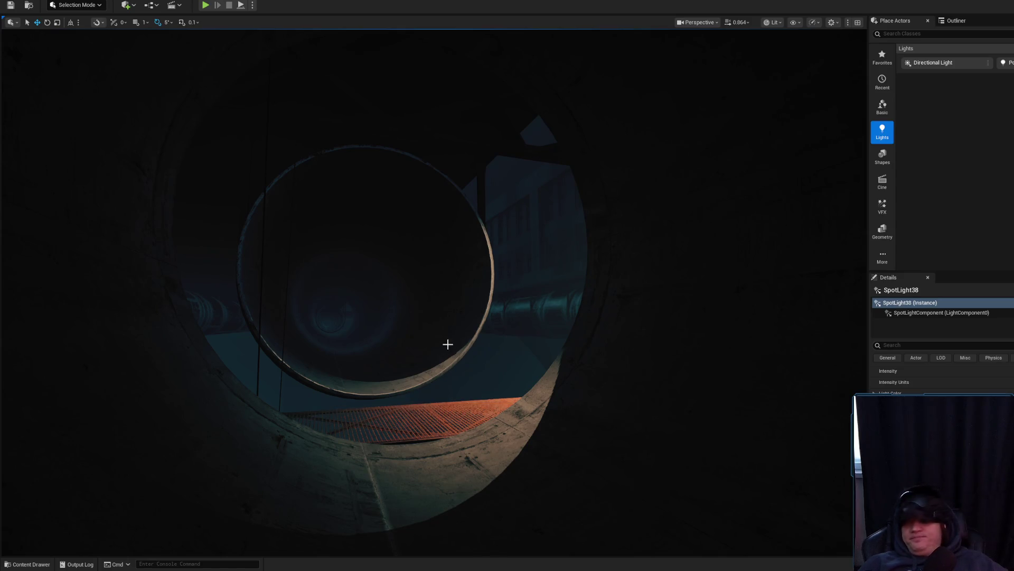
pyautogui.click(772, 23)
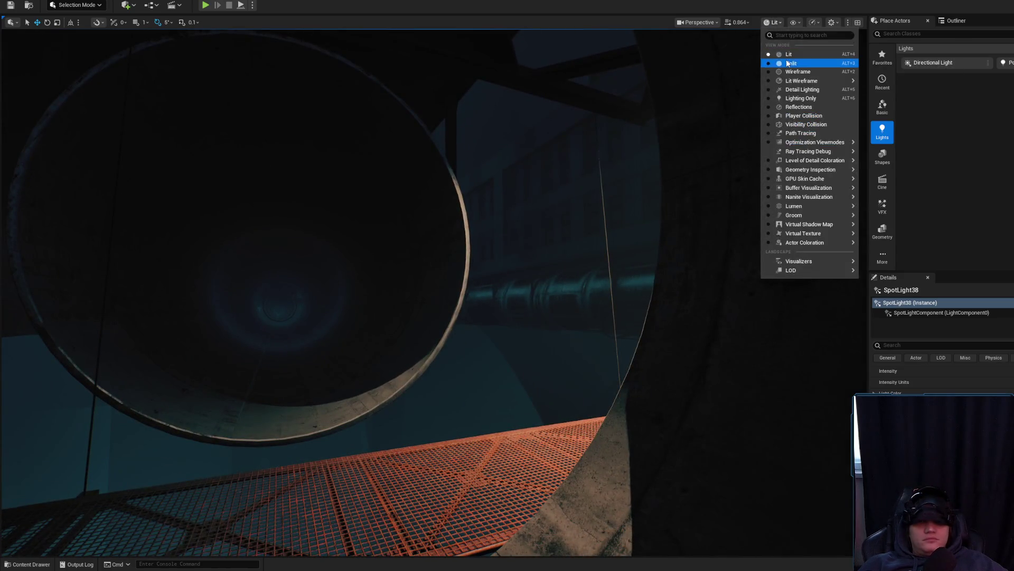
pyautogui.click(787, 63)
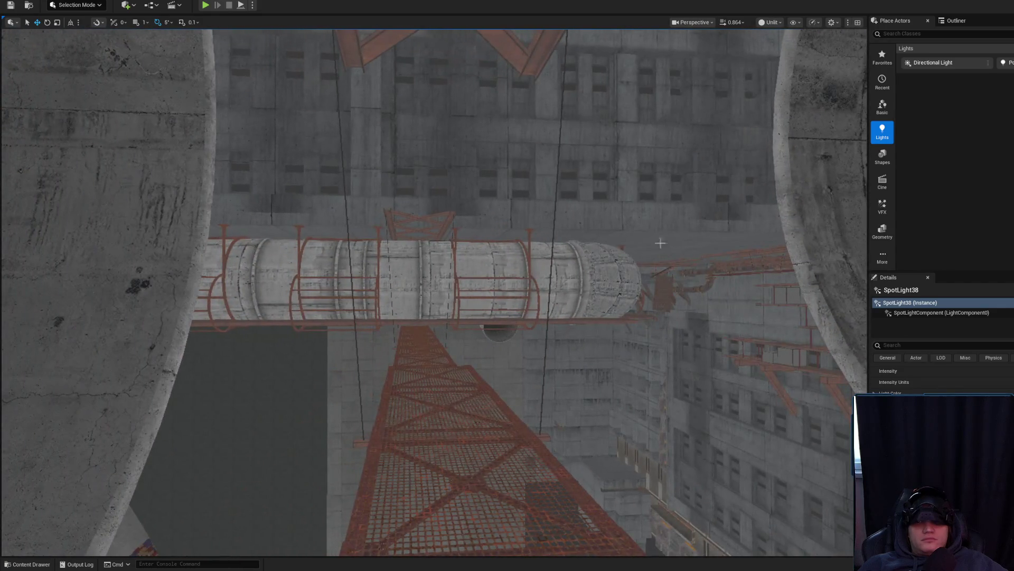
pyautogui.click(776, 22)
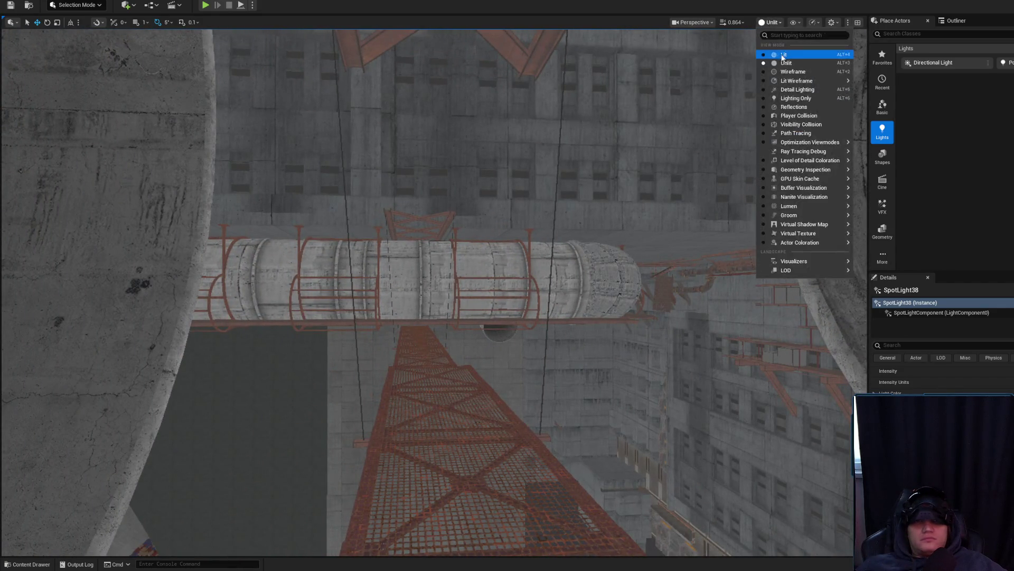
pyautogui.click(783, 55)
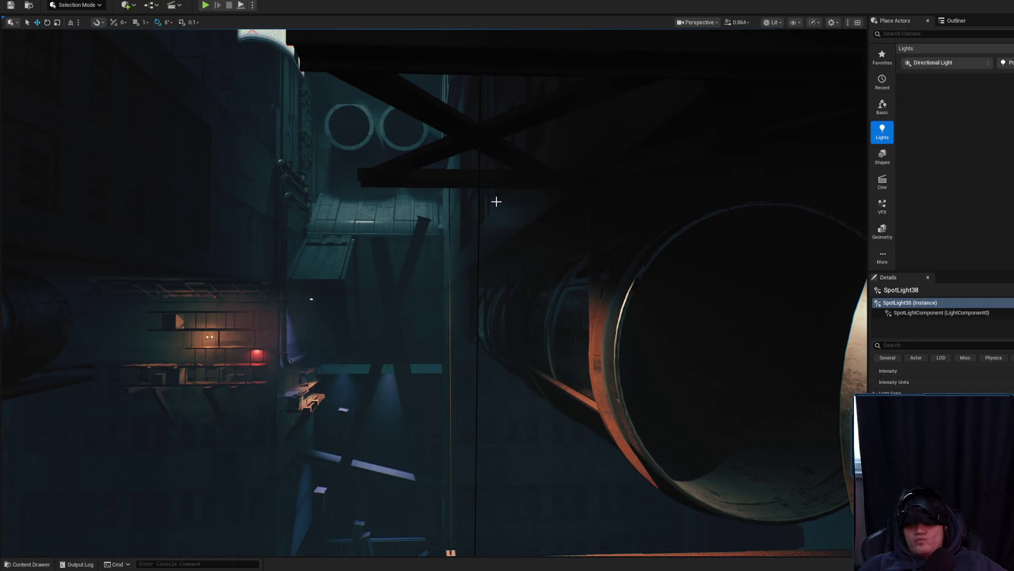
pyautogui.scroll(2, 496, 202)
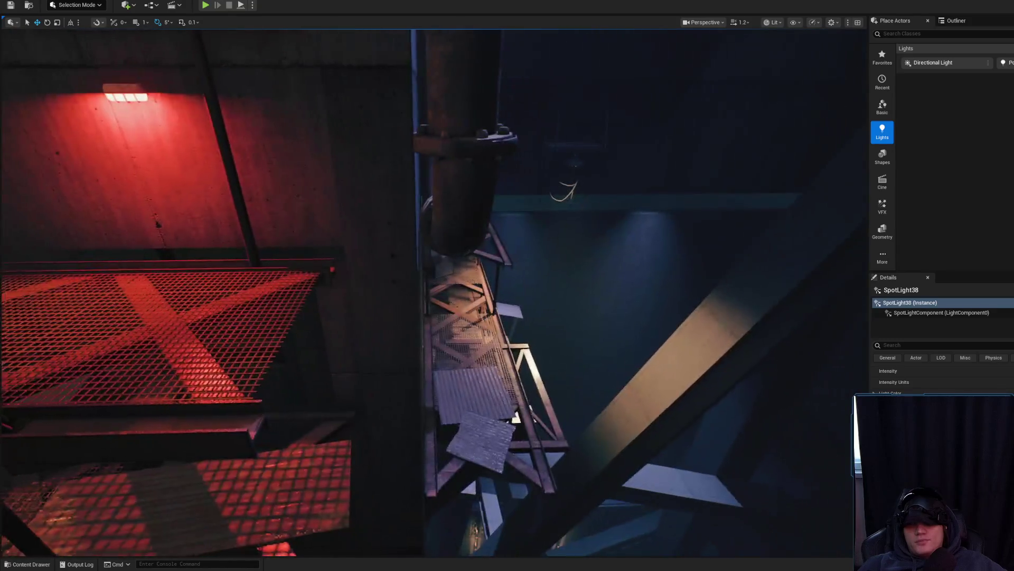
pyautogui.scroll(1, 433, 290)
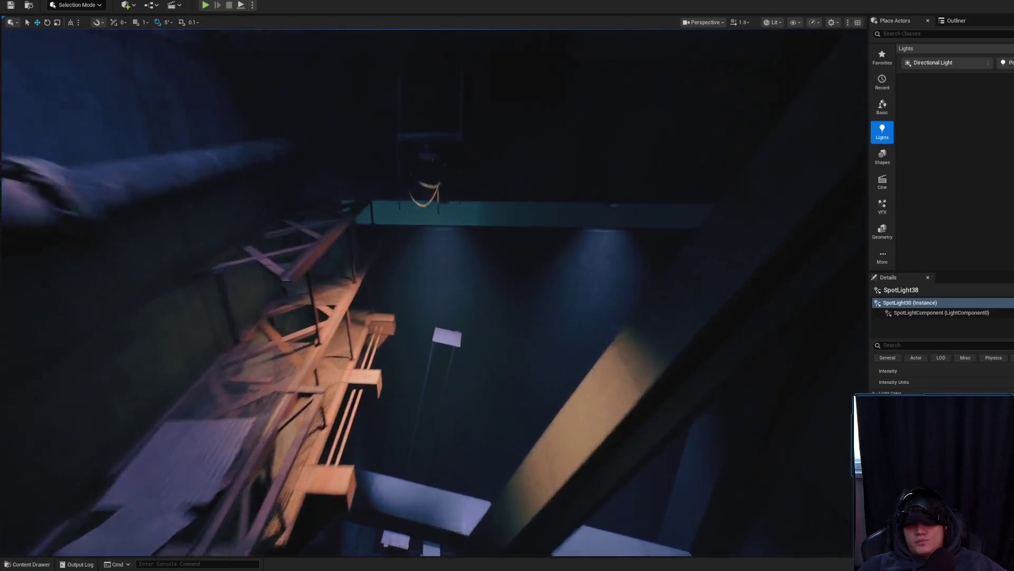
pyautogui.scroll(2, 447, 204)
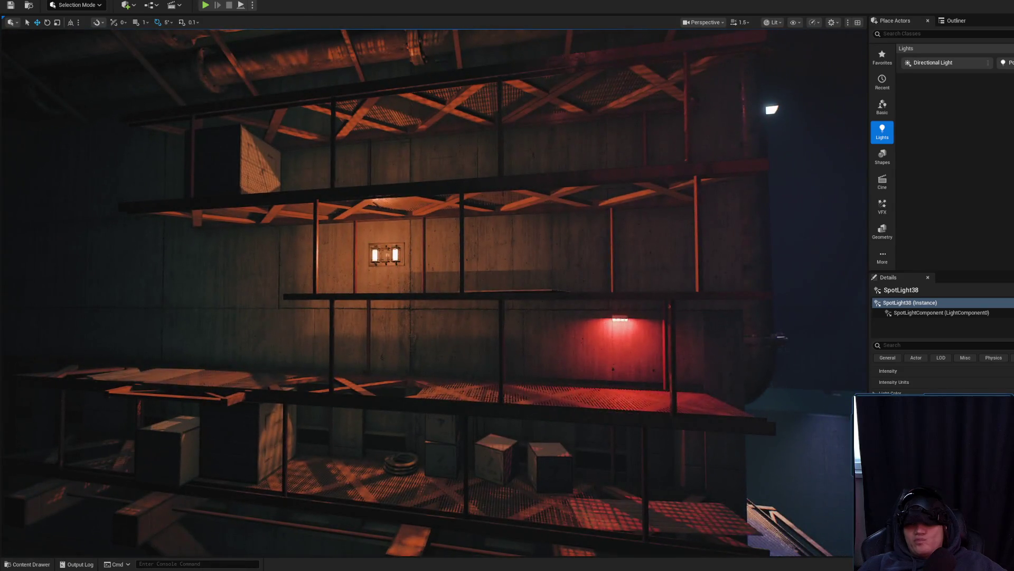
pyautogui.scroll(1, 433, 291)
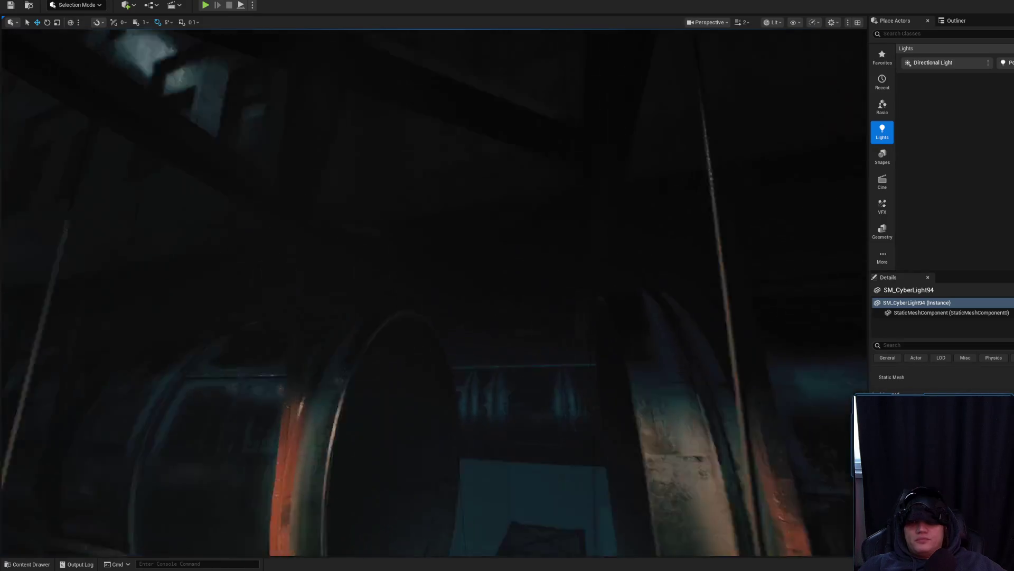
# Step: Show editor helpers, slide the SM_CyberLight94 fixture along the truss and turn it in place
pyautogui.press('g')
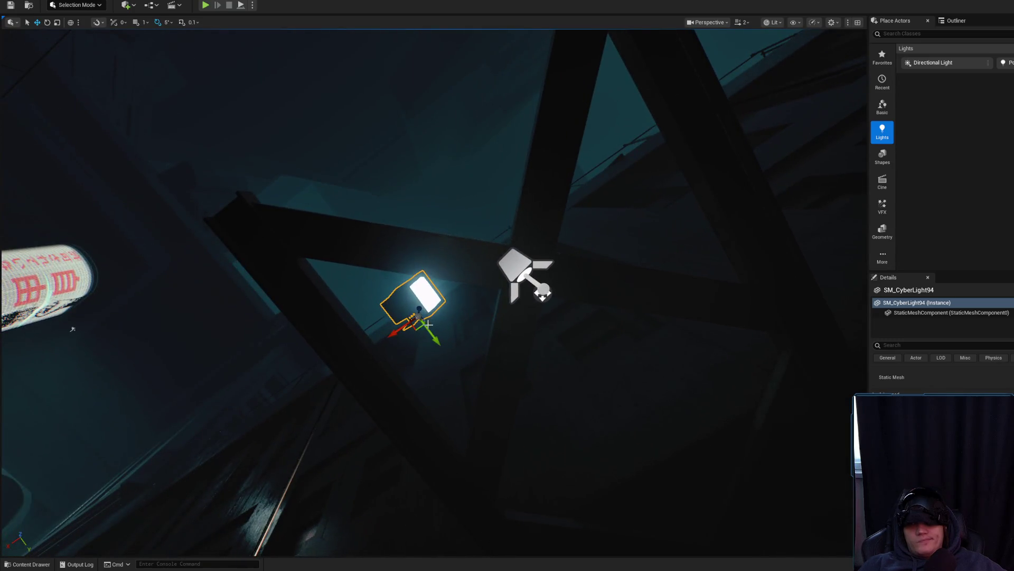
pyautogui.moveTo(419, 331); pyautogui.dragTo(541, 325)
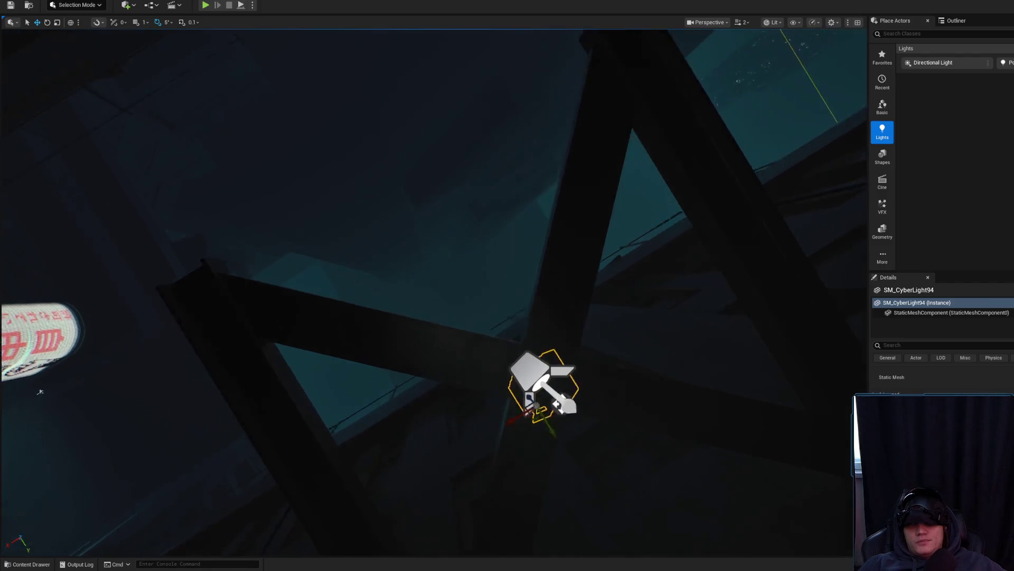
pyautogui.scroll(-1, 530, 336)
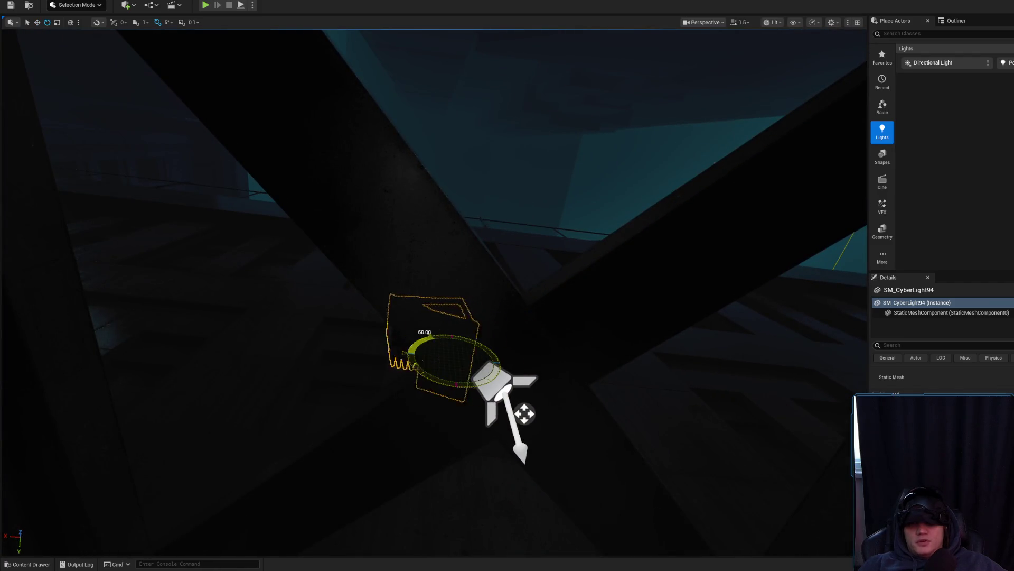
pyautogui.moveTo(443, 377); pyautogui.dragTo(520, 366)
pyautogui.press('r')
pyautogui.moveTo(452, 346)
pyautogui.mouseDown()
pyautogui.moveTo(475, 377)
pyautogui.moveTo(243, 417)
pyautogui.mouseUp()
pyautogui.press('f')
# Step: Rotate the lamp fixture about 45 degrees
pyautogui.press('e')
pyautogui.moveTo(365, 402)
pyautogui.mouseDown()
pyautogui.moveTo(390, 373)
pyautogui.moveTo(375, 362)
pyautogui.mouseUp()
pyautogui.scroll(-2, 433, 286)
pyautogui.scroll(-3, 400, 263)
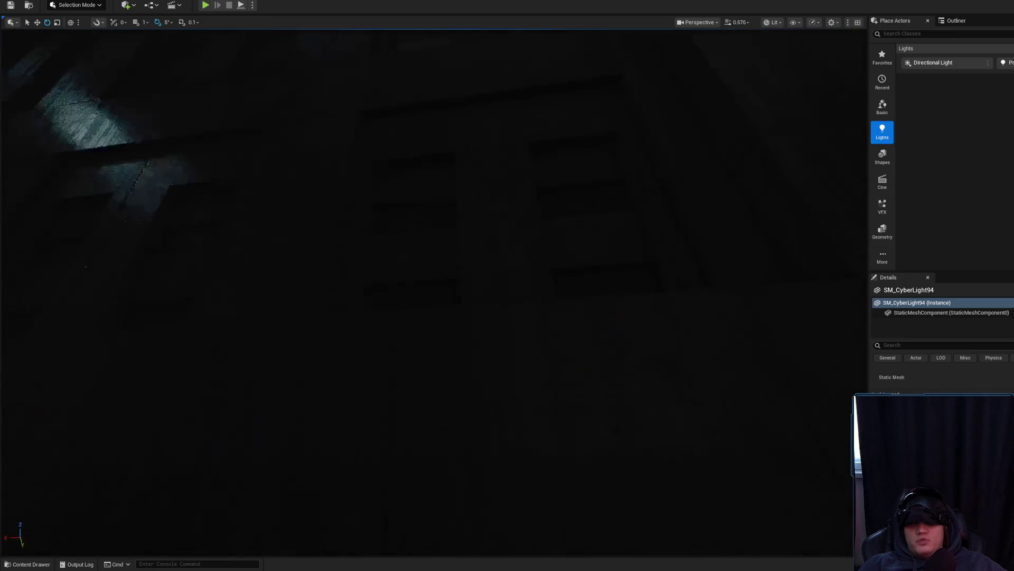
pyautogui.moveTo(406, 219); pyautogui.dragTo(418, 203)
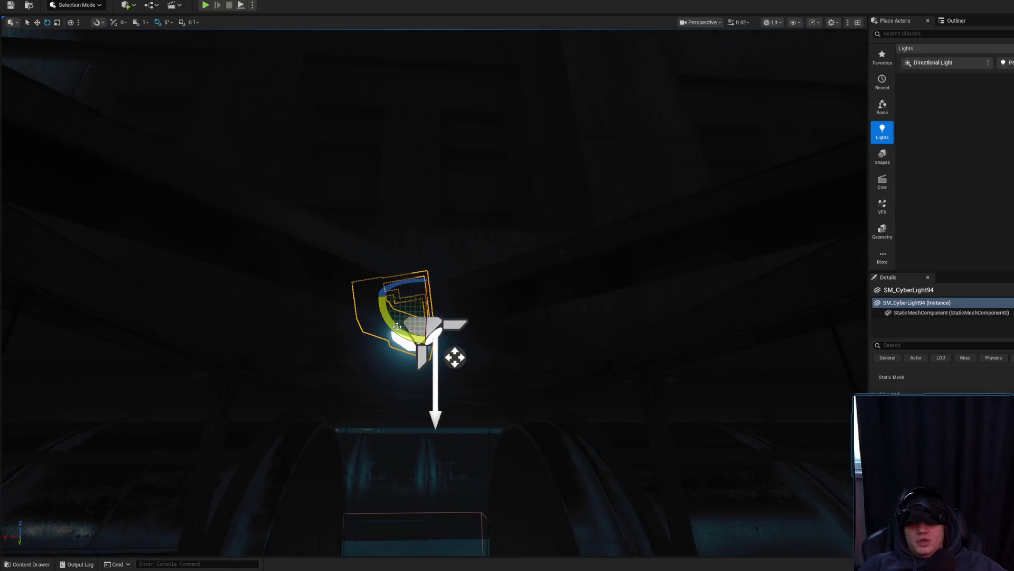
# Step: Move the lamp up against the truss and rotate it about 80 degrees, fine-tuning the angle
pyautogui.press('w')
pyautogui.press('f')
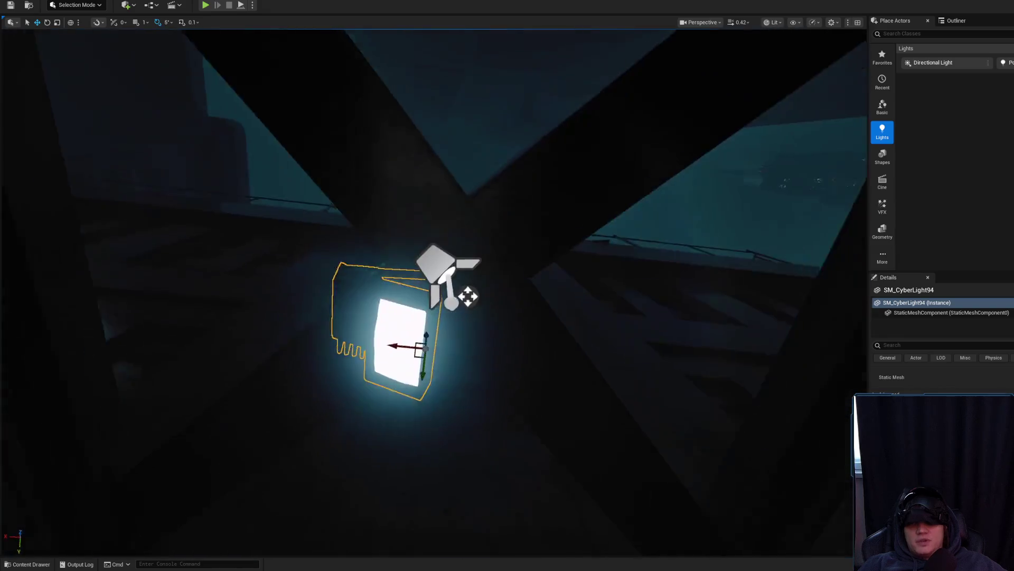
pyautogui.moveTo(421, 342); pyautogui.dragTo(469, 299)
pyautogui.press('e')
pyautogui.moveTo(461, 263); pyautogui.dragTo(465, 328)
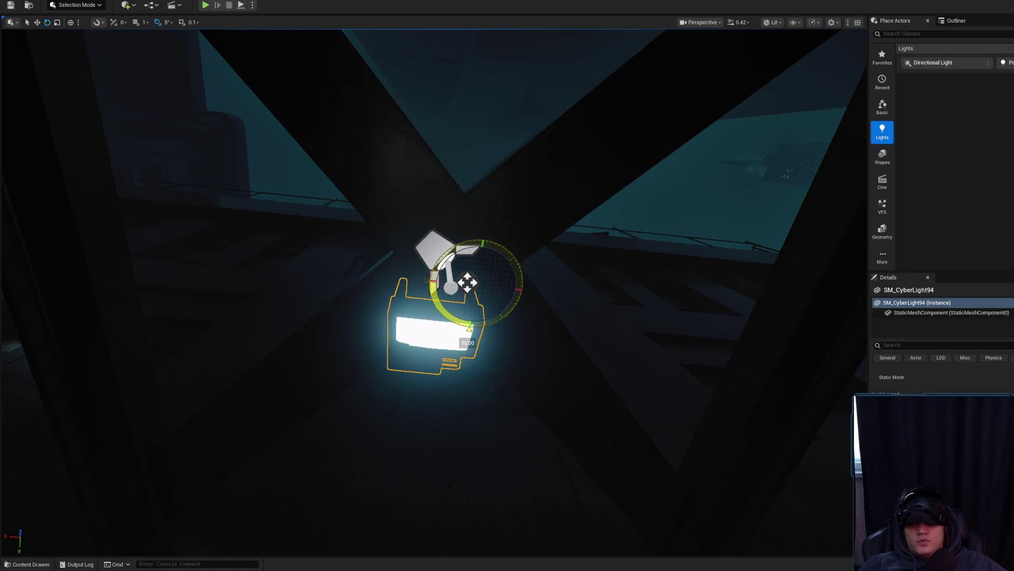
pyautogui.moveTo(465, 293)
pyautogui.mouseDown()
pyautogui.moveTo(464, 277)
pyautogui.moveTo(508, 459)
pyautogui.moveTo(317, 197)
pyautogui.moveTo(403, 296)
pyautogui.moveTo(376, 257)
pyautogui.mouseUp()
pyautogui.moveTo(371, 221)
pyautogui.mouseDown()
pyautogui.moveTo(344, 259)
pyautogui.moveTo(401, 254)
pyautogui.moveTo(396, 287)
pyautogui.moveTo(421, 290)
pyautogui.moveTo(405, 291)
pyautogui.mouseUp()
pyautogui.press('w')
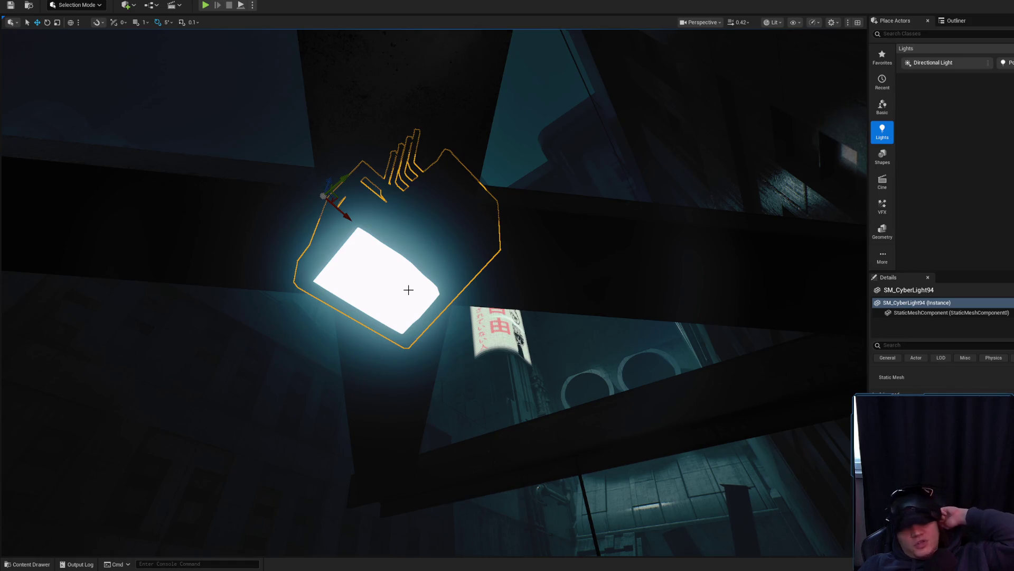
# Step: Lower the lamp slightly under the truss apex and inspect it from below
pyautogui.moveTo(413, 287); pyautogui.dragTo(402, 280)
pyautogui.moveTo(370, 211); pyautogui.dragTo(371, 211)
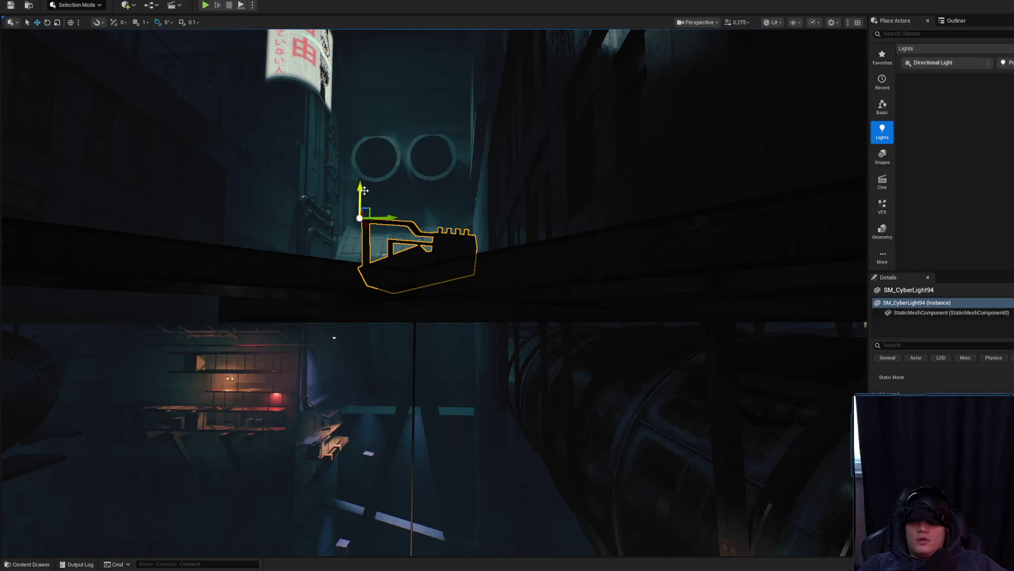
pyautogui.moveTo(364, 190); pyautogui.dragTo(364, 227)
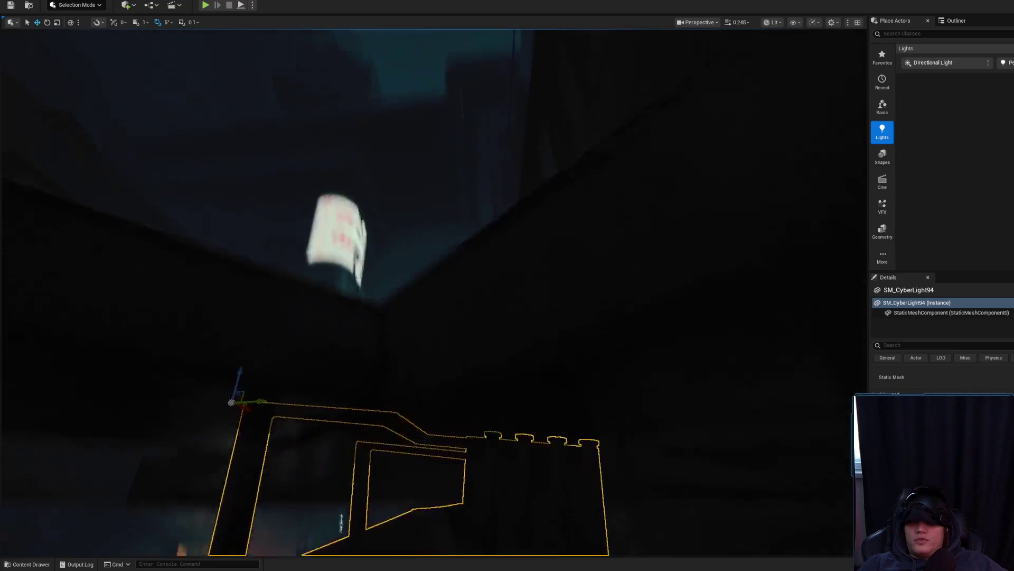
pyautogui.scroll(-2, 346, 248)
pyautogui.moveTo(307, 263)
pyautogui.mouseDown()
pyautogui.moveTo(310, 241)
pyautogui.moveTo(286, 211)
pyautogui.moveTo(306, 190)
pyautogui.moveTo(327, 211)
pyautogui.moveTo(335, 301)
pyautogui.moveTo(416, 261)
pyautogui.mouseUp()
pyautogui.scroll(5, 306, 191)
pyautogui.scroll(3, 370, 275)
# Step: Frame the lamp and pick MI_LampEmissive_Orange_02, then MI_LampEmissive_Yellow_01 from Emissive Lamps
pyautogui.press('f')
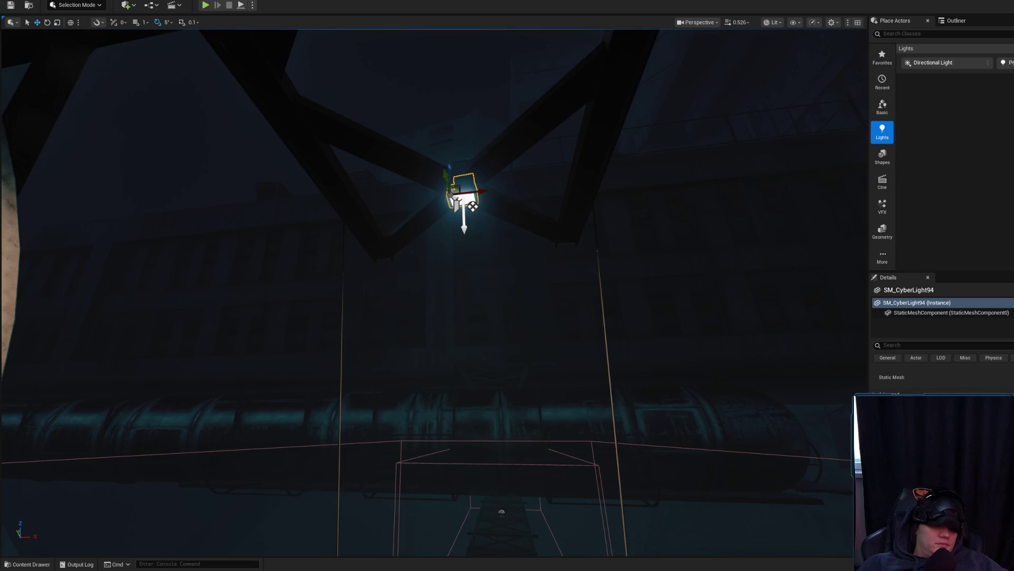
pyautogui.hotkey('ctrl', 'space')
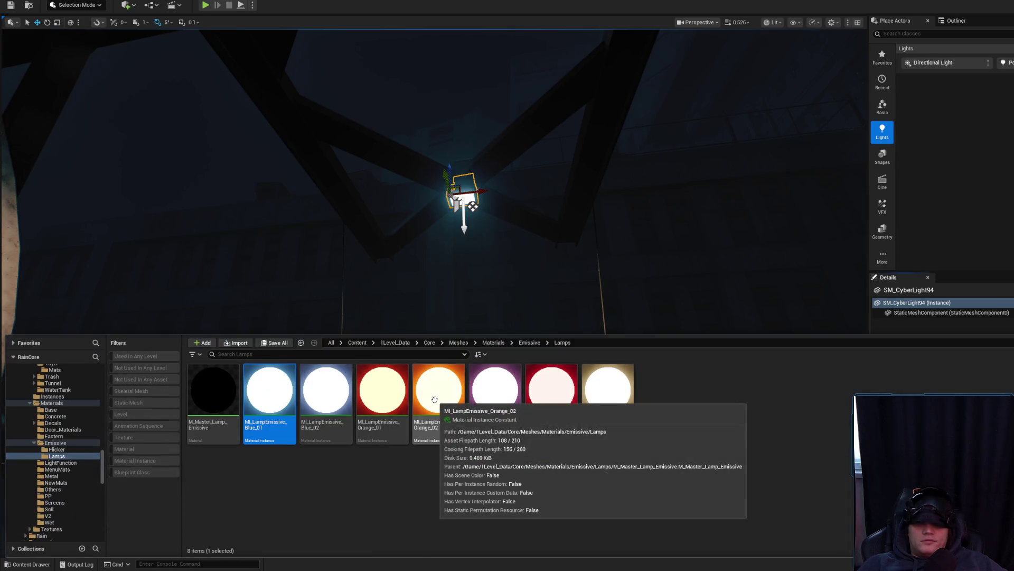
pyautogui.click(446, 388)
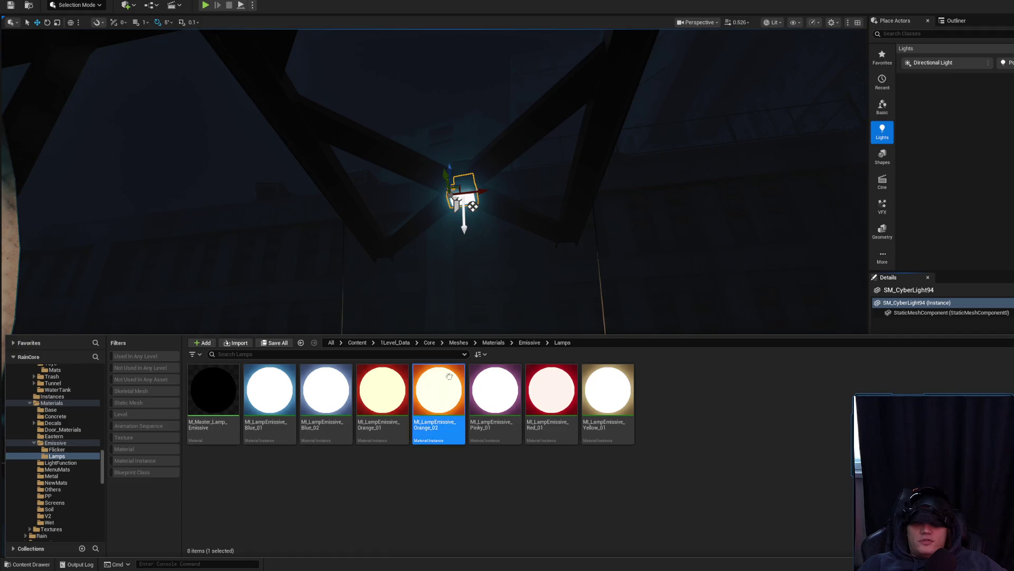
pyautogui.click(608, 391)
pyautogui.moveTo(554, 321); pyautogui.dragTo(865, 375)
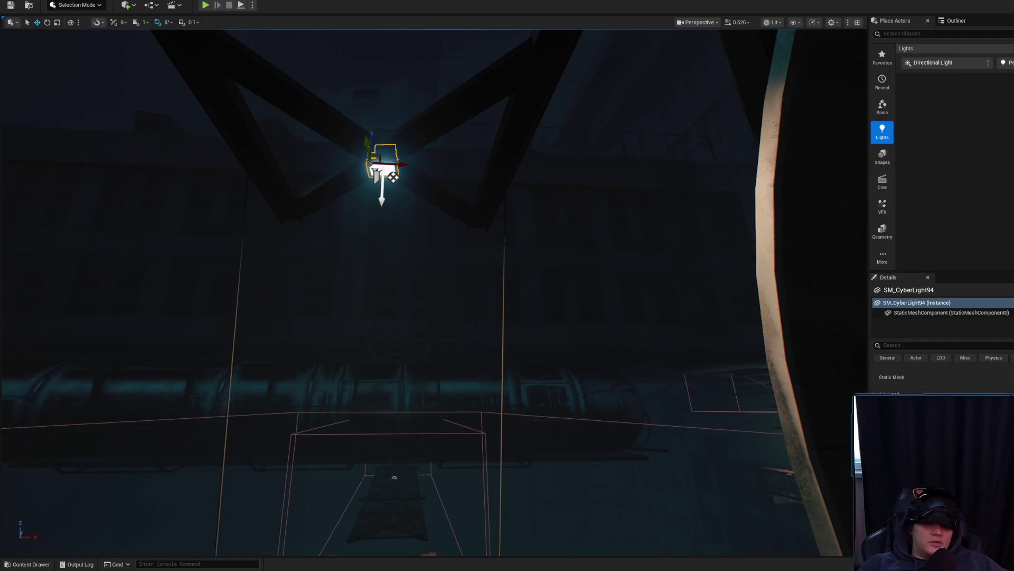
pyautogui.scroll(10, 604, 296)
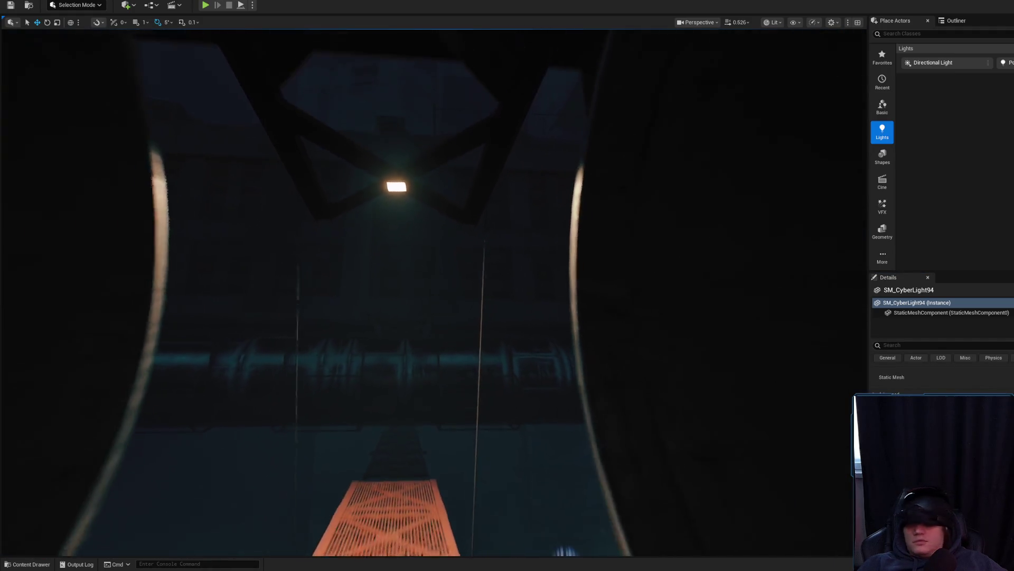
pyautogui.scroll(-5, 433, 293)
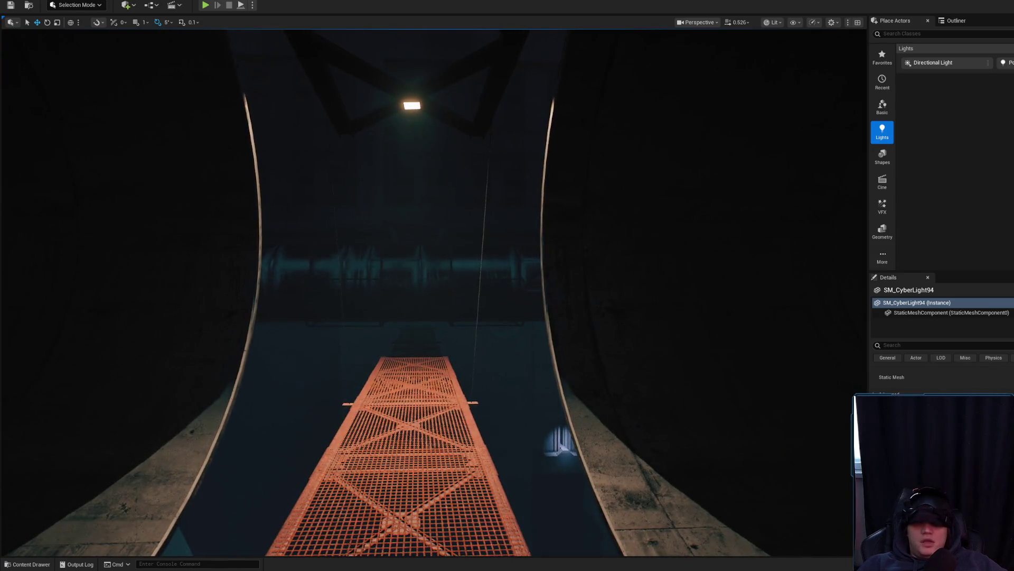
# Step: Fly the view along the tunnel toward the catwalk, then switch to Chrome
pyautogui.press('Left')
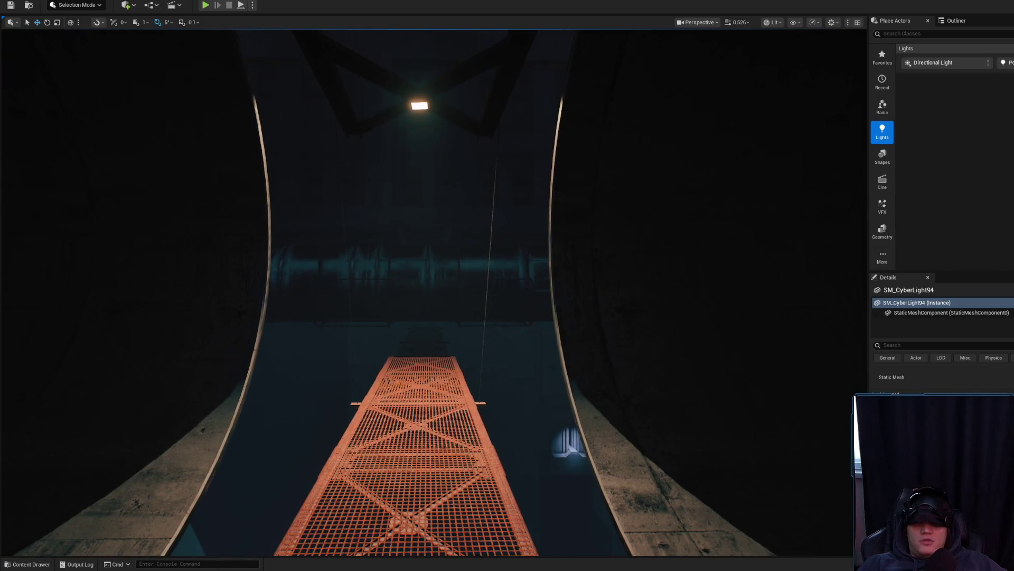
pyautogui.press('Up')
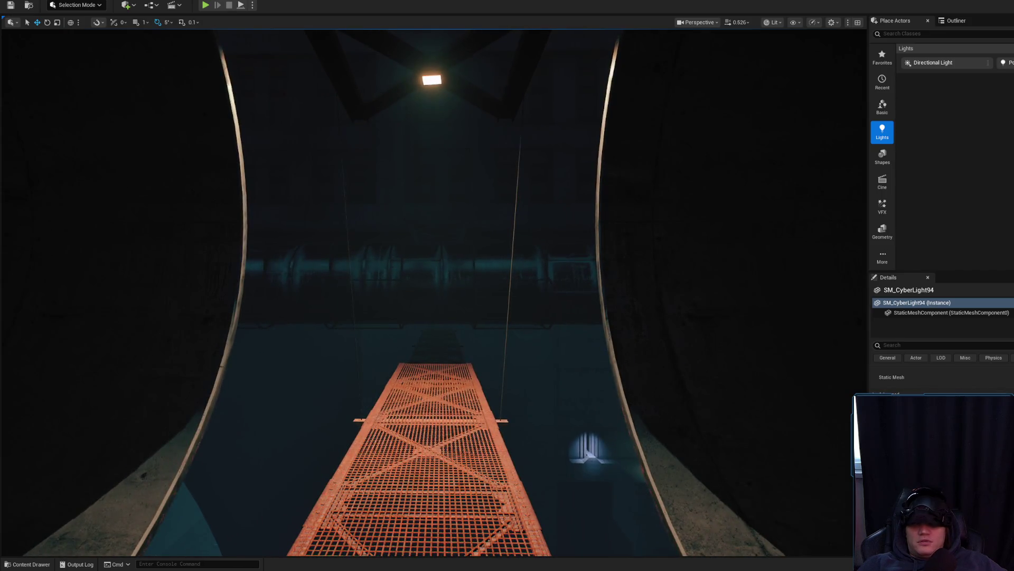
pyautogui.press('Left')
pyautogui.hotkey('alt', 'Tab')
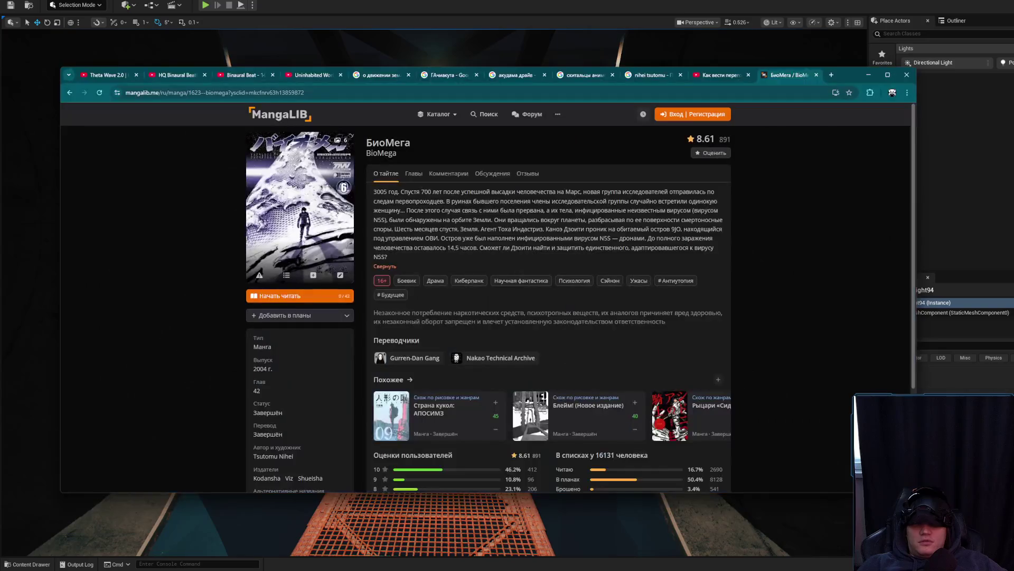
# Step: Search Google for 'кролики не спят'
pyautogui.click(771, 98)
pyautogui.write('кр')
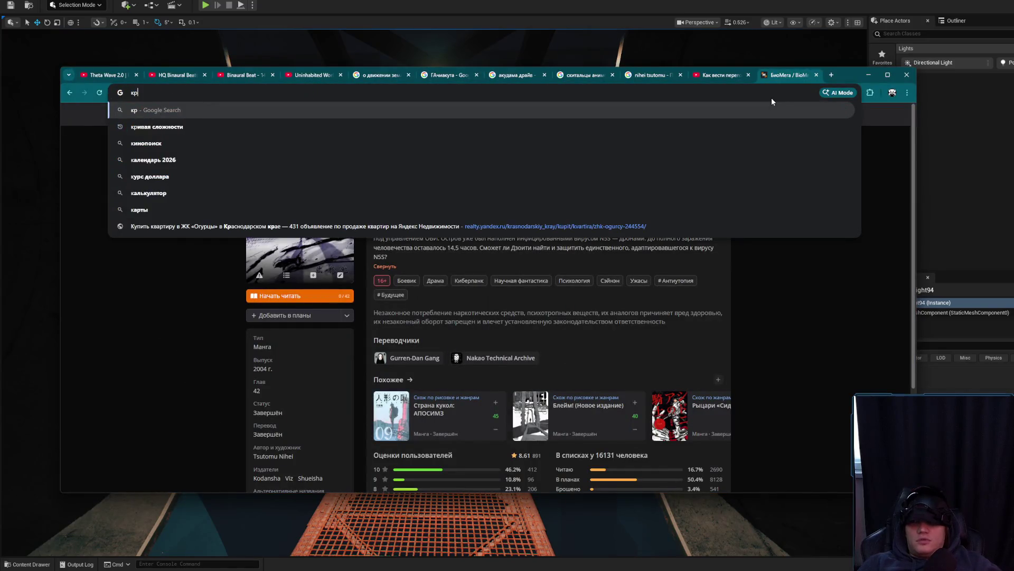
pyautogui.write('олики не спя')
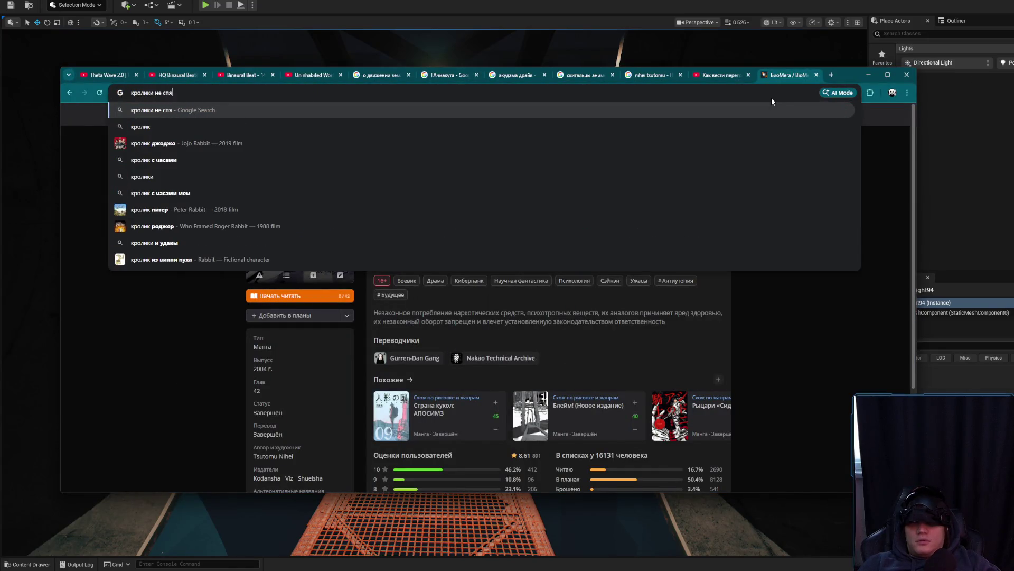
pyautogui.write('т')
pyautogui.press('Return')
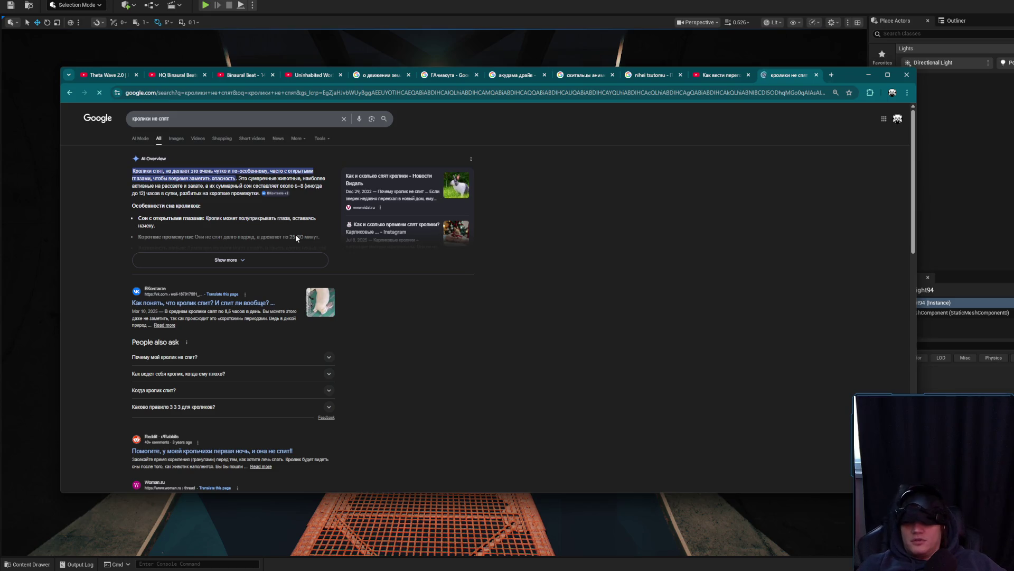
# Step: Minimize Chrome, frame the SM_CyberLight94 lamp, orbit around it and nudge it slightly sideways
pyautogui.click(867, 76)
pyautogui.hotkey('alt', 'Tab')
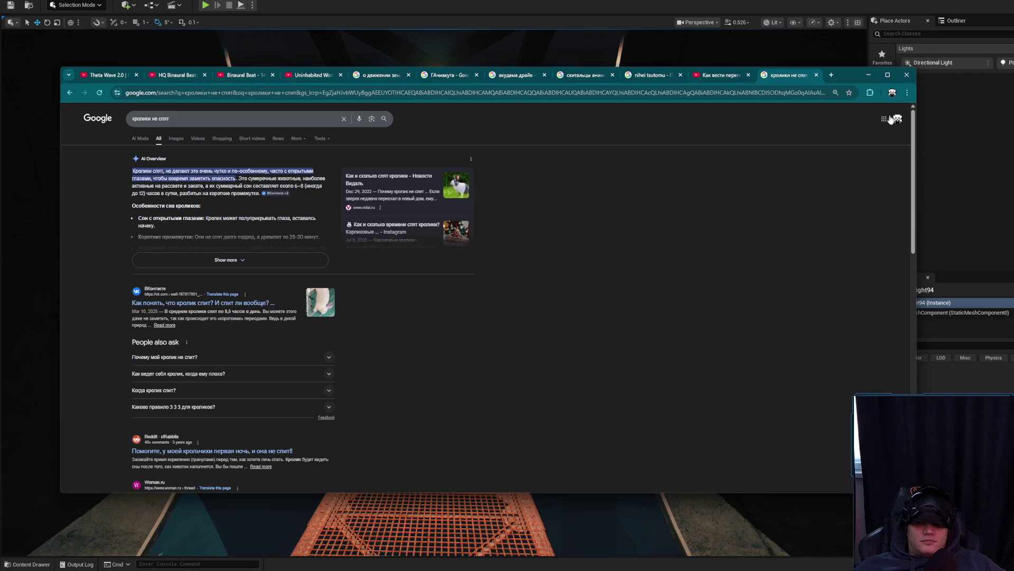
pyautogui.click(868, 77)
pyautogui.press('f')
pyautogui.moveTo(490, 233); pyautogui.dragTo(490, 233)
pyautogui.moveTo(474, 267); pyautogui.dragTo(475, 267)
pyautogui.moveTo(470, 227); pyautogui.dragTo(475, 227)
# Step: Select SpotLight38, tilt the view down the walkway, then return to the Chrome search
pyautogui.click(439, 270)
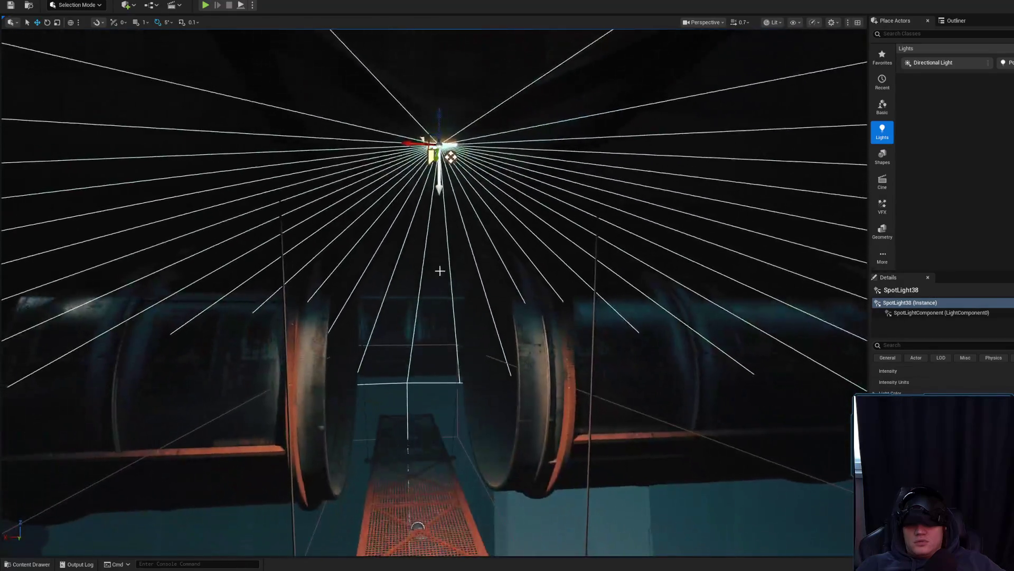
pyautogui.moveTo(440, 270); pyautogui.dragTo(440, 338)
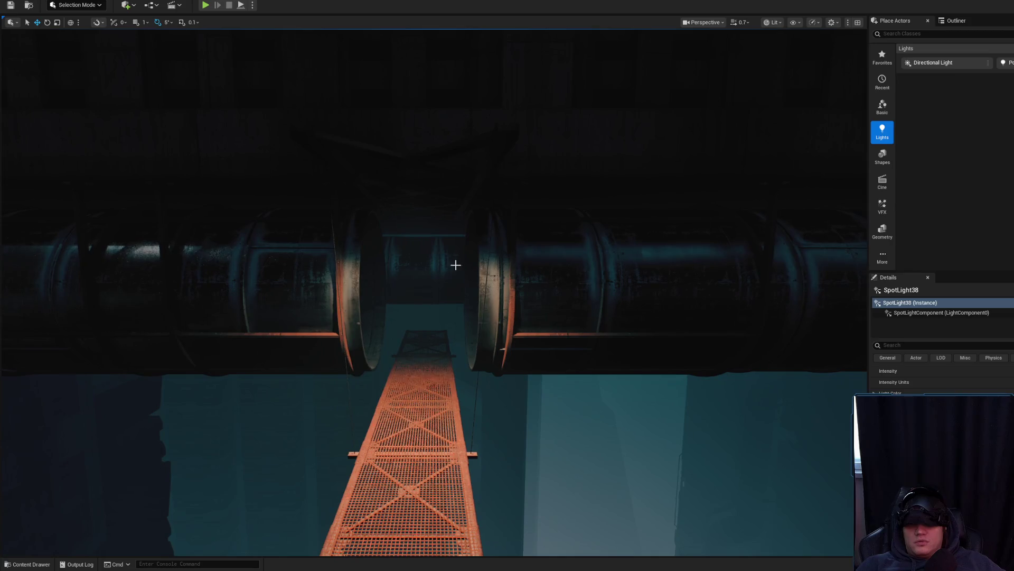
pyautogui.hotkey('alt', 'Tab')
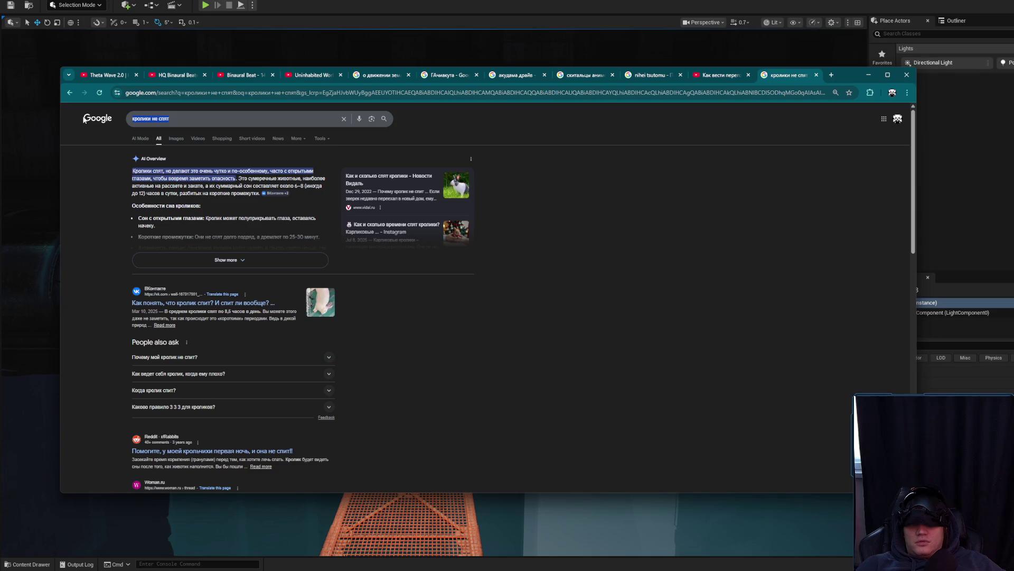
# Step: Search Google for 'микросон', correcting a typo in the query
pyautogui.write('микол')
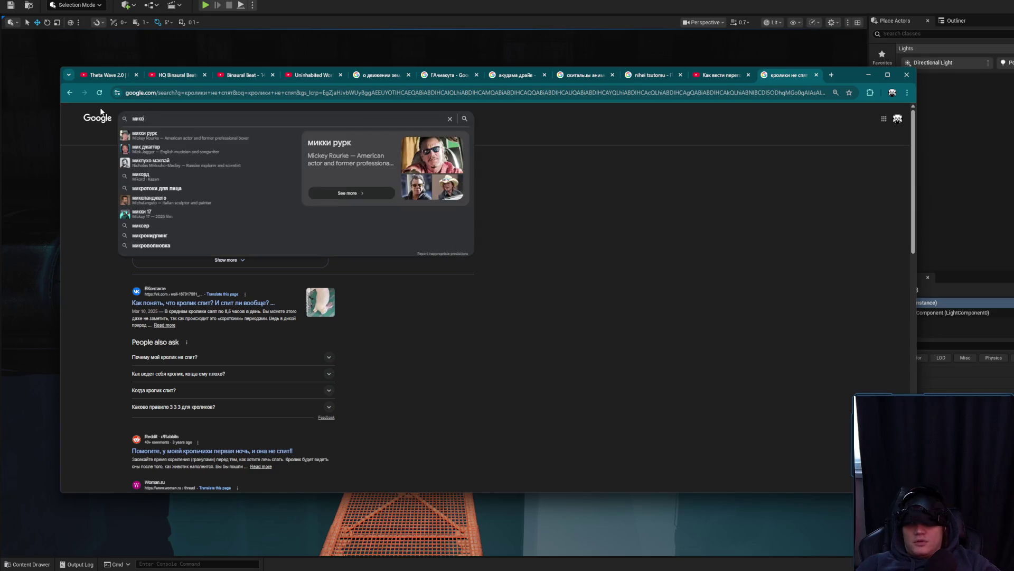
pyautogui.press('BackSpace')
pyautogui.press('BackSpace')
pyautogui.press('BackSpace')
pyautogui.write('кросон')
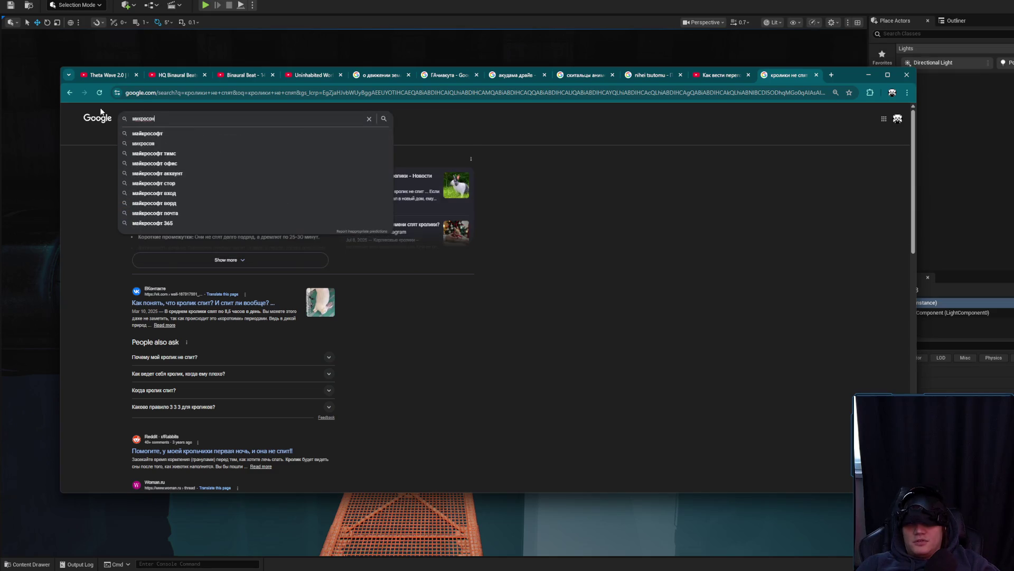
pyautogui.press('Return')
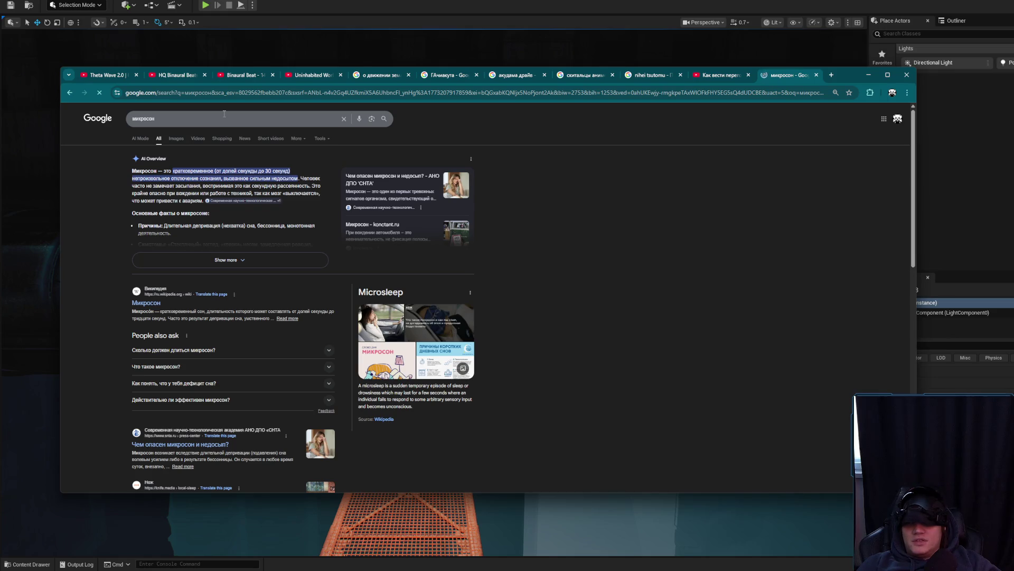
# Step: Expand the full AI overview, then minimize Chrome and fly forward between the pipe wheels
pyautogui.click(276, 258)
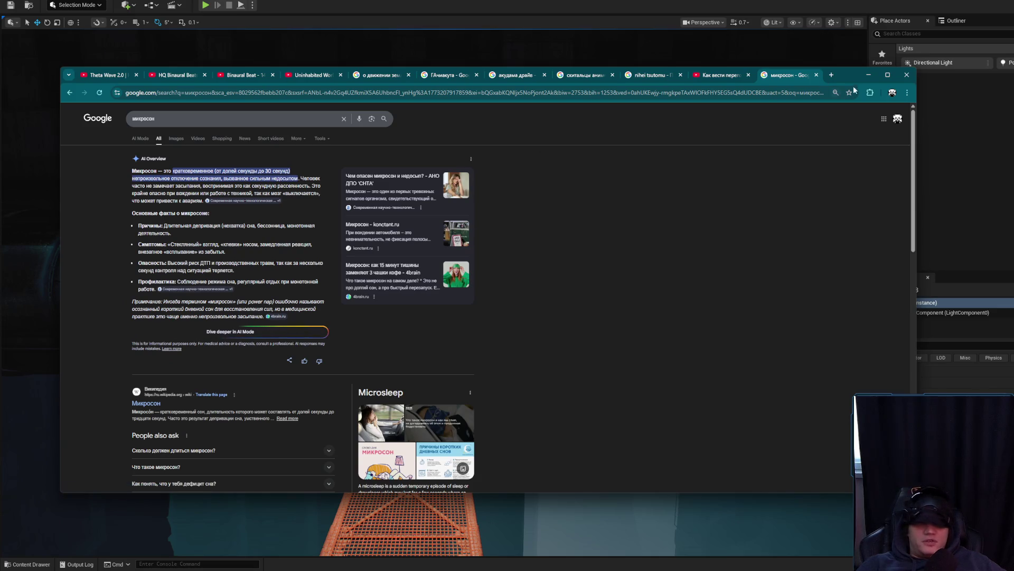
pyautogui.click(869, 74)
pyautogui.moveTo(434, 291)
pyautogui.mouseDown()
pyautogui.moveTo(433, 243)
pyautogui.moveTo(370, 227)
pyautogui.moveTo(402, 296)
pyautogui.moveTo(381, 296)
pyautogui.moveTo(380, 280)
pyautogui.moveTo(386, 322)
pyautogui.moveTo(462, 270)
pyautogui.mouseUp()
# Step: Select the ceiling spot light and orbit the view closely around it and the pipes
pyautogui.click(401, 240)
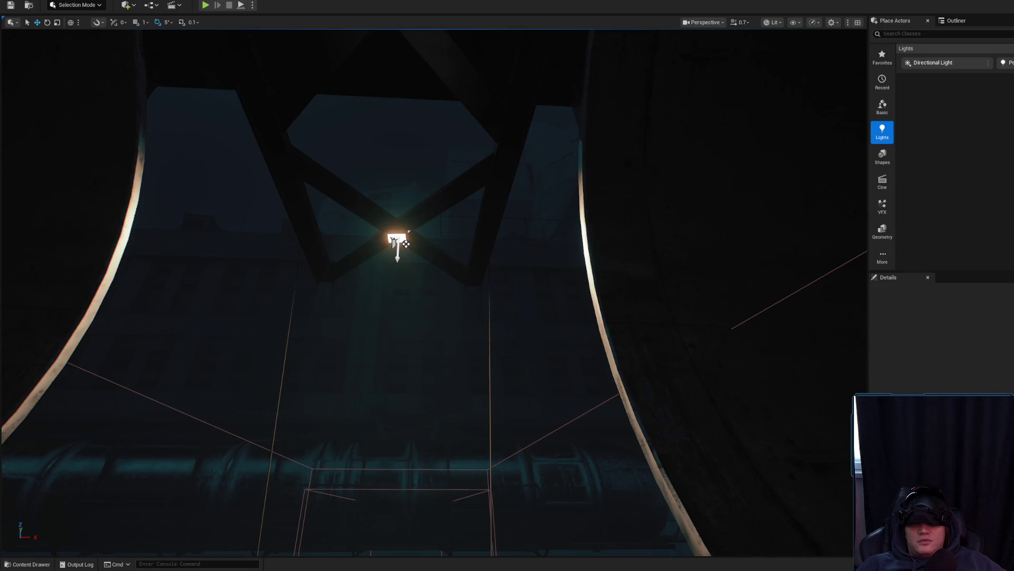
pyautogui.click(397, 239)
pyautogui.moveTo(397, 239)
pyautogui.mouseDown()
pyautogui.moveTo(390, 222)
pyautogui.moveTo(423, 227)
pyautogui.moveTo(417, 238)
pyautogui.mouseUp()
pyautogui.moveTo(547, 236)
pyautogui.mouseDown()
pyautogui.moveTo(507, 226)
pyautogui.moveTo(695, 229)
pyautogui.moveTo(580, 264)
pyautogui.moveTo(244, 222)
pyautogui.mouseUp()
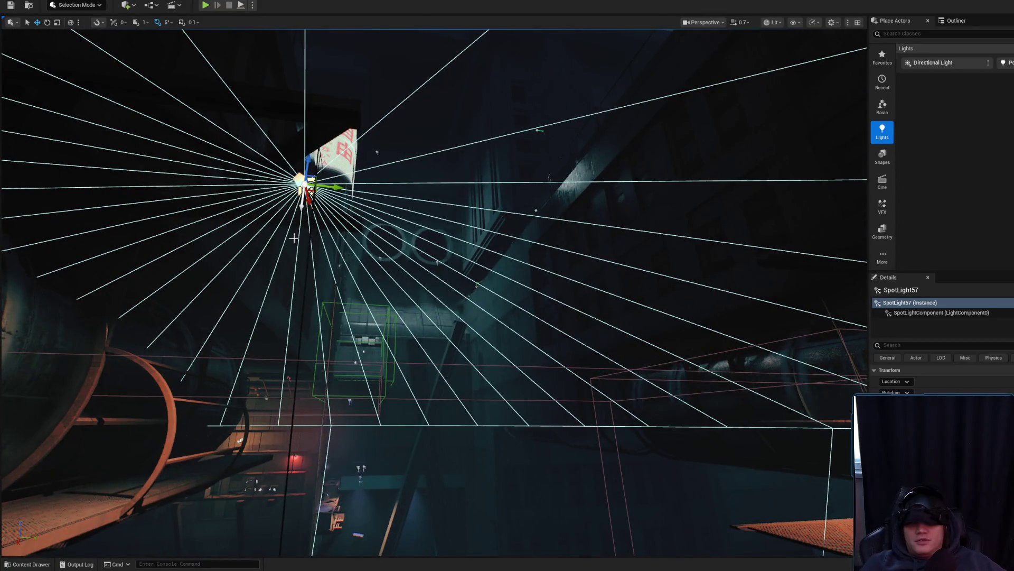
pyautogui.moveTo(314, 240); pyautogui.dragTo(314, 241)
pyautogui.click(431, 245)
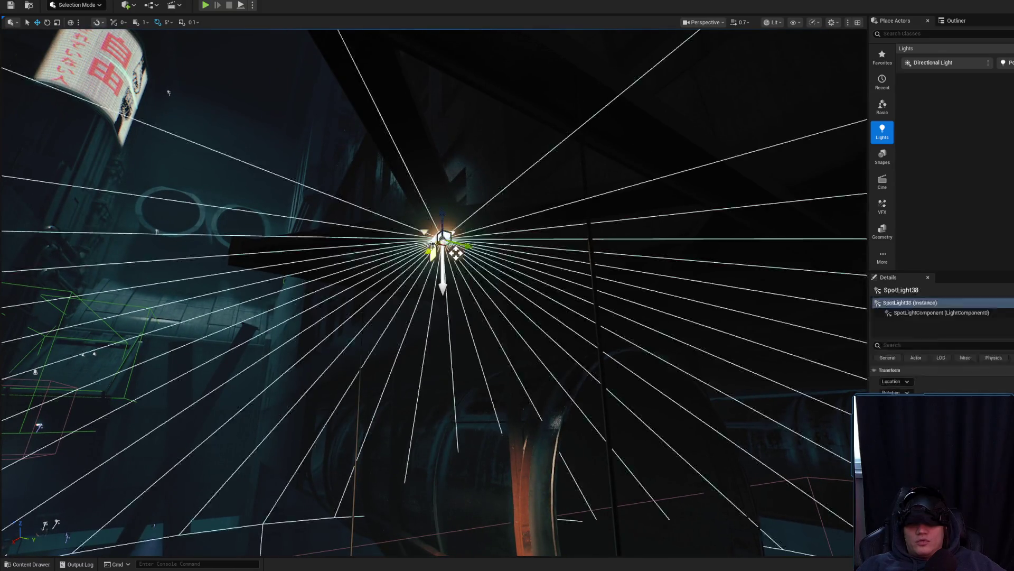
pyautogui.moveTo(431, 245); pyautogui.dragTo(431, 245)
pyautogui.moveTo(690, 252)
pyautogui.mouseDown()
pyautogui.moveTo(708, 272)
pyautogui.moveTo(747, 274)
pyautogui.mouseUp()
pyautogui.moveTo(341, 266); pyautogui.dragTo(341, 265)
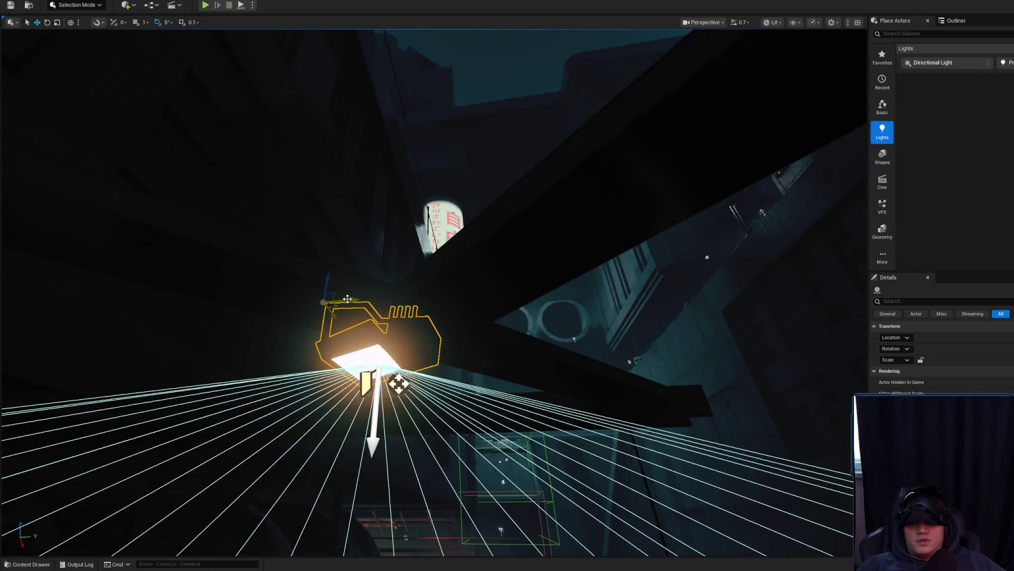
pyautogui.moveTo(394, 299); pyautogui.dragTo(394, 300)
# Step: Rotate the spot light by -185 degrees
pyautogui.press('e')
pyautogui.moveTo(290, 252)
pyautogui.mouseDown()
pyautogui.moveTo(211, 217)
pyautogui.moveTo(225, 201)
pyautogui.mouseUp()
pyautogui.press('w')
# Step: Check from below that the spot light sits inside the lamp fixture above the orange walkway
pyautogui.moveTo(290, 306)
pyautogui.mouseDown()
pyautogui.moveTo(271, 287)
pyautogui.moveTo(421, 236)
pyautogui.mouseUp()
pyautogui.press('Escape')
pyautogui.click(421, 236)
pyautogui.press('Escape')
pyautogui.click(429, 272)
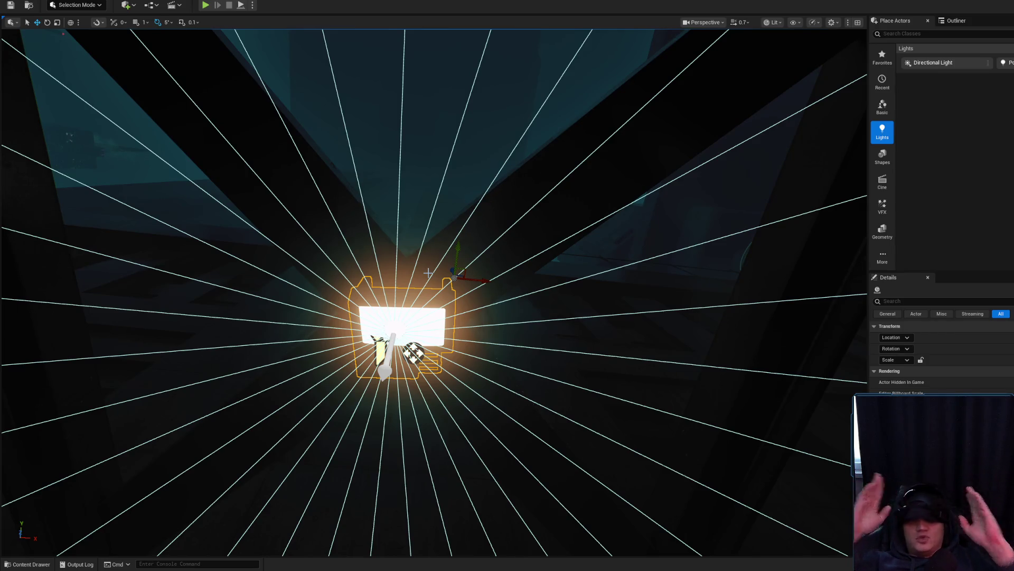
pyautogui.moveTo(429, 273); pyautogui.dragTo(428, 296)
pyautogui.moveTo(390, 241)
pyautogui.mouseDown()
pyautogui.moveTo(476, 257)
pyautogui.moveTo(482, 231)
pyautogui.mouseUp()
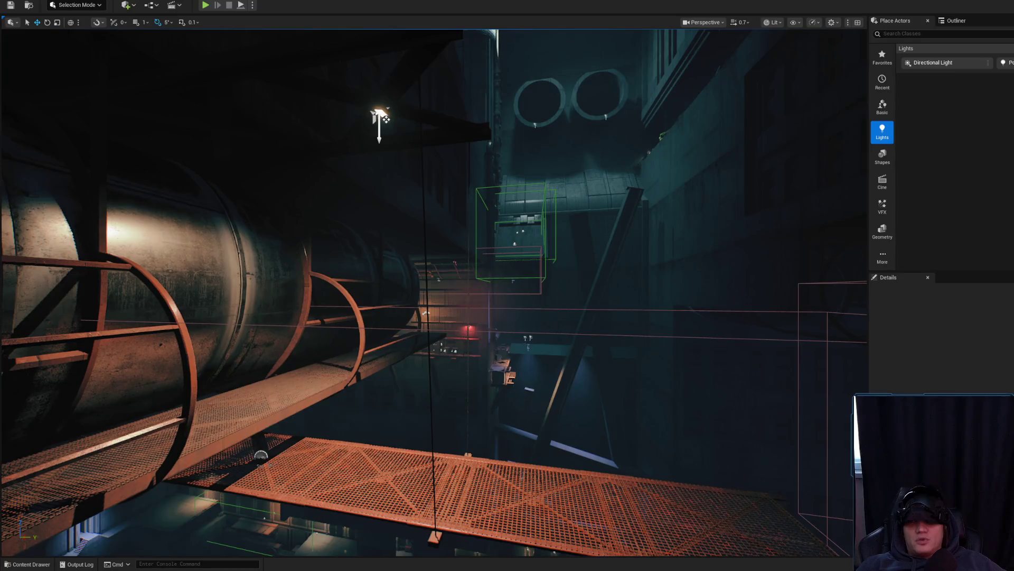
# Step: Tilt SpotLight57 by 5 degrees with the Rotate tool so its cone angles down over the catwalk
pyautogui.click(386, 120)
pyautogui.press('e')
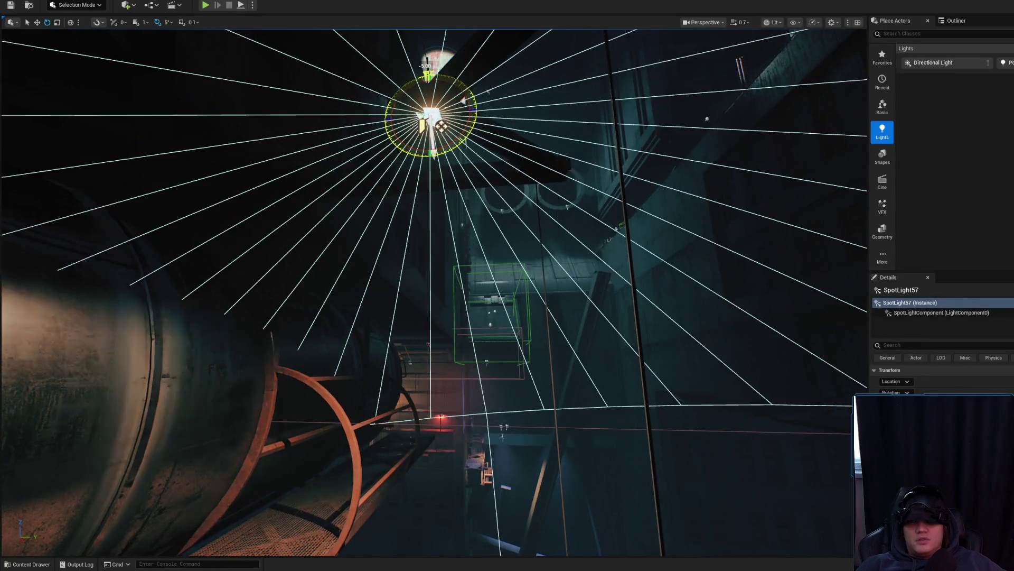
pyautogui.moveTo(440, 125)
pyautogui.mouseDown()
pyautogui.moveTo(445, 191)
pyautogui.moveTo(464, 169)
pyautogui.moveTo(536, 131)
pyautogui.moveTo(548, 149)
pyautogui.mouseUp()
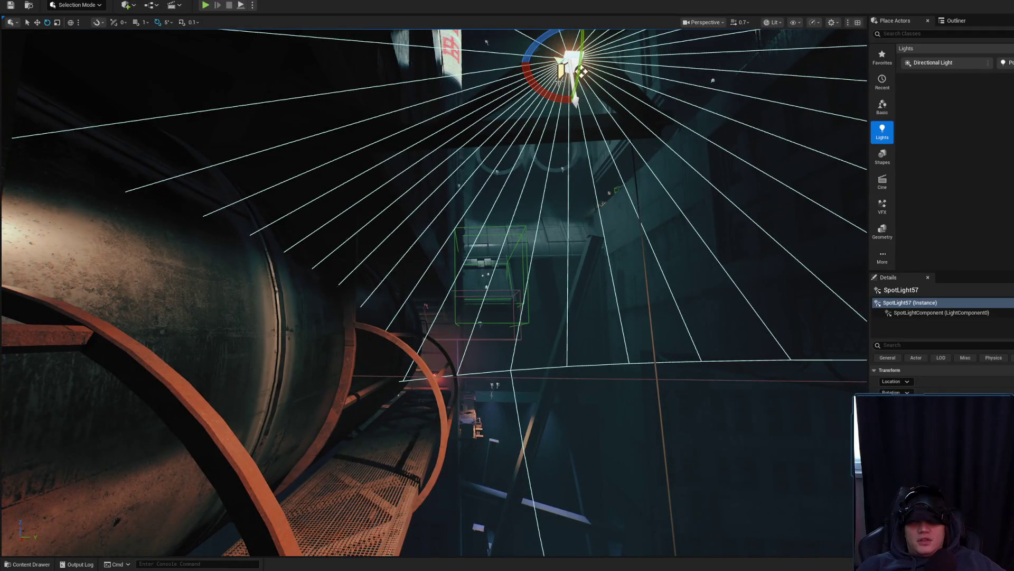
pyautogui.press('Escape')
pyautogui.click(581, 71)
pyautogui.moveTo(583, 72)
pyautogui.mouseDown()
pyautogui.moveTo(567, 57)
pyautogui.moveTo(437, 113)
pyautogui.moveTo(433, 131)
pyautogui.mouseUp()
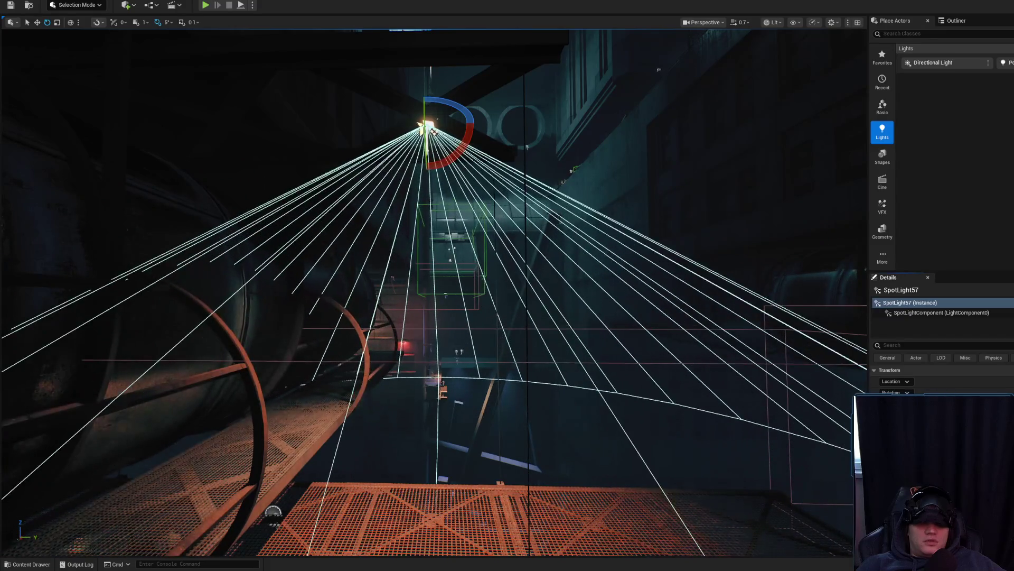
# Step: Fly the view up toward SpotLight57 to check its new angle
pyautogui.press('g')
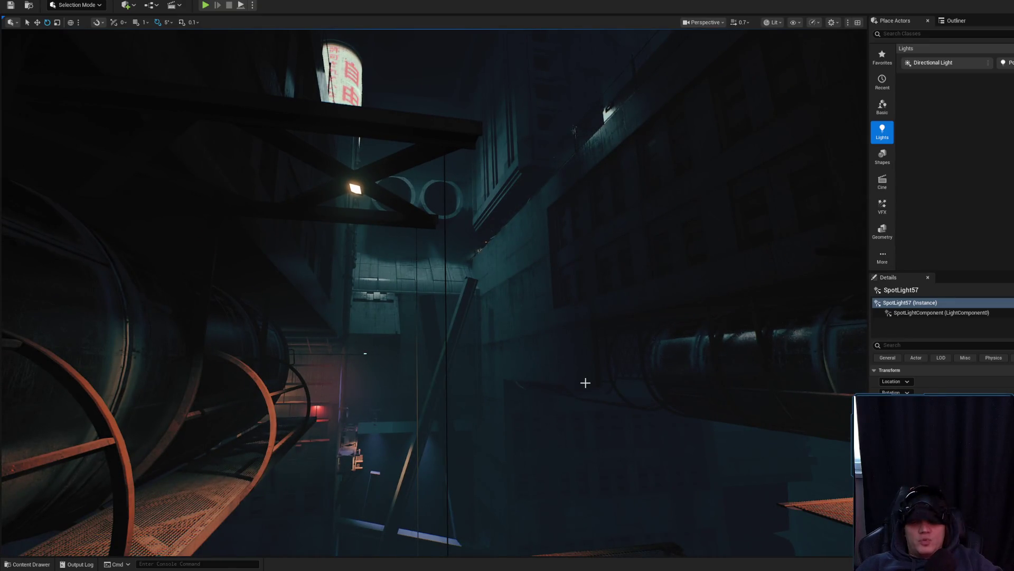
pyautogui.press('f')
pyautogui.press('g')
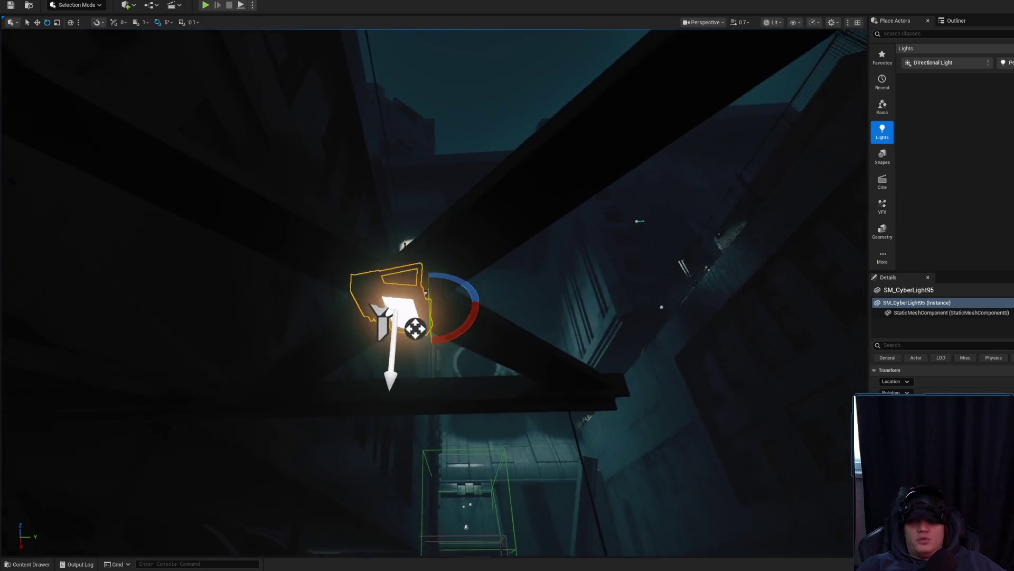
pyautogui.click(534, 172)
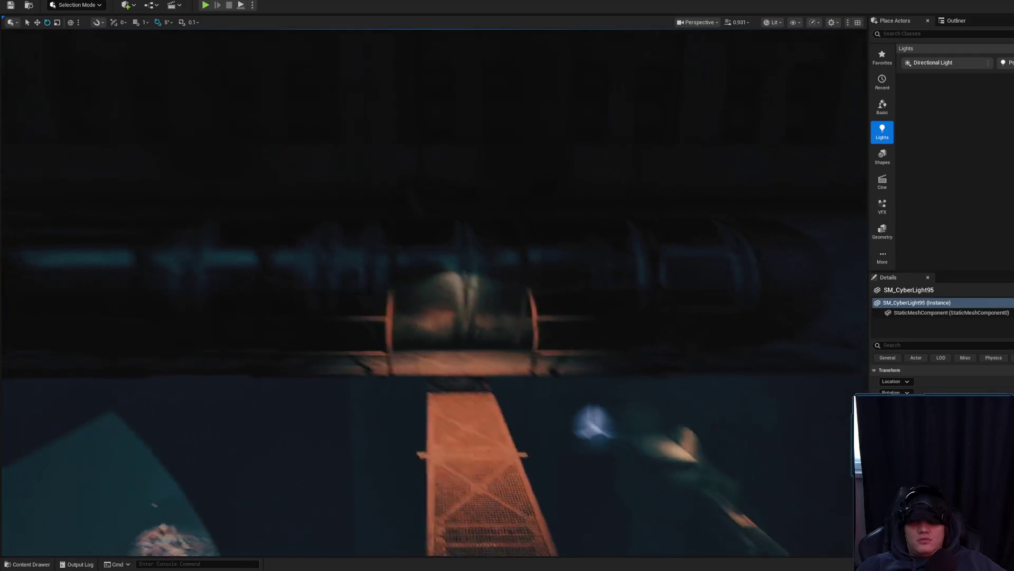
pyautogui.scroll(-2, 433, 291)
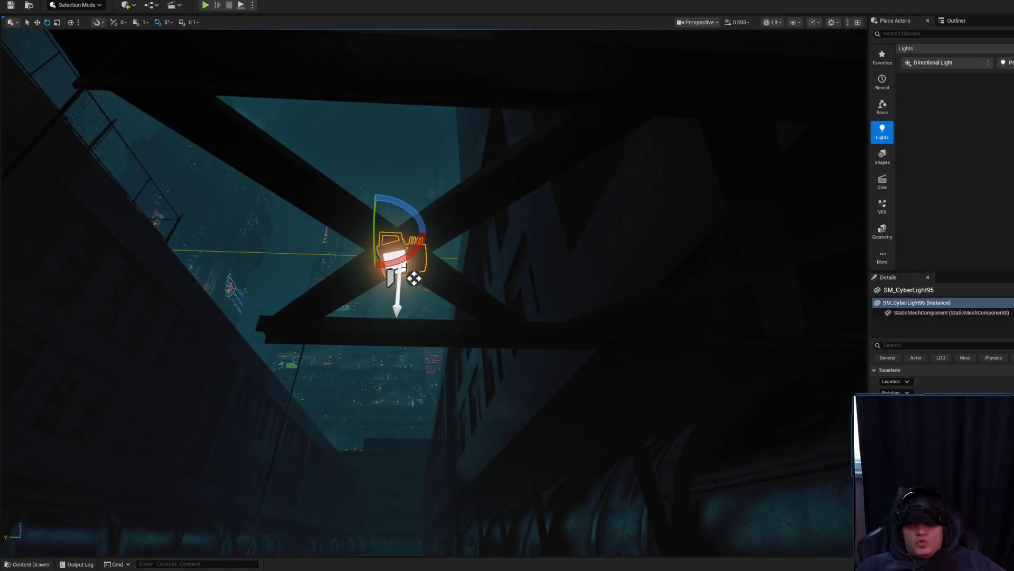
pyautogui.click(396, 254)
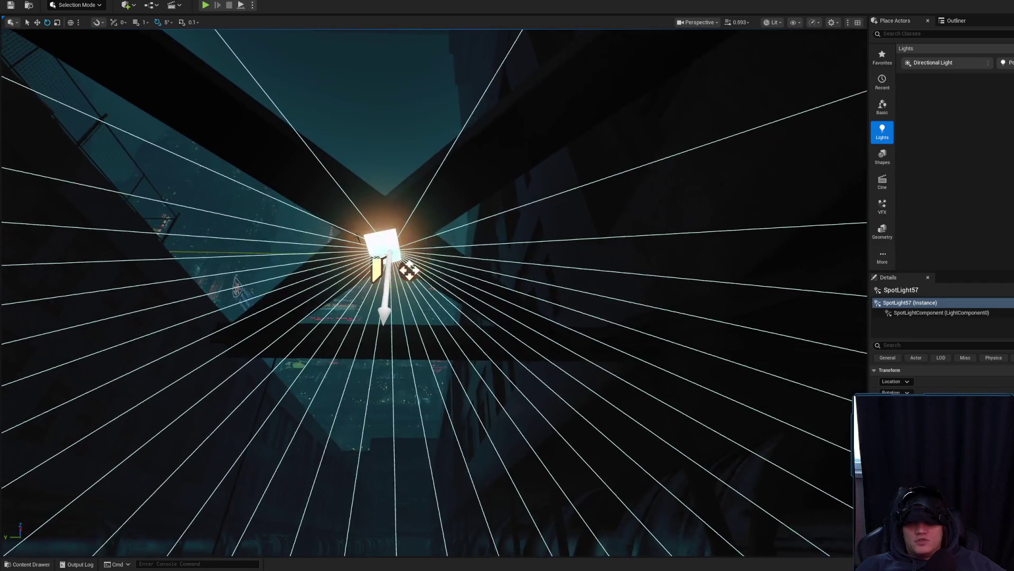
pyautogui.scroll(-3, 361, 233)
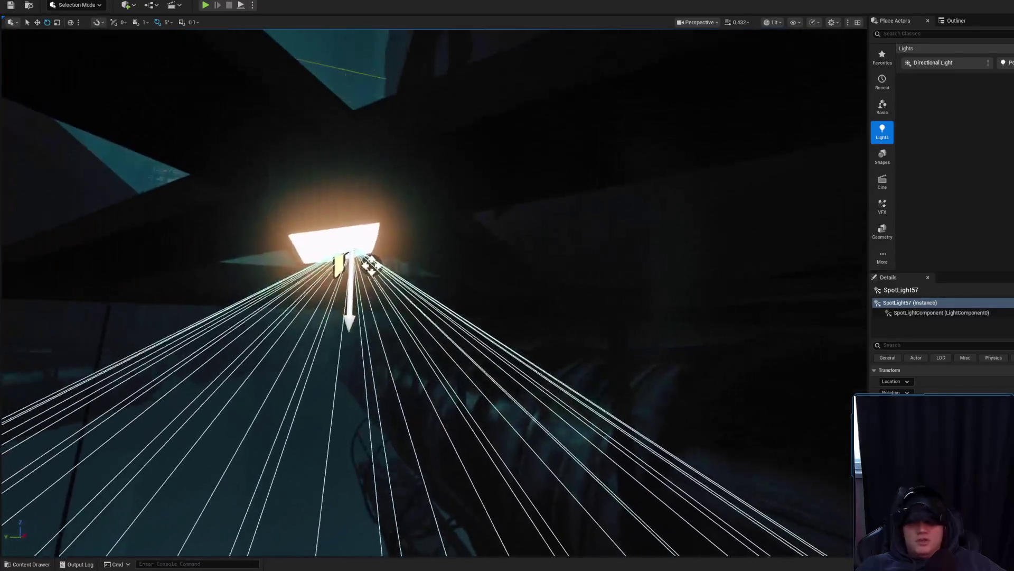
pyautogui.click(395, 238)
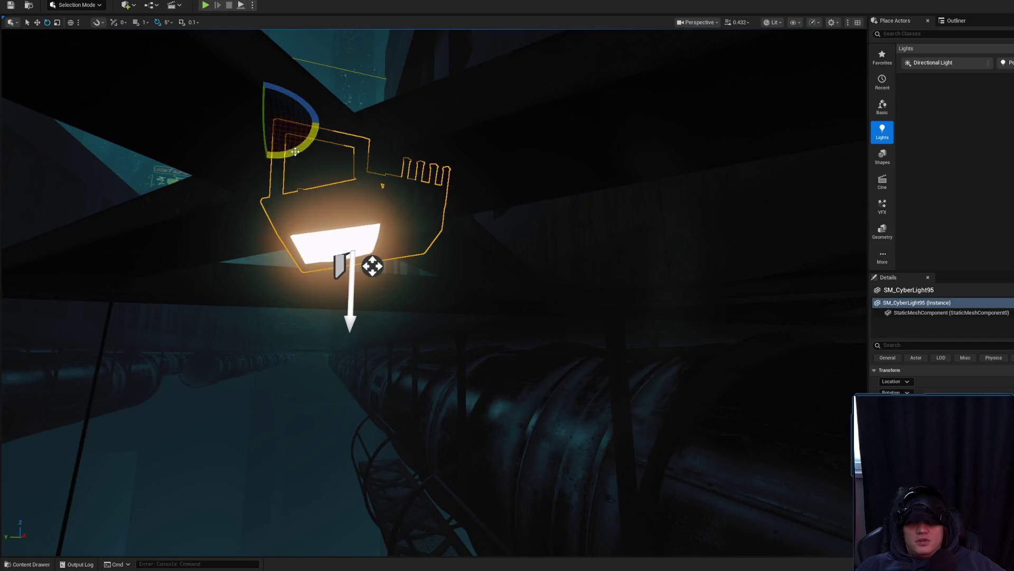
pyautogui.moveTo(296, 153); pyautogui.dragTo(280, 132)
pyautogui.press('w')
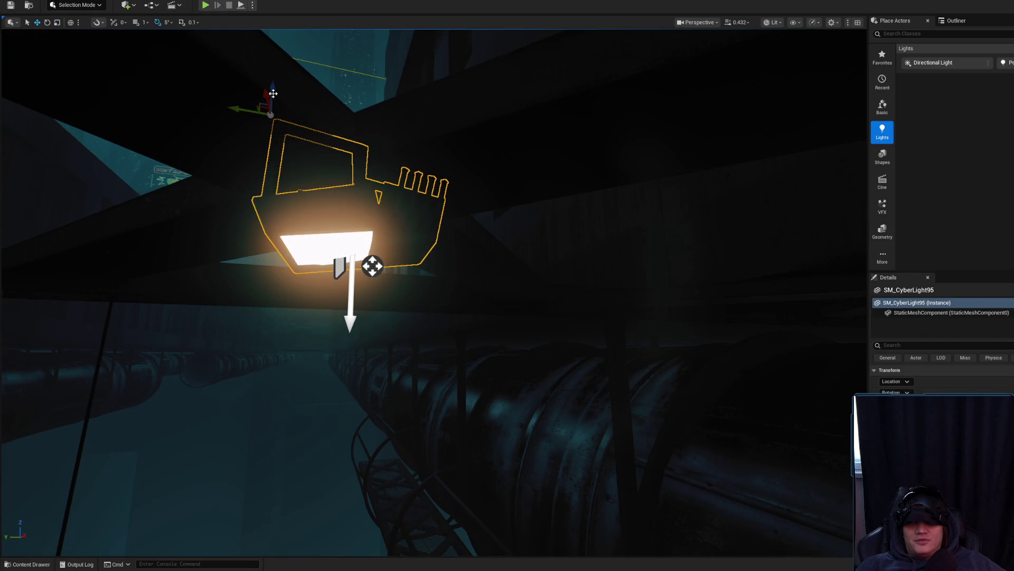
pyautogui.press('g')
pyautogui.moveTo(333, 127); pyautogui.dragTo(413, 193)
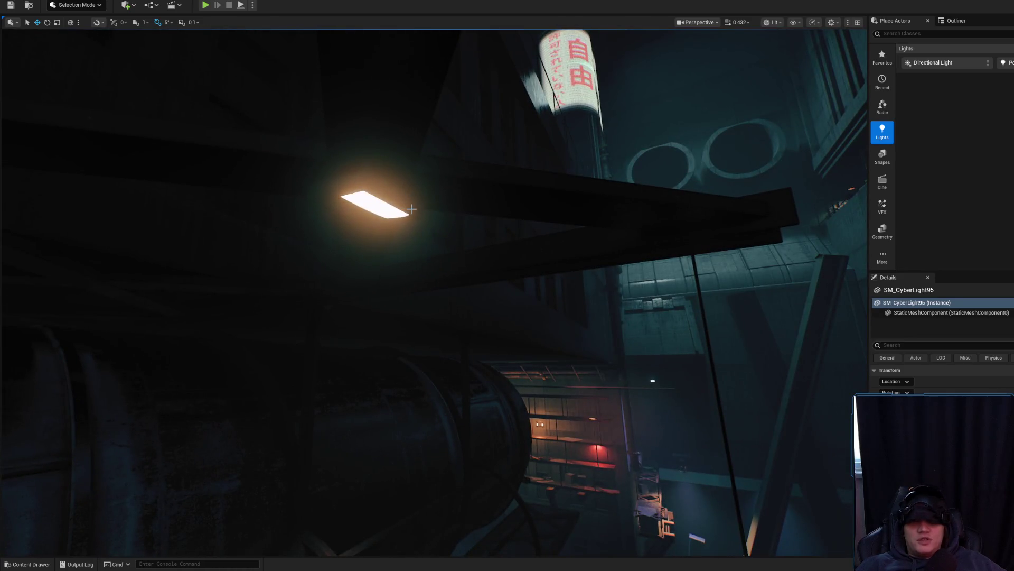
pyautogui.moveTo(441, 226)
pyautogui.mouseDown()
pyautogui.moveTo(423, 217)
pyautogui.moveTo(509, 283)
pyautogui.moveTo(482, 290)
pyautogui.moveTo(436, 176)
pyautogui.moveTo(510, 252)
pyautogui.moveTo(509, 275)
pyautogui.mouseUp()
pyautogui.press('g')
pyautogui.press('g')
pyautogui.moveTo(456, 154); pyautogui.dragTo(468, 184)
pyautogui.press('g')
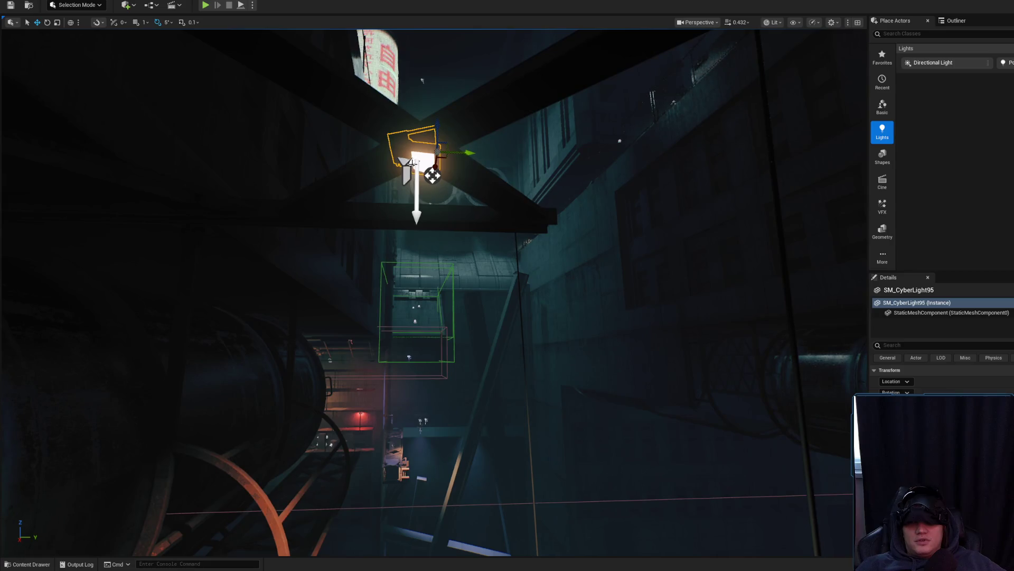
pyautogui.click(411, 162)
pyautogui.press('g')
pyautogui.moveTo(412, 162); pyautogui.dragTo(423, 254)
pyautogui.moveTo(489, 174); pyautogui.dragTo(488, 157)
pyautogui.press('g')
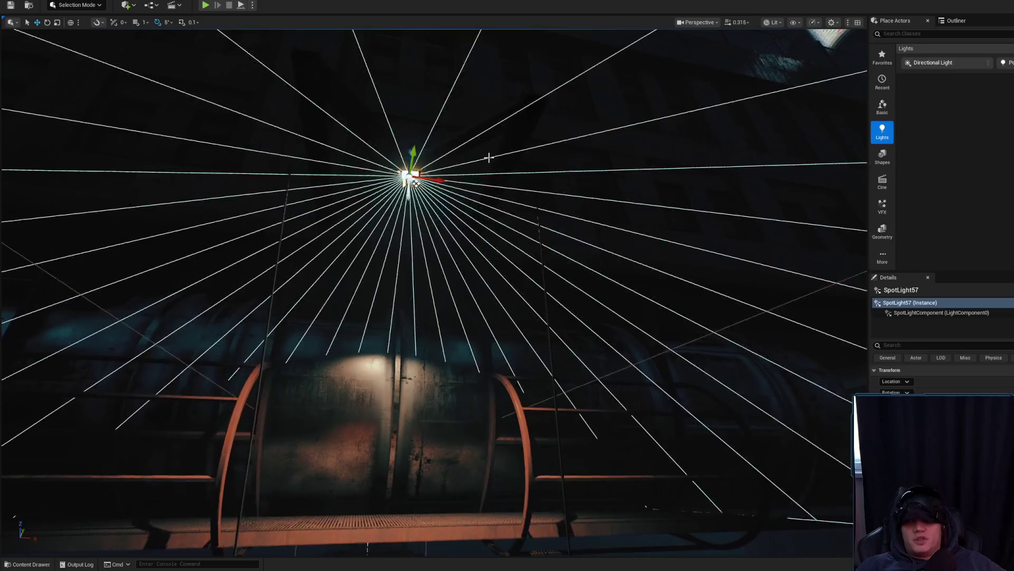
pyautogui.click(485, 184)
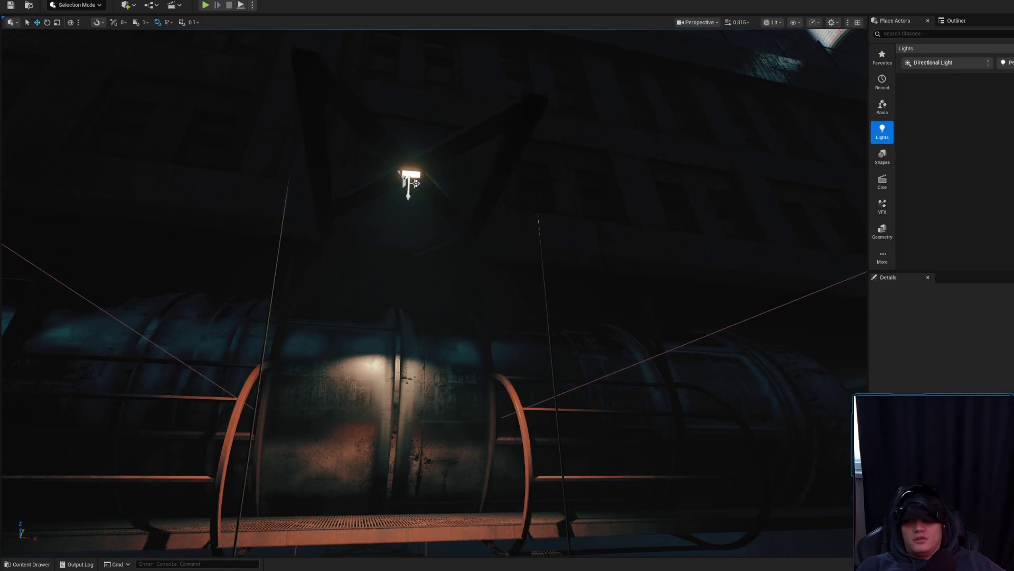
pyautogui.click(406, 177)
pyautogui.click(410, 174)
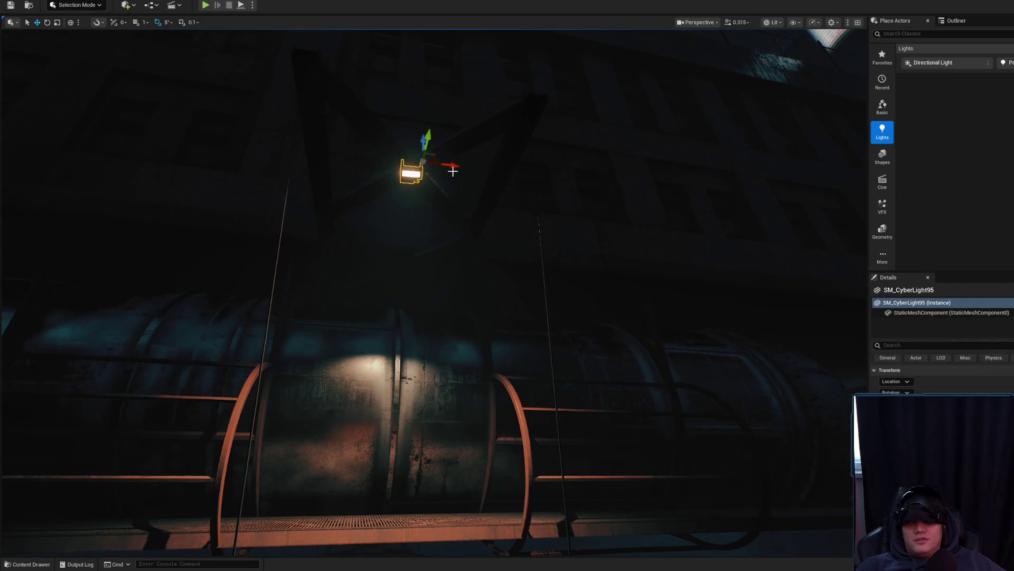
pyautogui.moveTo(454, 169); pyautogui.dragTo(455, 190)
pyautogui.press('f')
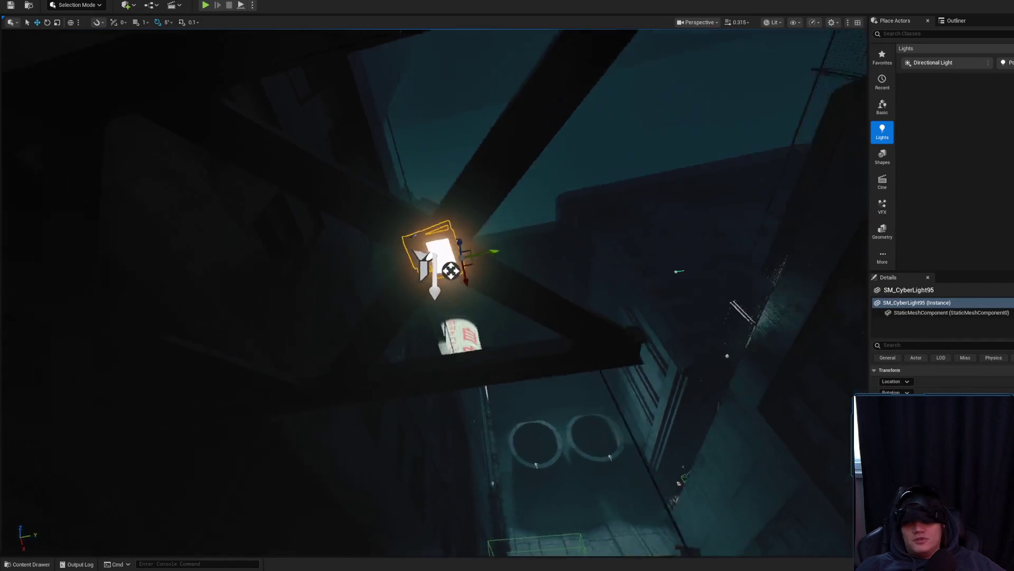
# Step: Select SpotLight57 and fly forward along the walkway
pyautogui.click(424, 252)
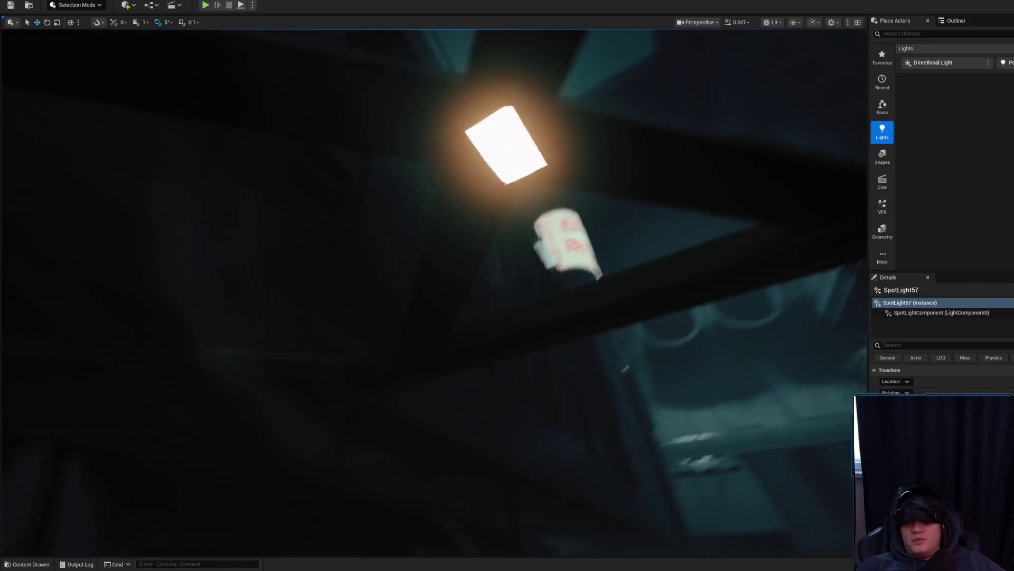
pyautogui.scroll(1, 433, 290)
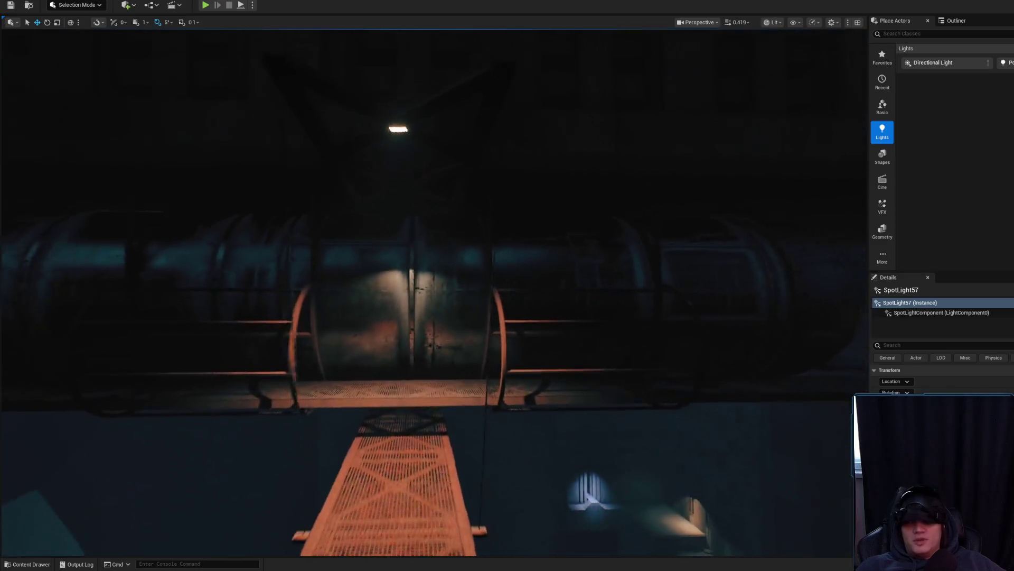
pyautogui.scroll(1, 433, 291)
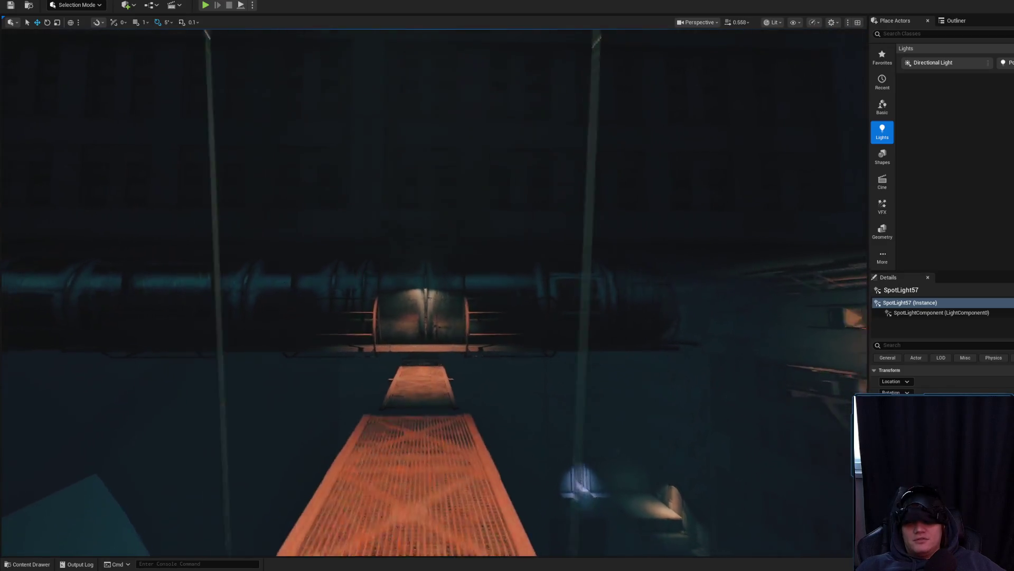
pyautogui.press('w')
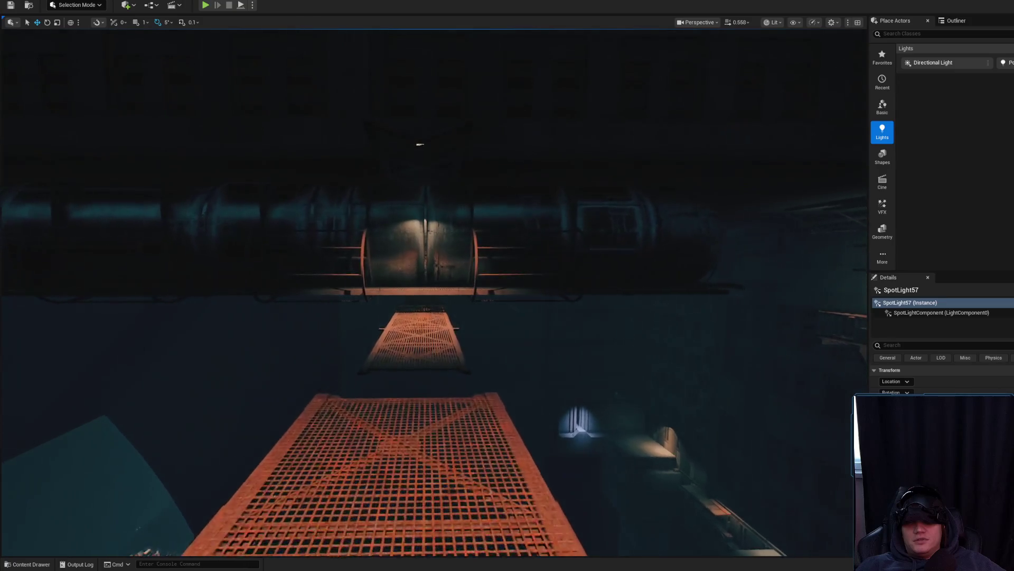
# Step: Fly through the gateway, preview the lit catwalk in Game View, then switch to Chrome
pyautogui.scroll(-1, 433, 291)
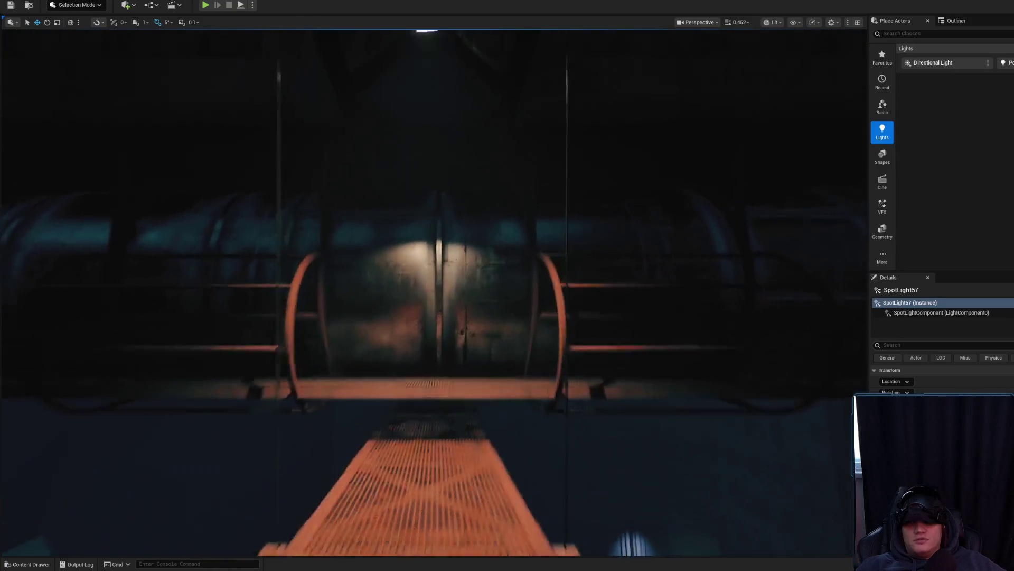
pyautogui.press('w')
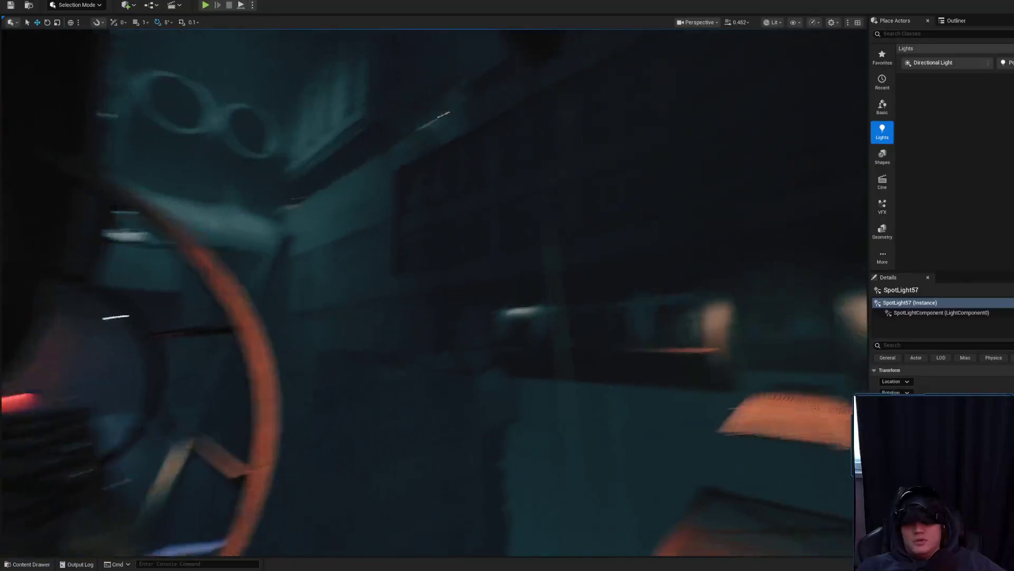
pyautogui.press('w')
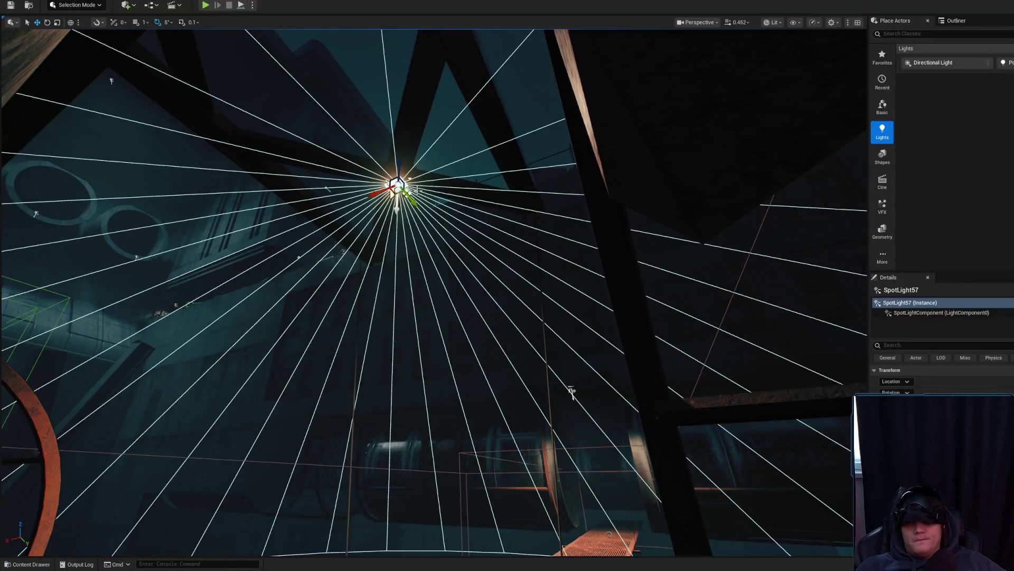
pyautogui.press('g')
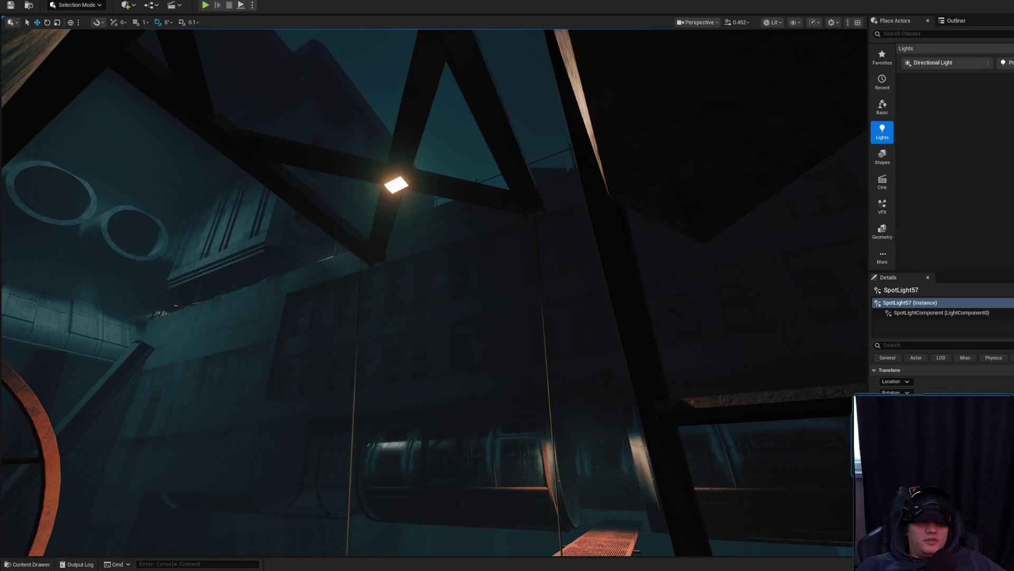
pyautogui.hotkey('alt', 'Tab')
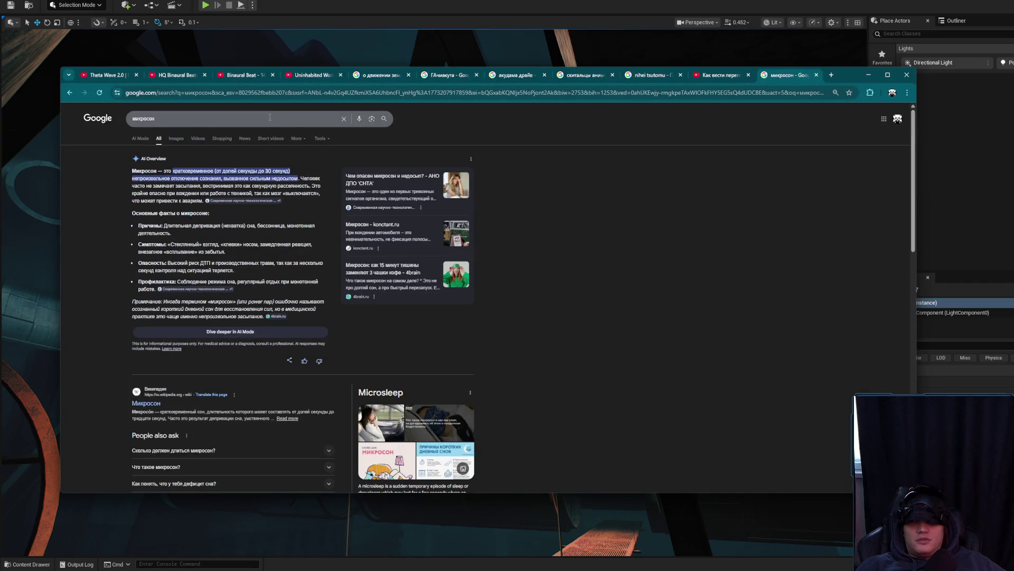
# Step: Search Google for 'мозг дельфина и человека' using the first autocomplete suggestion
pyautogui.write('мозг де')
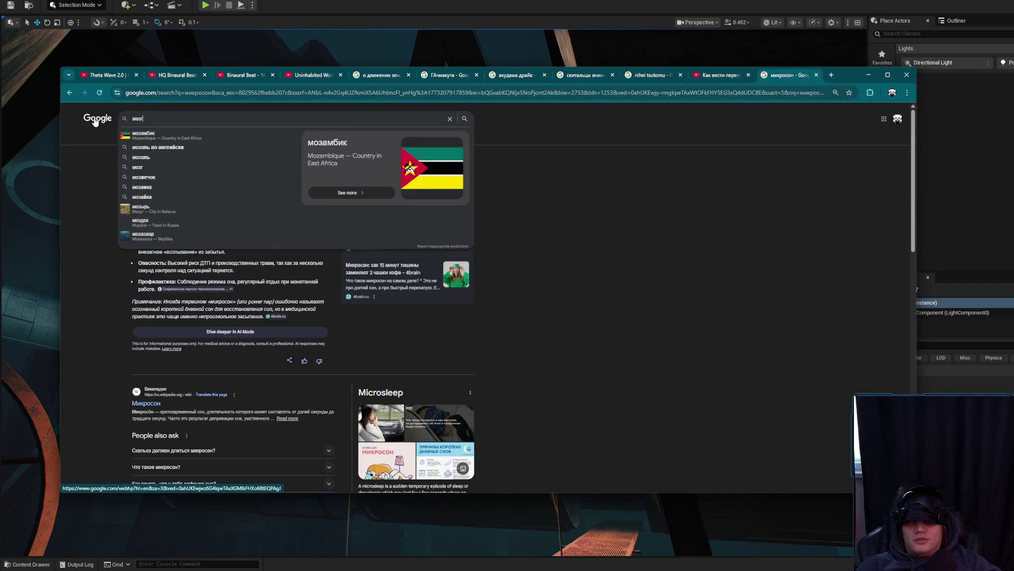
pyautogui.write('льфина')
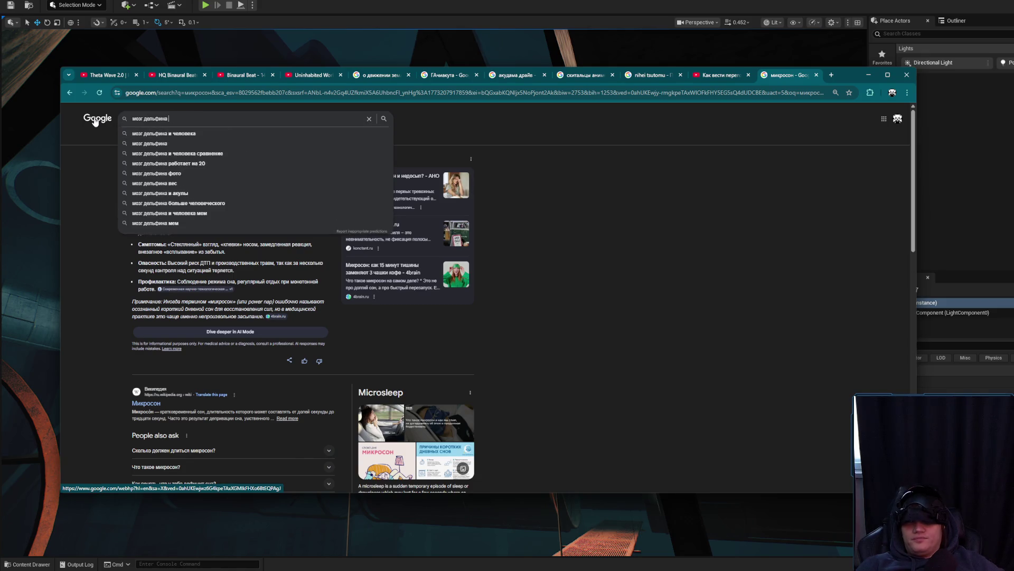
pyautogui.press('Down')
pyautogui.press('Return')
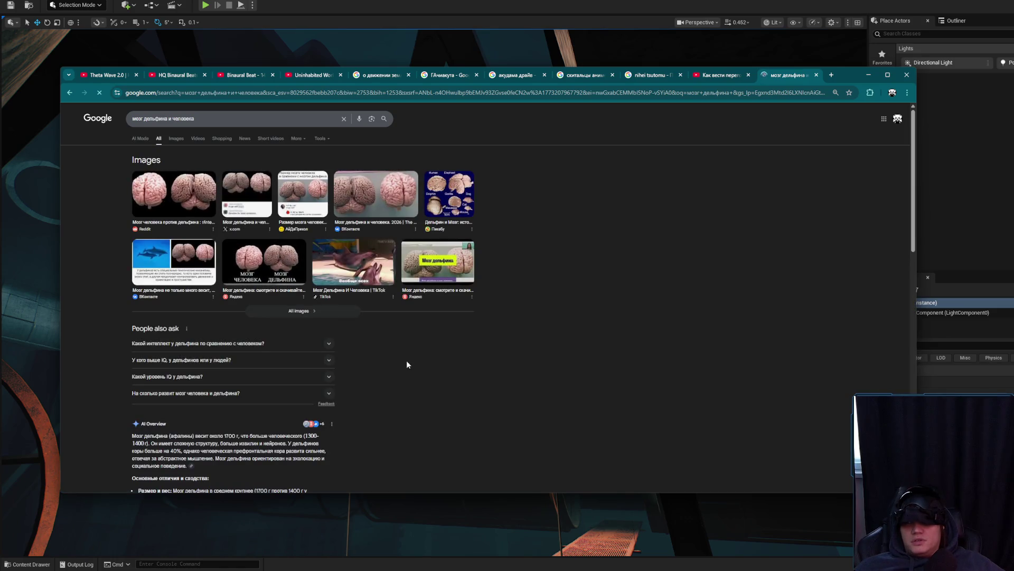
pyautogui.scroll(-2, 416, 377)
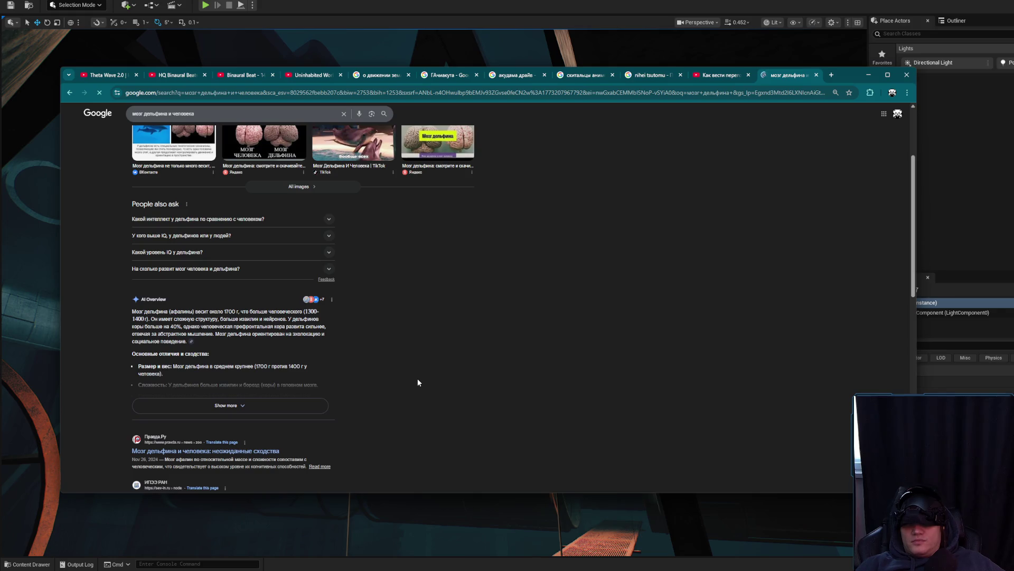
pyautogui.scroll(2, 418, 379)
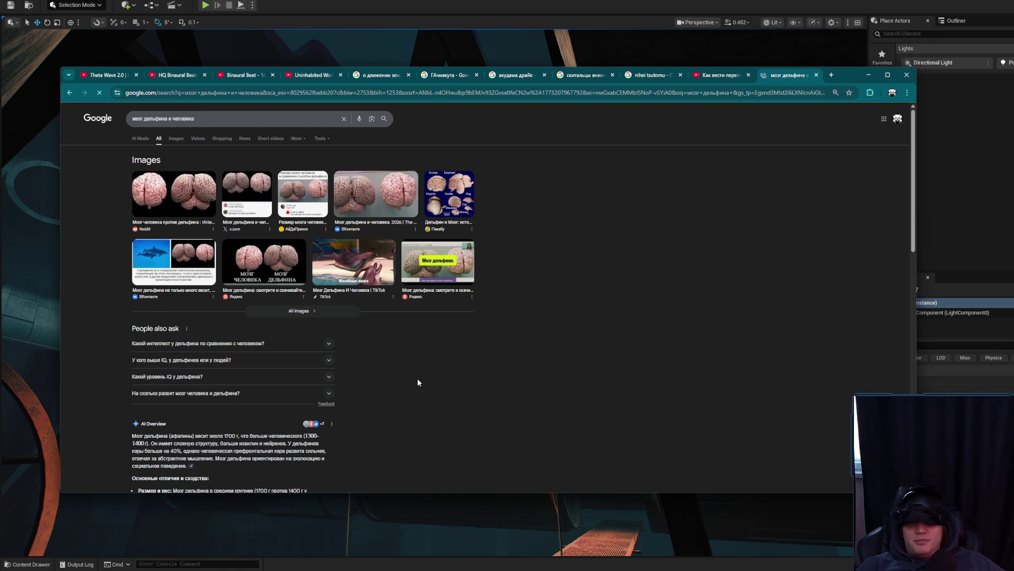
# Step: Expand the AI Overview to its full list of dolphin and human brain differences
pyautogui.click(176, 138)
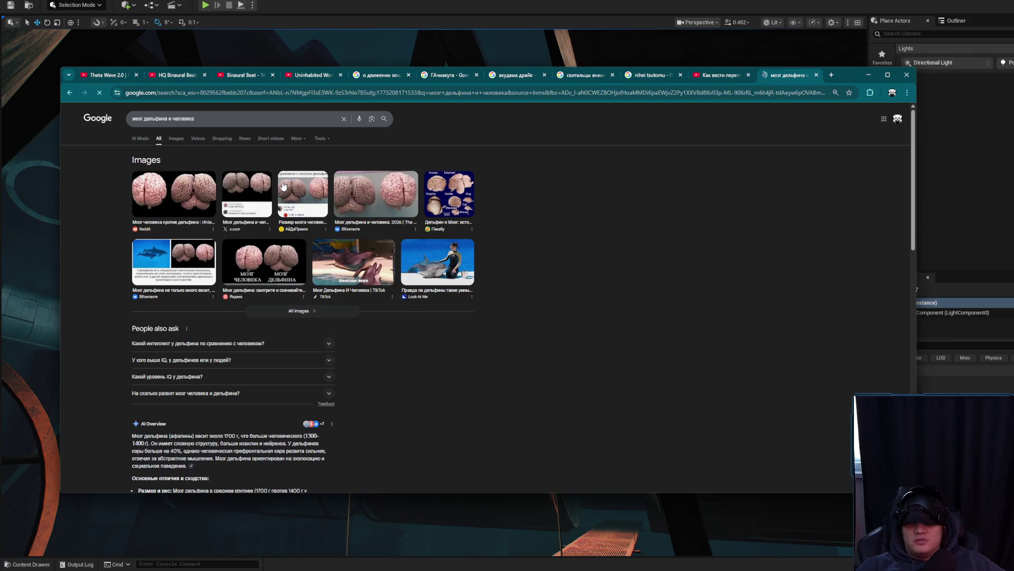
pyautogui.scroll(-3, 353, 326)
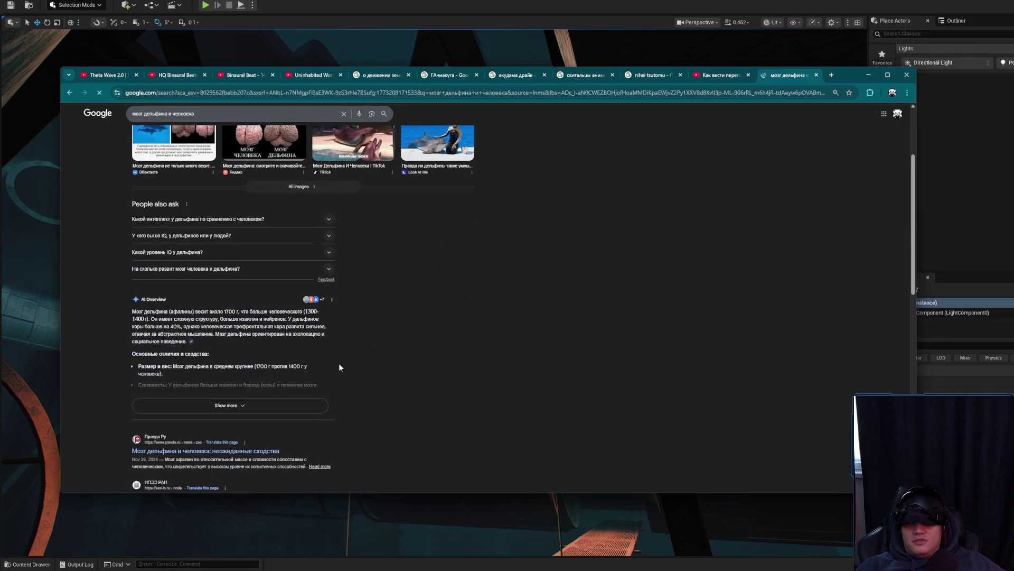
pyautogui.click(317, 405)
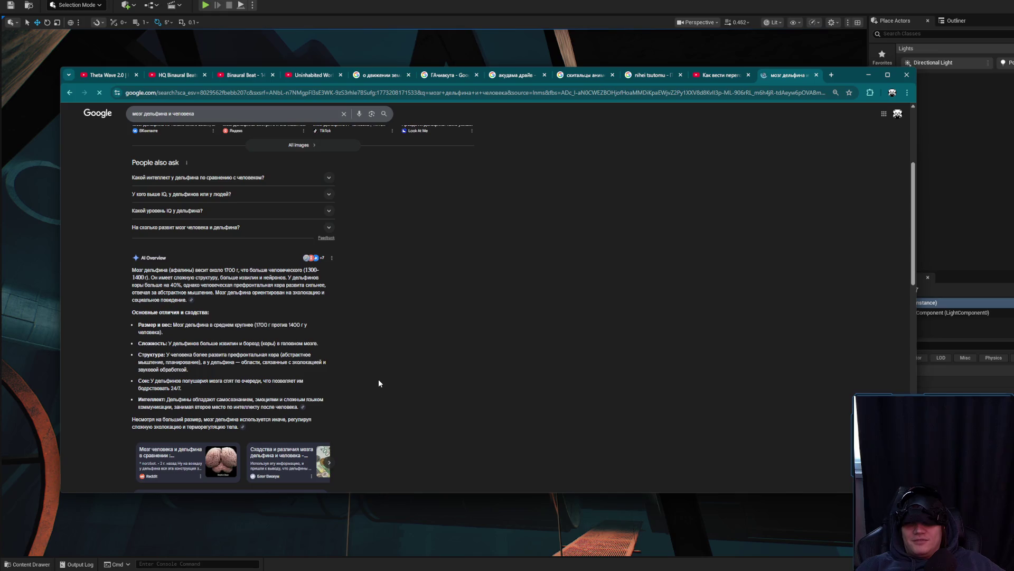
pyautogui.scroll(3, 378, 382)
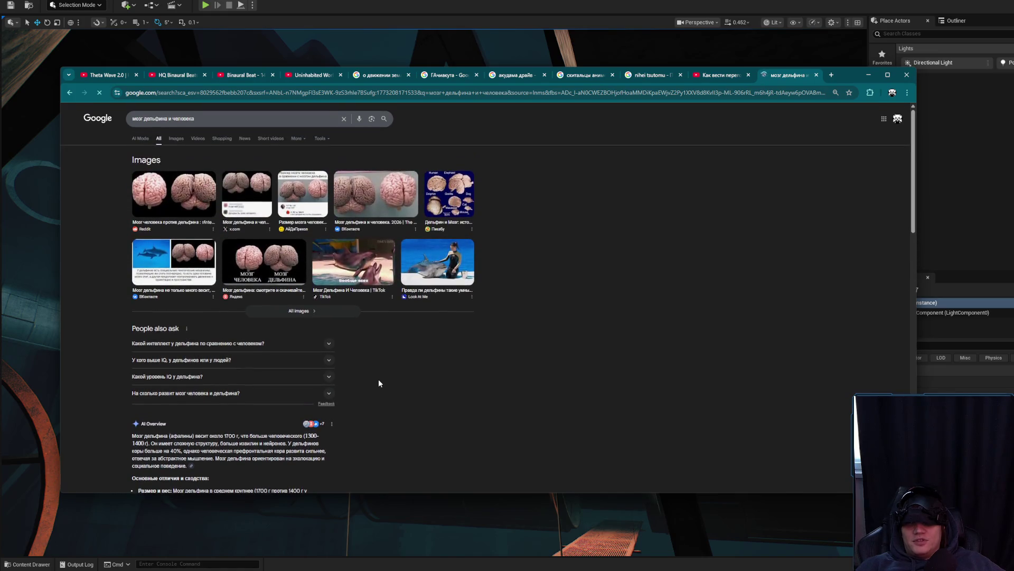
pyautogui.scroll(-3, 378, 383)
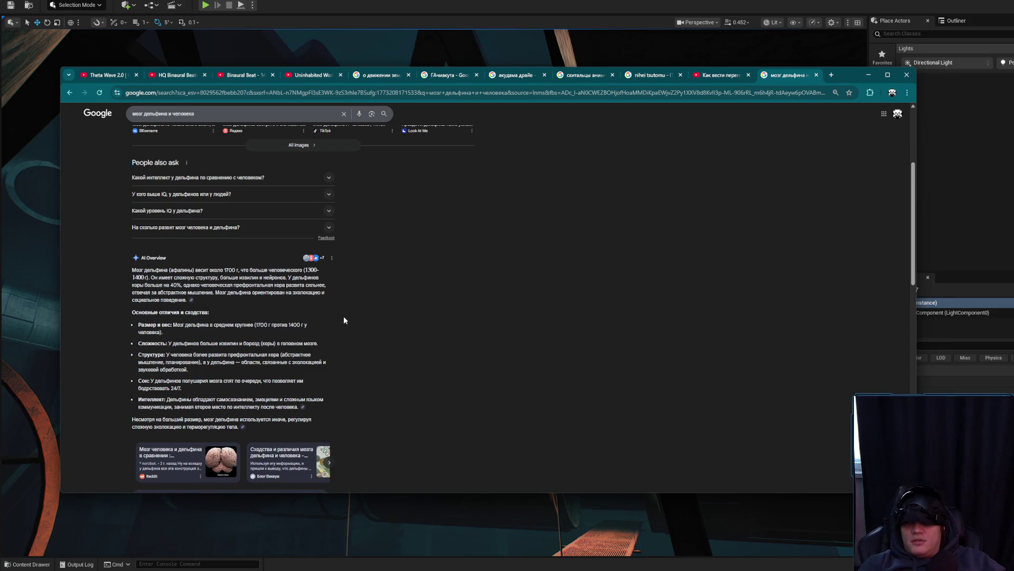
# Step: Read through the expanded AI overview, then bring the Unreal level back into view
pyautogui.moveTo(233, 285); pyautogui.dragTo(294, 293)
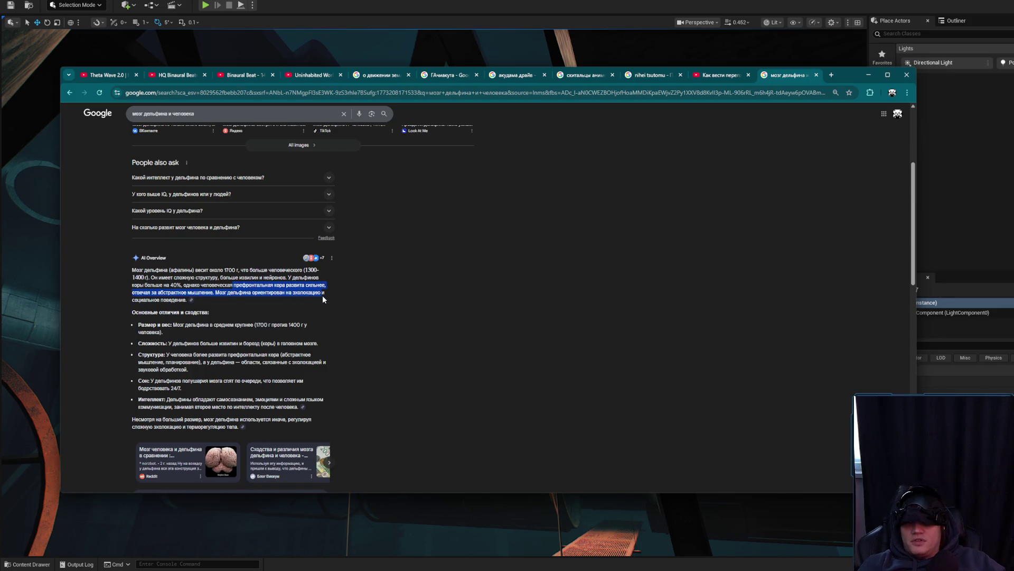
pyautogui.click(320, 300)
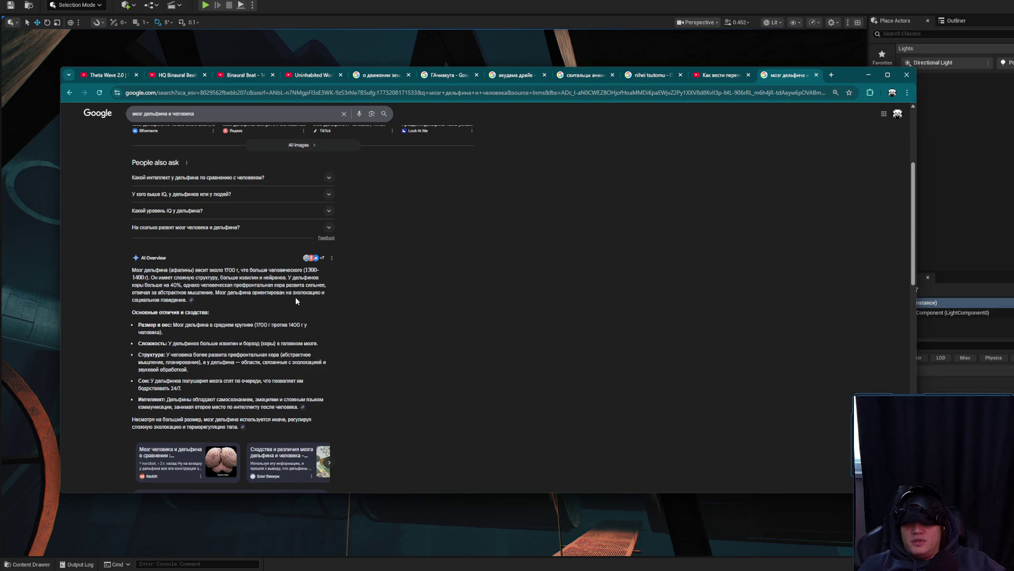
pyautogui.scroll(-2, 296, 301)
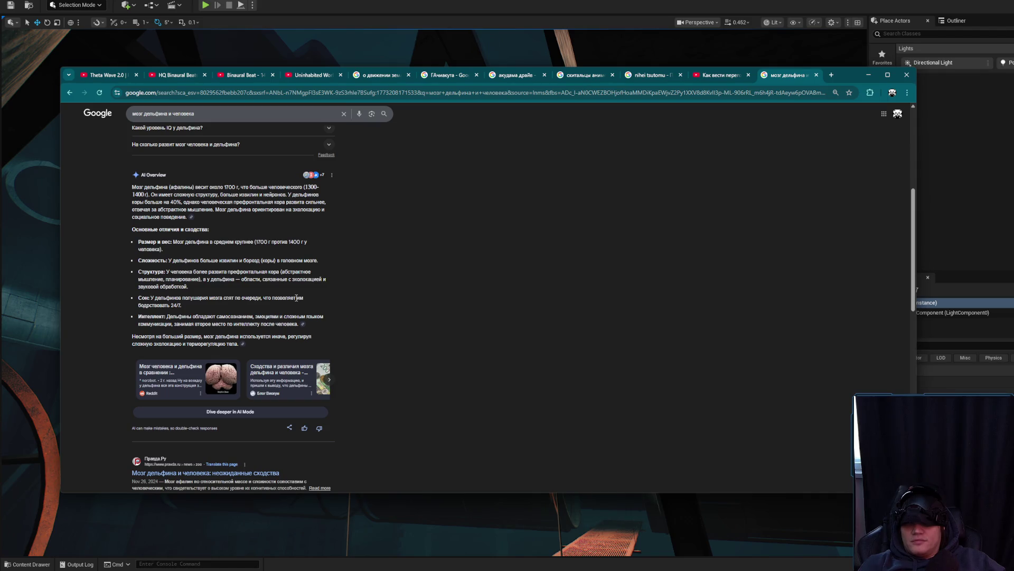
pyautogui.scroll(-3, 296, 298)
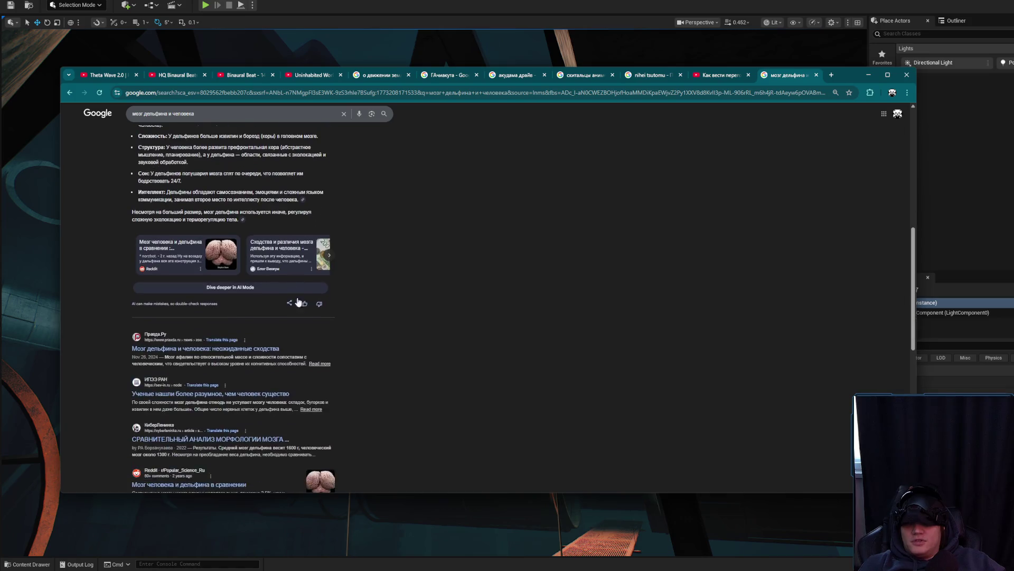
pyautogui.scroll(-3, 496, 328)
pyautogui.scroll(7, 486, 328)
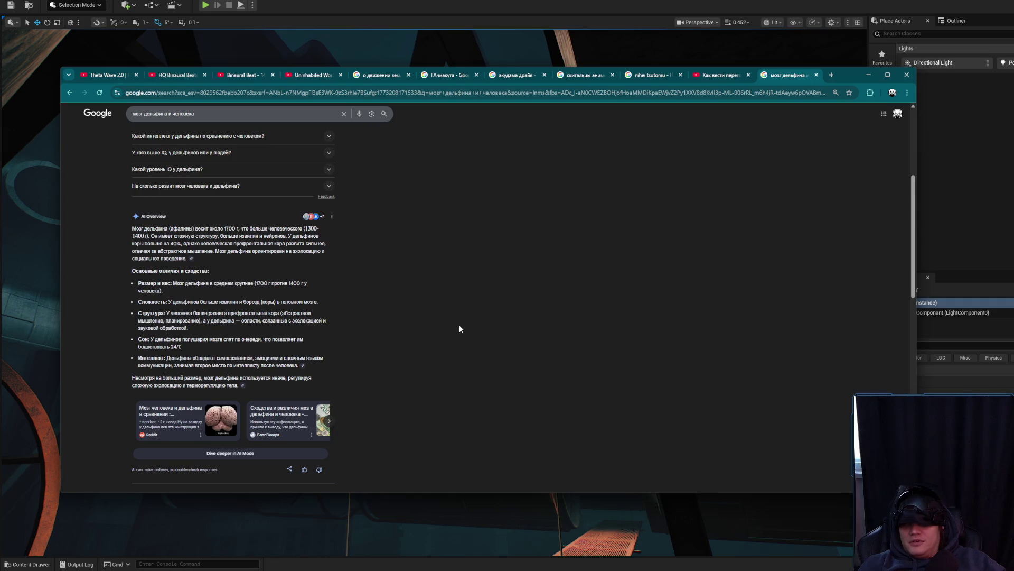
pyautogui.click(869, 74)
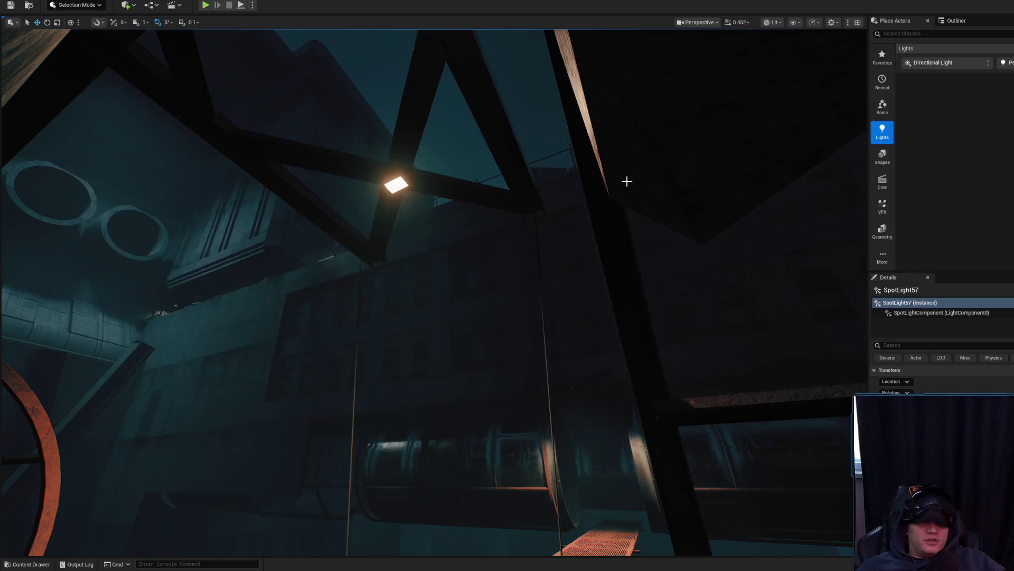
# Step: Fly the viewport to the orange catwalk and select SpotLight38 at the truss apex
pyautogui.moveTo(468, 265); pyautogui.dragTo(482, 256)
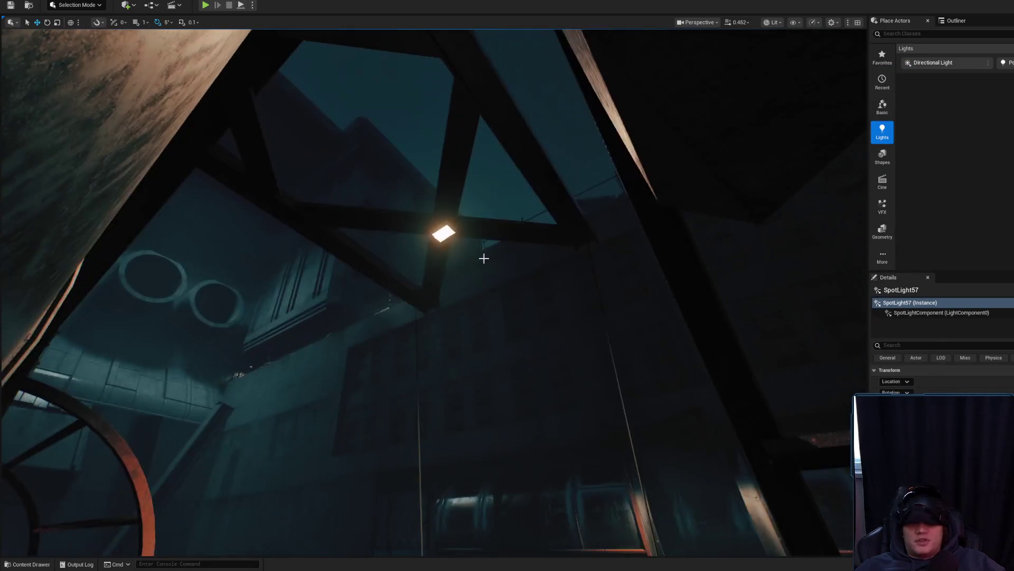
pyautogui.moveTo(654, 430); pyautogui.dragTo(674, 403)
pyautogui.scroll(2, 607, 310)
pyautogui.moveTo(607, 309); pyautogui.dragTo(607, 310)
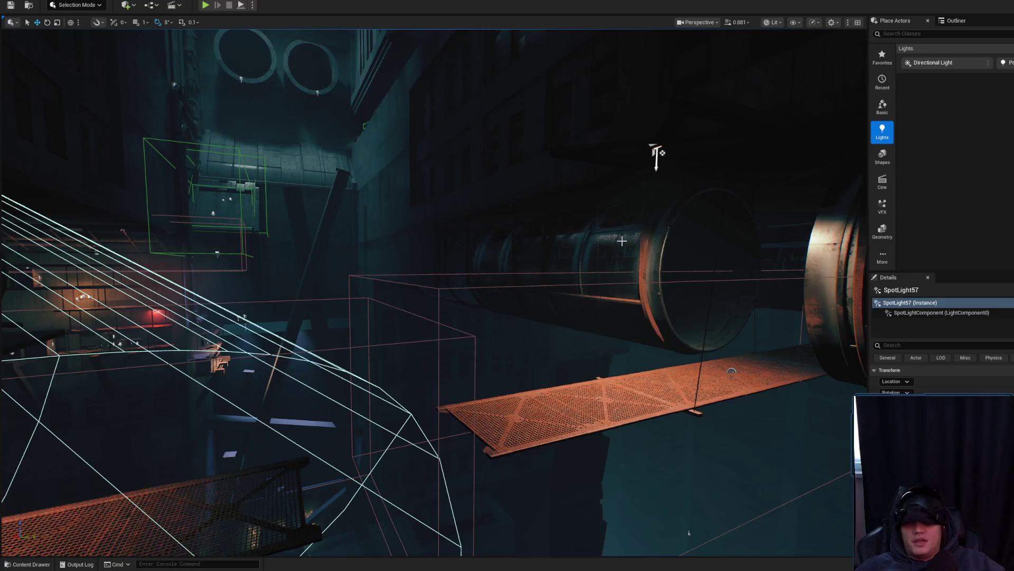
pyautogui.click(657, 153)
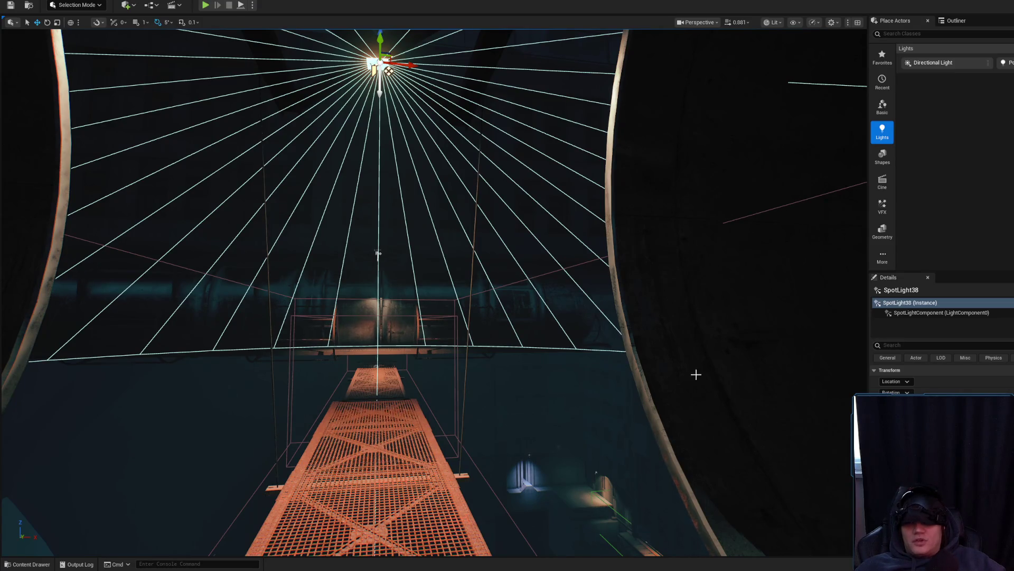
# Step: Lower SpotLight38 slightly along its Z axis and look up at the ceiling light
pyautogui.scroll(-3, 686, 373)
pyautogui.moveTo(391, 150); pyautogui.dragTo(395, 160)
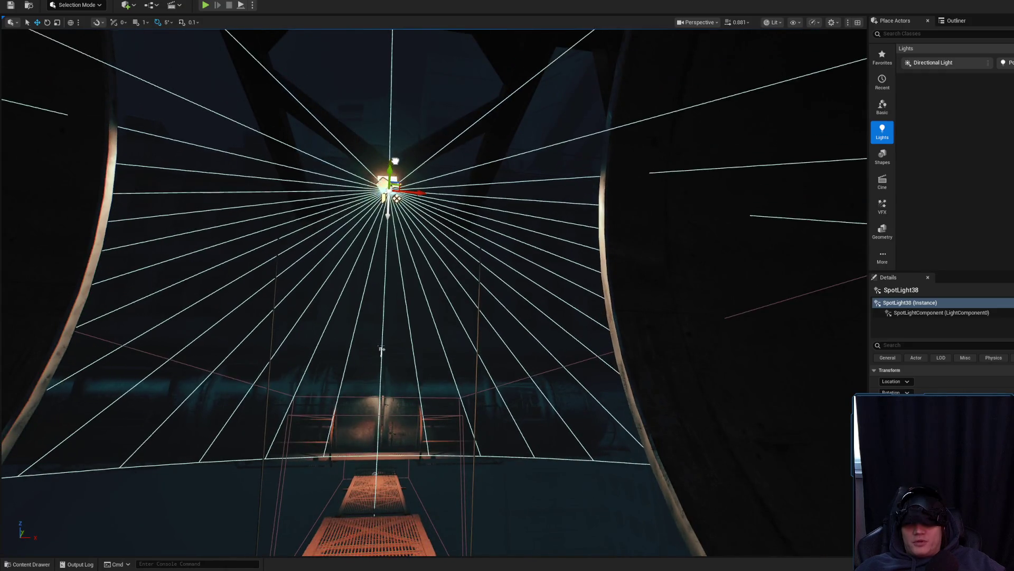
pyautogui.scroll(5, 400, 168)
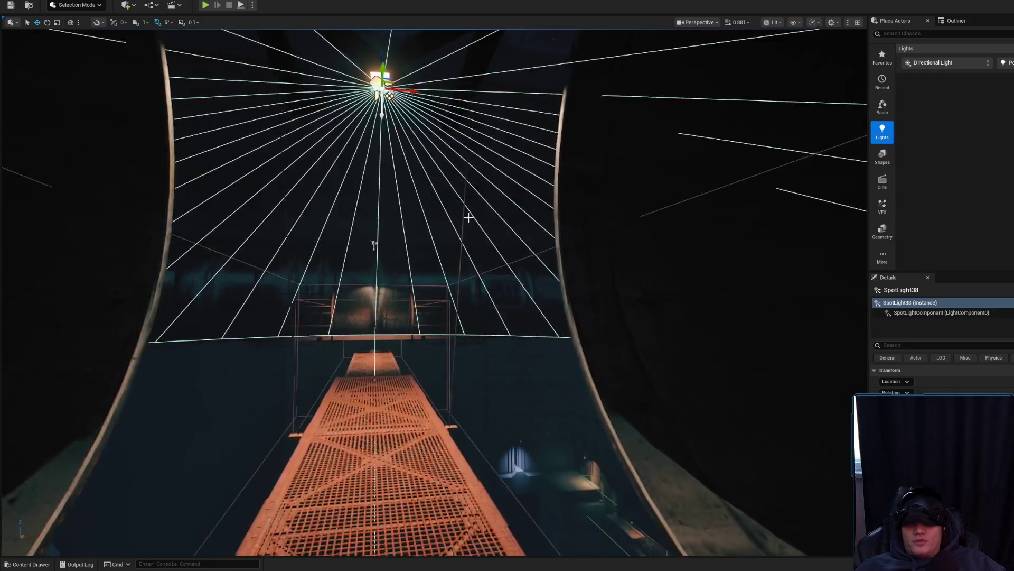
pyautogui.scroll(8, 389, 208)
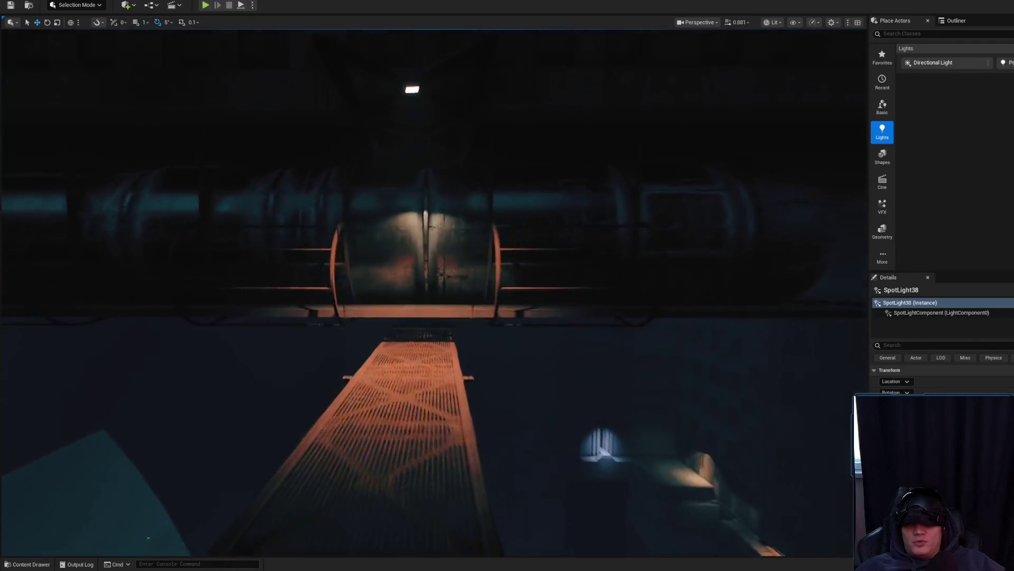
pyautogui.scroll(-5, 462, 252)
pyautogui.moveTo(462, 252); pyautogui.dragTo(439, 229)
# Step: Duplicate the spotlight into SpotLight57, deselect it, and fly back onto the catwalk
pyautogui.hotkey('ctrl', 'd')
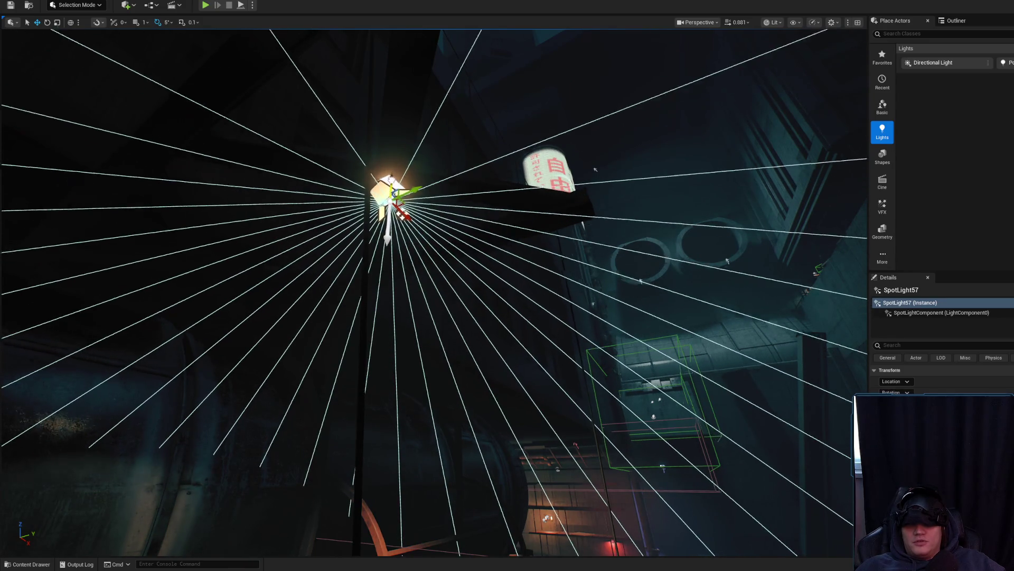
pyautogui.press('Escape')
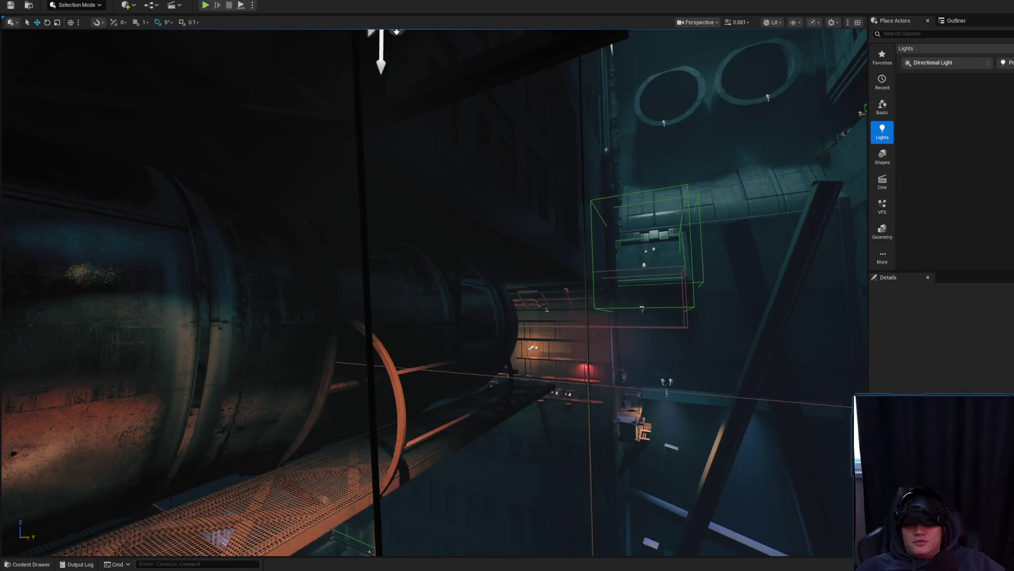
pyautogui.moveTo(439, 243)
pyautogui.mouseDown()
pyautogui.moveTo(426, 174)
pyautogui.moveTo(396, 170)
pyautogui.moveTo(453, 170)
pyautogui.moveTo(454, 161)
pyautogui.mouseUp()
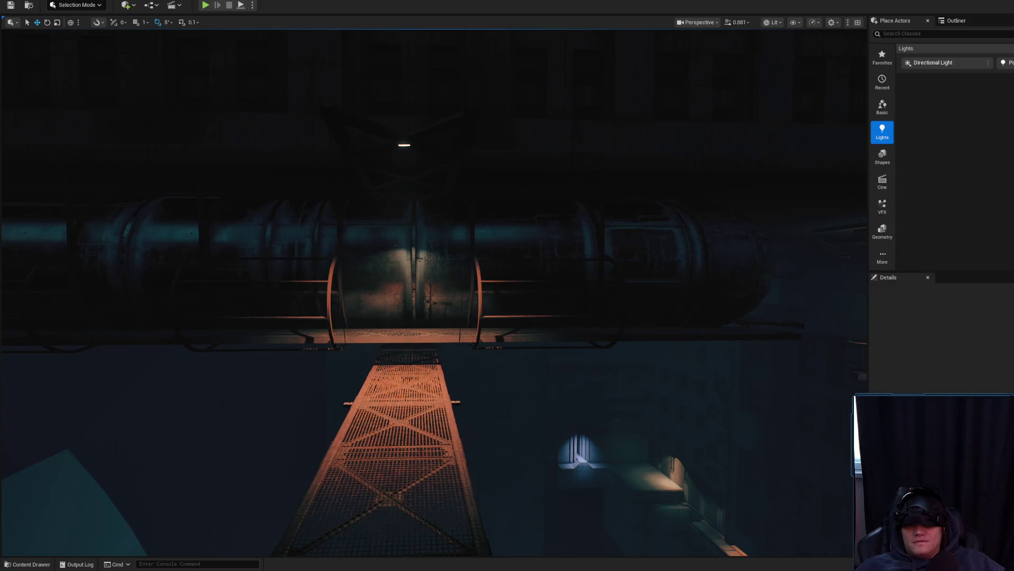
pyautogui.moveTo(454, 162)
pyautogui.mouseDown()
pyautogui.moveTo(507, 161)
pyautogui.moveTo(454, 161)
pyautogui.moveTo(454, 124)
pyautogui.mouseUp()
pyautogui.moveTo(438, 211)
pyautogui.mouseDown()
pyautogui.moveTo(446, 201)
pyautogui.moveTo(436, 201)
pyautogui.moveTo(437, 227)
pyautogui.mouseUp()
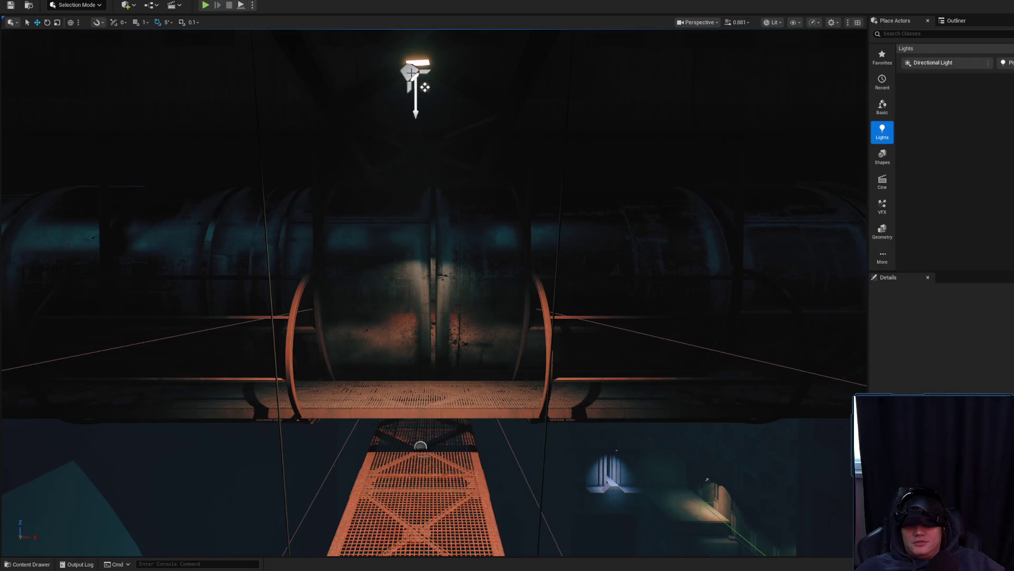
# Step: Drag SpotLight57 down beneath the lamp fixture and frame it
pyautogui.click(411, 72)
pyautogui.moveTo(416, 47); pyautogui.dragTo(411, 311)
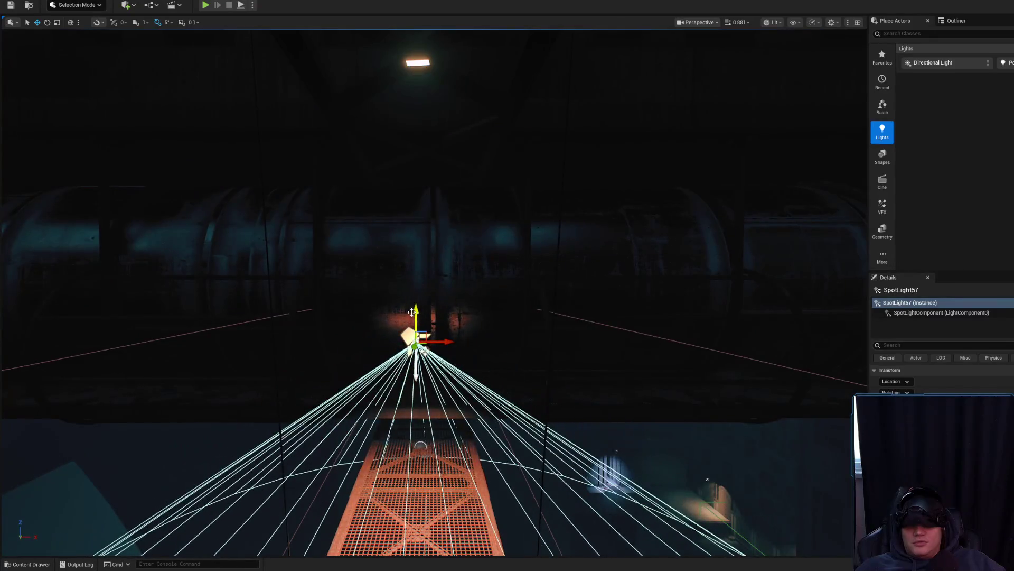
pyautogui.press('f')
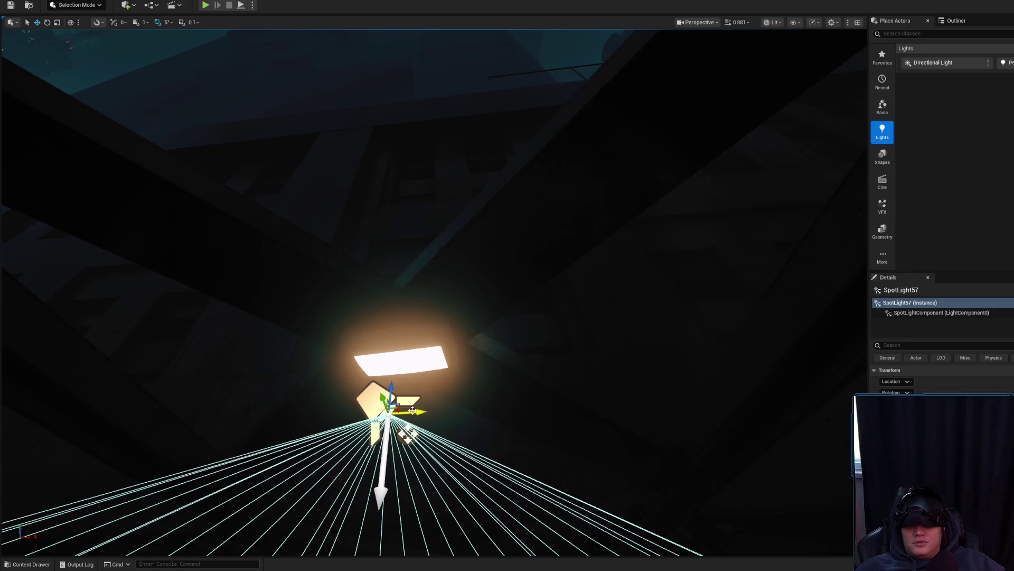
# Step: Orbit around SpotLight57 and SM_CyberLight95 to check the spotlight sits just beneath the lamp
pyautogui.click(430, 357)
pyautogui.press('f')
pyautogui.moveTo(444, 361); pyautogui.dragTo(444, 360)
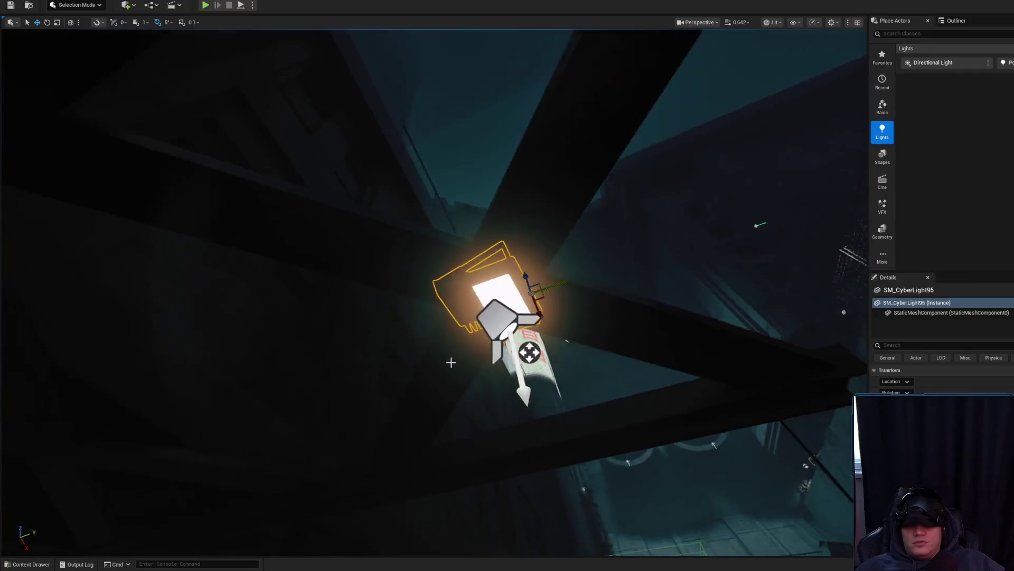
pyautogui.click(491, 317)
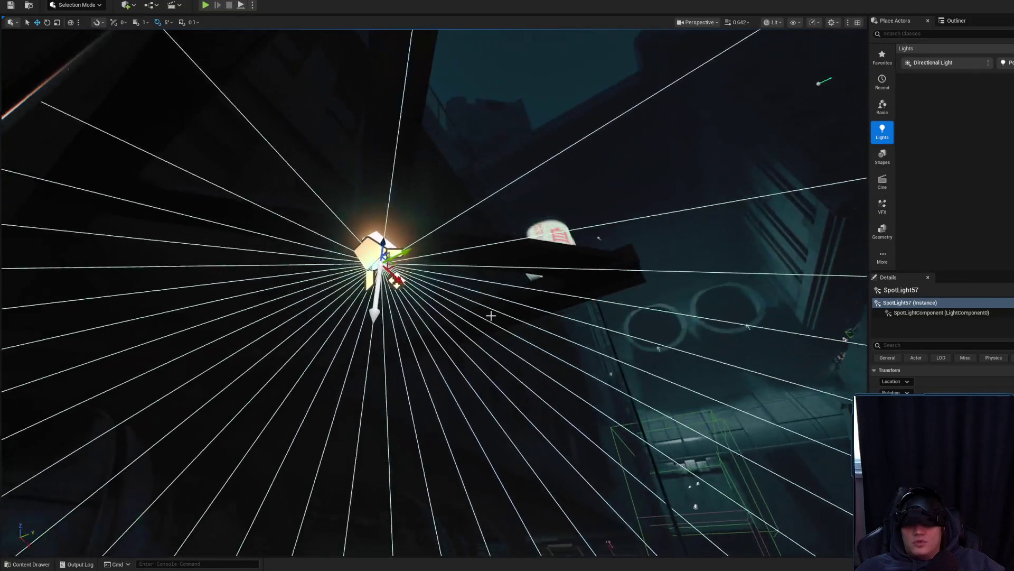
pyautogui.press('f')
pyautogui.moveTo(426, 253); pyautogui.dragTo(448, 220)
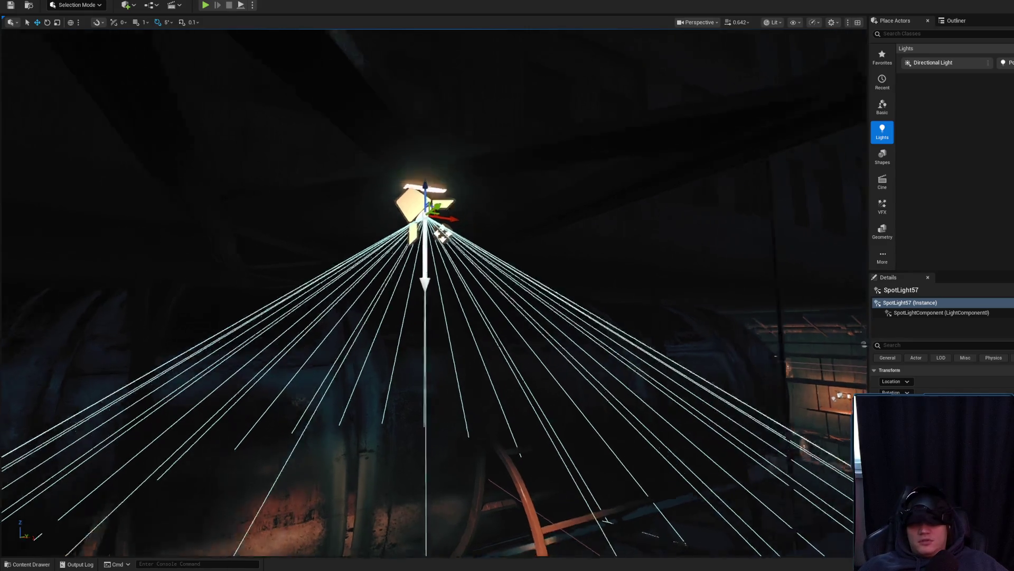
pyautogui.scroll(5, 452, 218)
pyautogui.click(450, 209)
pyautogui.scroll(-4, 422, 211)
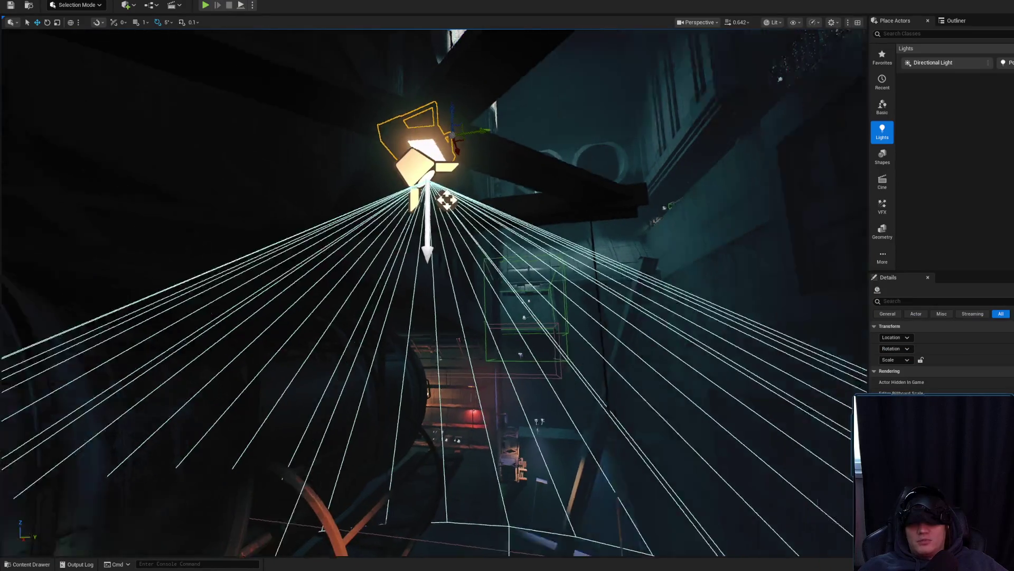
pyautogui.moveTo(446, 200)
pyautogui.mouseDown()
pyautogui.moveTo(463, 210)
pyautogui.moveTo(634, 46)
pyautogui.moveTo(499, 205)
pyautogui.mouseUp()
pyautogui.click(458, 185)
pyautogui.scroll(3, 507, 221)
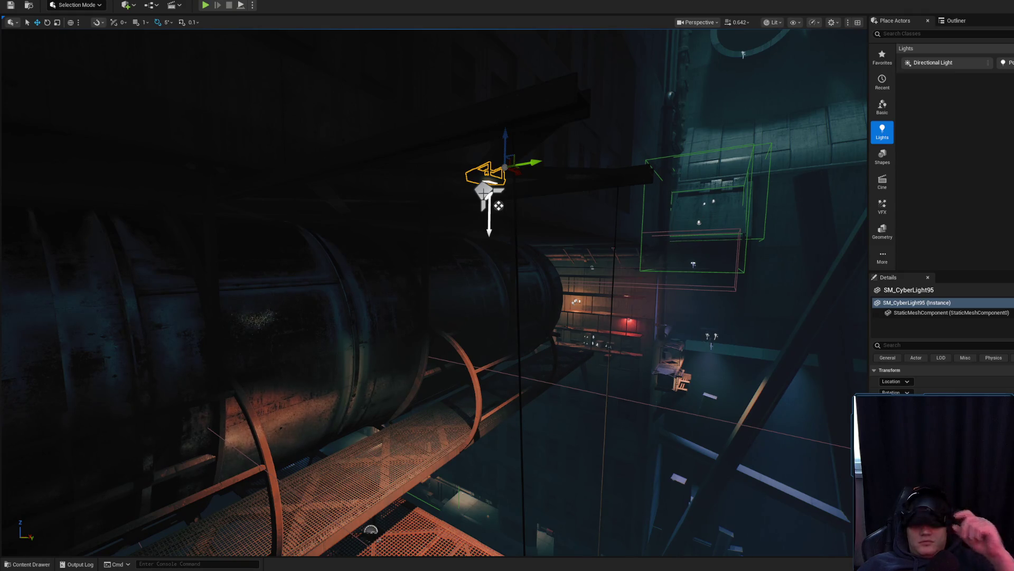
# Step: Rotate the SM_CyberLight95 lamp fixture slightly
pyautogui.click(499, 206)
pyautogui.scroll(5, 528, 217)
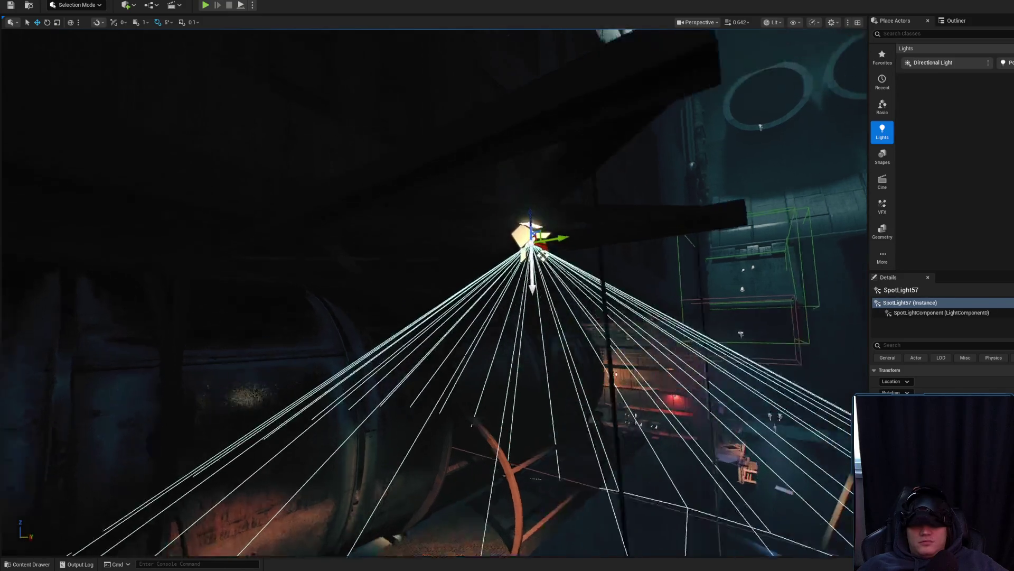
pyautogui.scroll(-5, 559, 221)
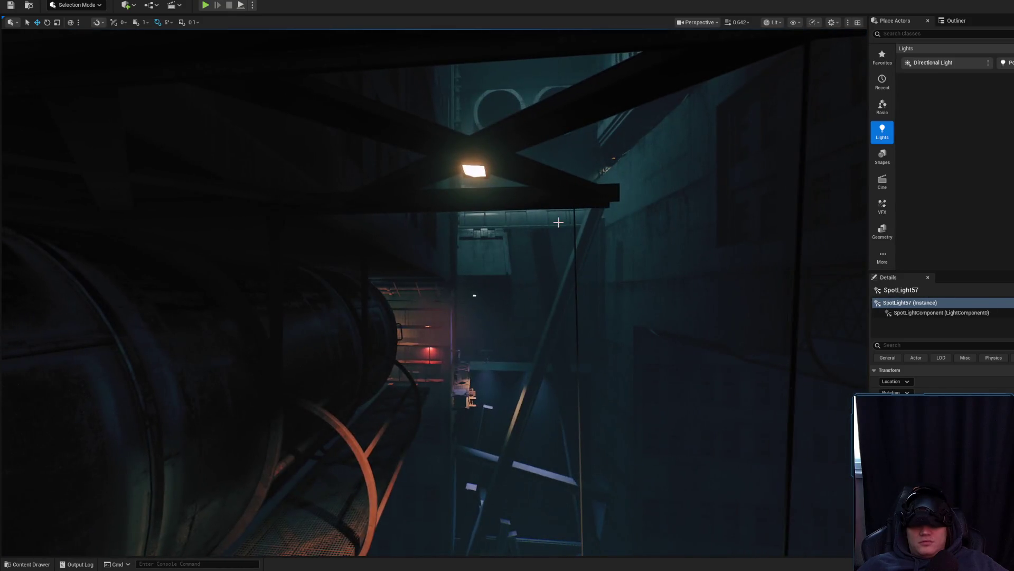
pyautogui.press('g')
pyautogui.click(467, 161)
pyautogui.press('f')
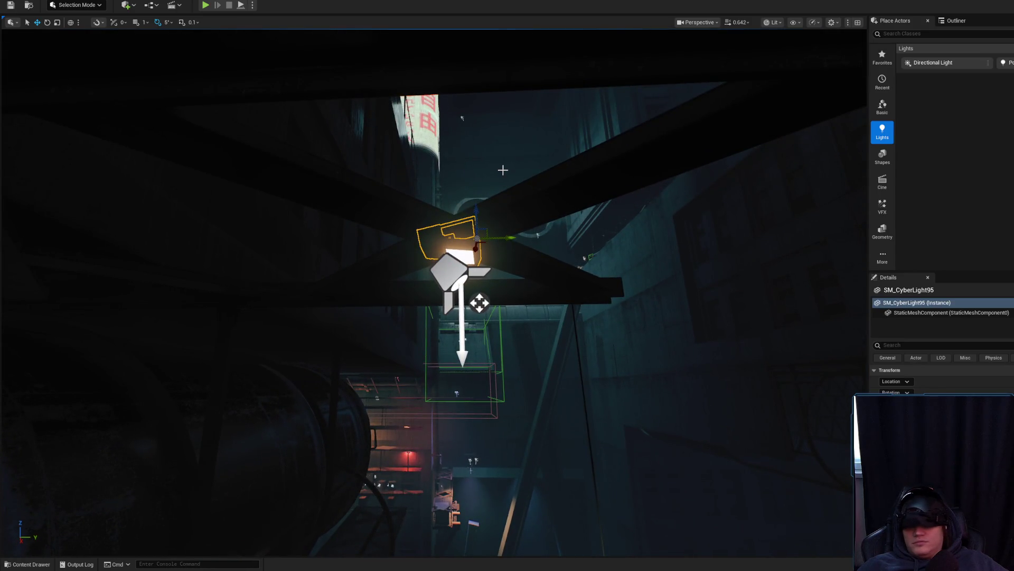
pyautogui.scroll(6, 508, 285)
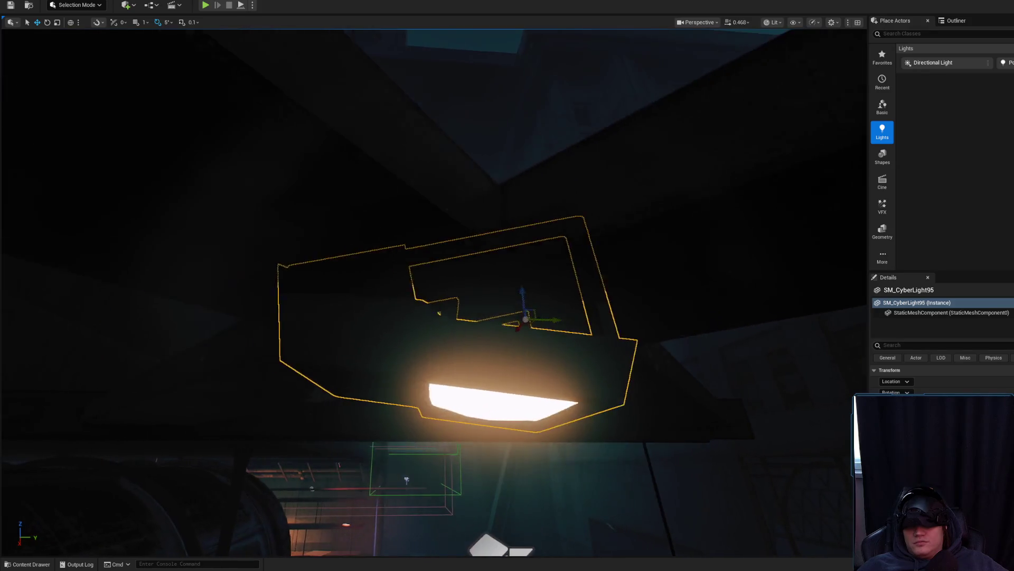
pyautogui.scroll(-5, 486, 422)
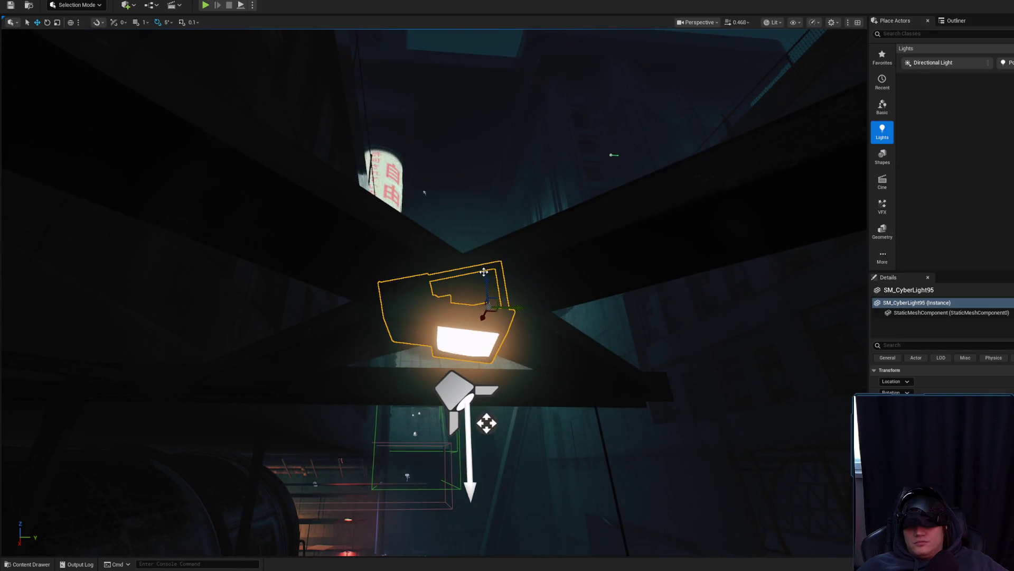
pyautogui.moveTo(466, 339); pyautogui.dragTo(458, 349)
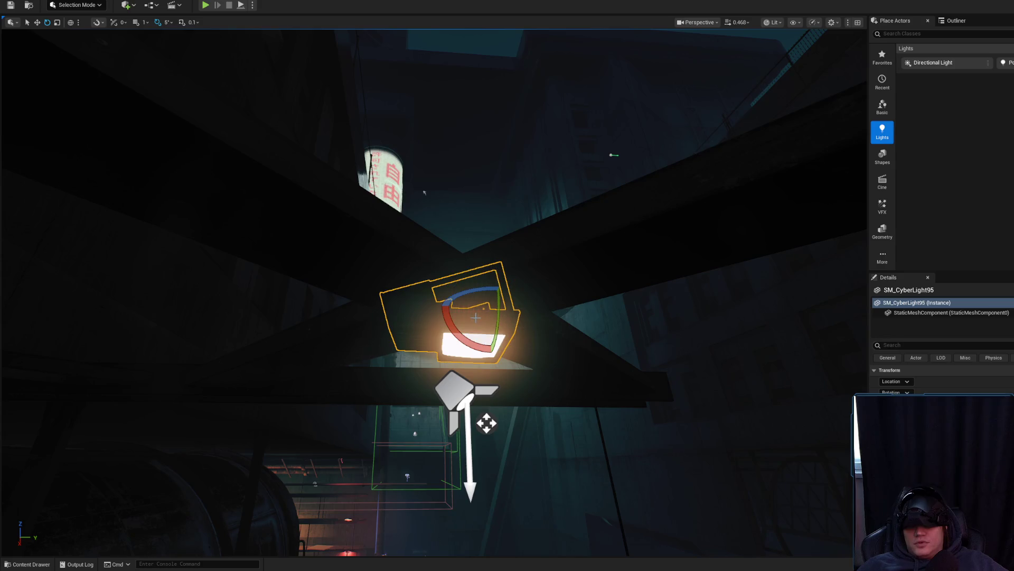
# Step: Rotate the SM_CyberLight94 lamp fixture by 5 degrees
pyautogui.moveTo(486, 423); pyautogui.dragTo(497, 417)
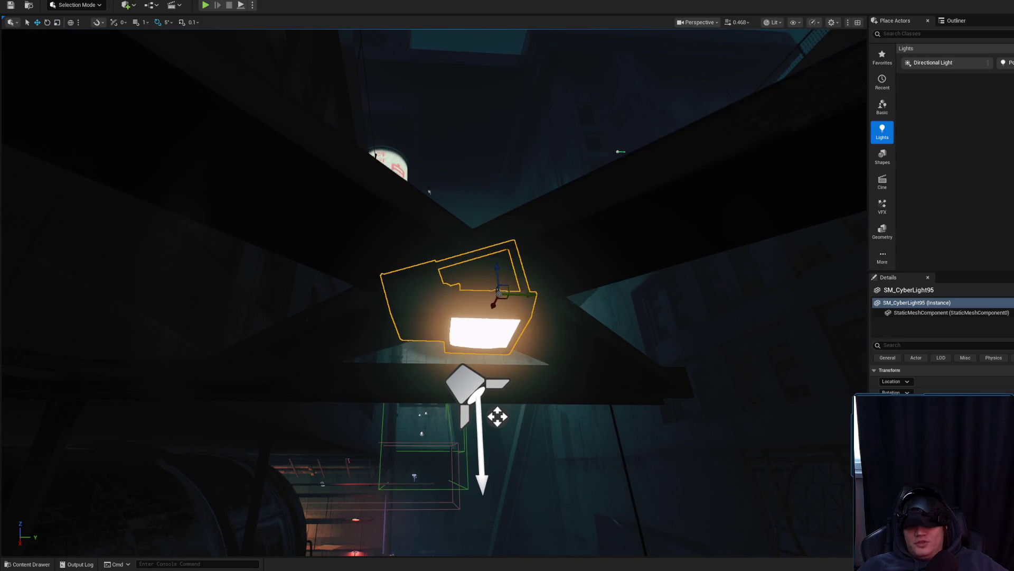
pyautogui.scroll(-6, 497, 259)
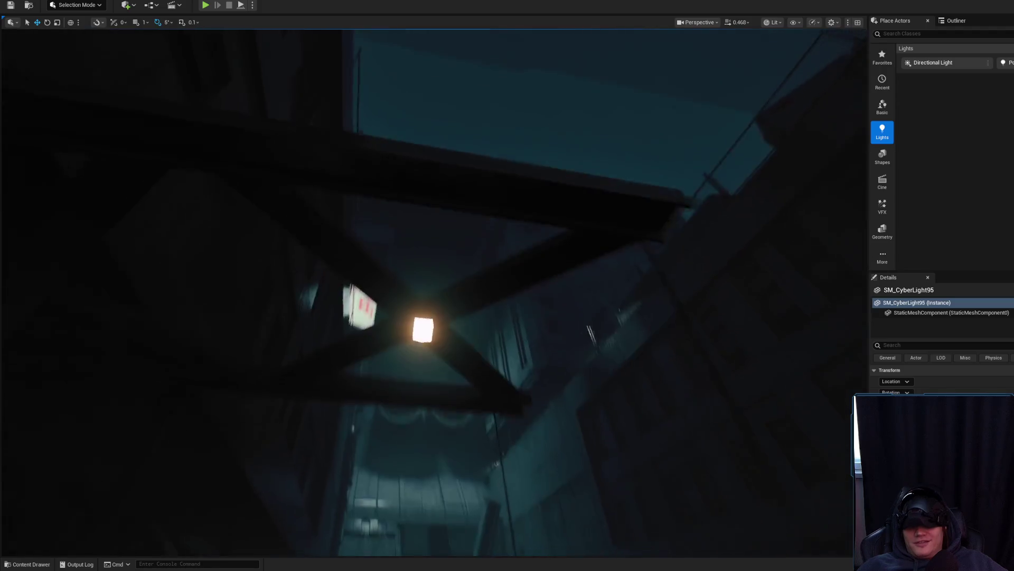
pyautogui.moveTo(517, 261); pyautogui.dragTo(510, 412)
pyautogui.moveTo(379, 202)
pyautogui.mouseDown()
pyautogui.moveTo(388, 236)
pyautogui.moveTo(367, 217)
pyautogui.moveTo(453, 389)
pyautogui.moveTo(405, 469)
pyautogui.moveTo(447, 234)
pyautogui.mouseUp()
pyautogui.click(447, 234)
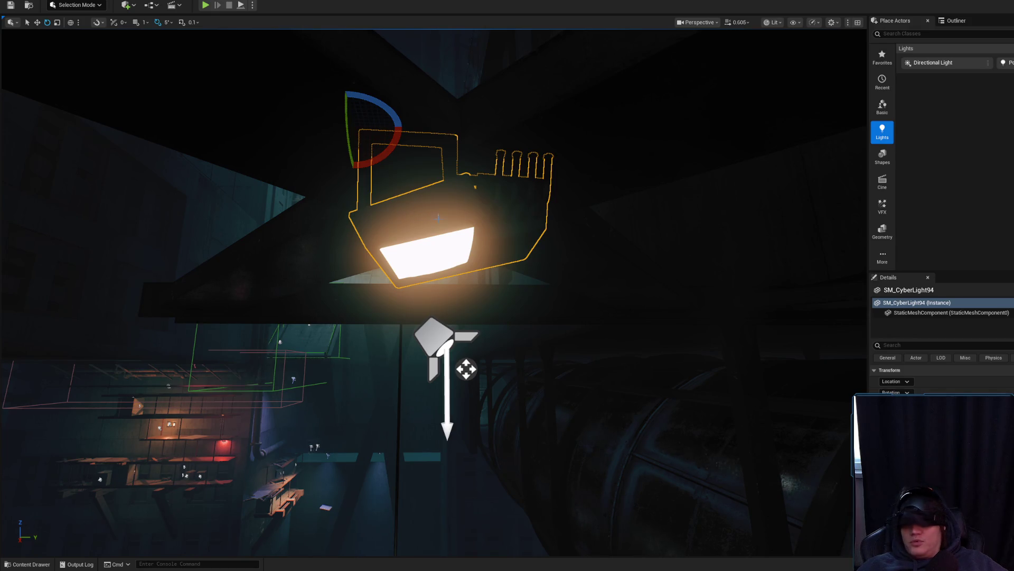
pyautogui.moveTo(382, 156); pyautogui.dragTo(393, 161)
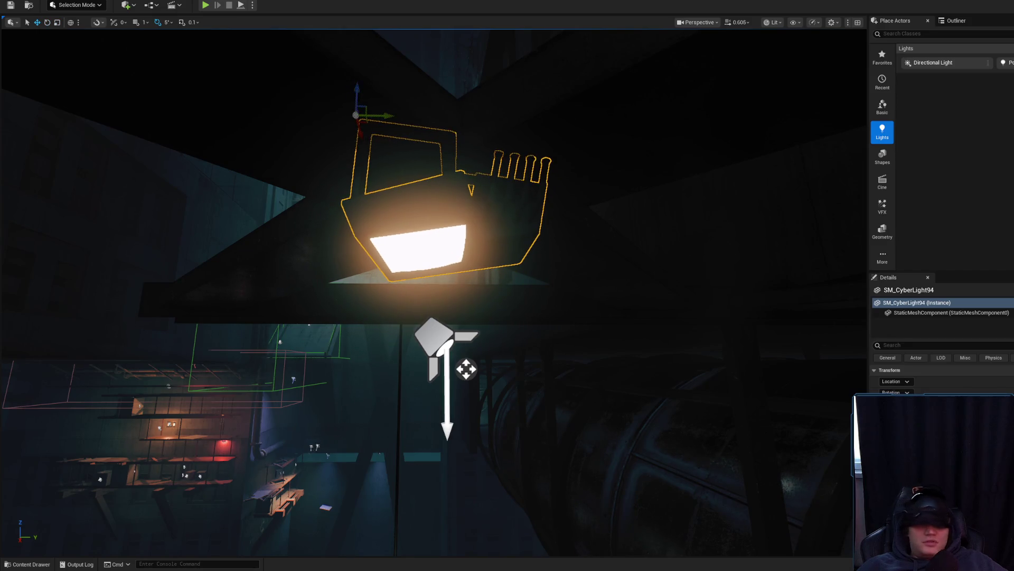
# Step: Pull the view back along the walkway and reselect SM_CyberLight95
pyautogui.hotkey('alt', 'Tab')
pyautogui.hotkey('alt', 'Tab')
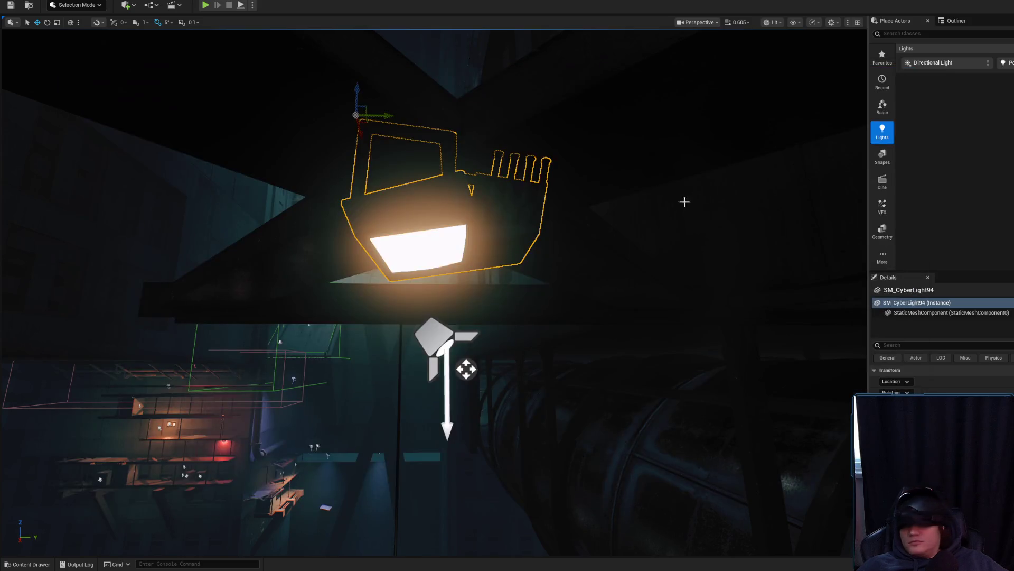
pyautogui.moveTo(547, 221)
pyautogui.mouseDown()
pyautogui.moveTo(613, 206)
pyautogui.moveTo(571, 132)
pyautogui.mouseUp()
pyautogui.moveTo(516, 211)
pyautogui.mouseDown()
pyautogui.moveTo(517, 306)
pyautogui.moveTo(492, 217)
pyautogui.moveTo(491, 232)
pyautogui.moveTo(492, 222)
pyautogui.moveTo(521, 236)
pyautogui.mouseUp()
pyautogui.click(420, 240)
pyautogui.click(432, 235)
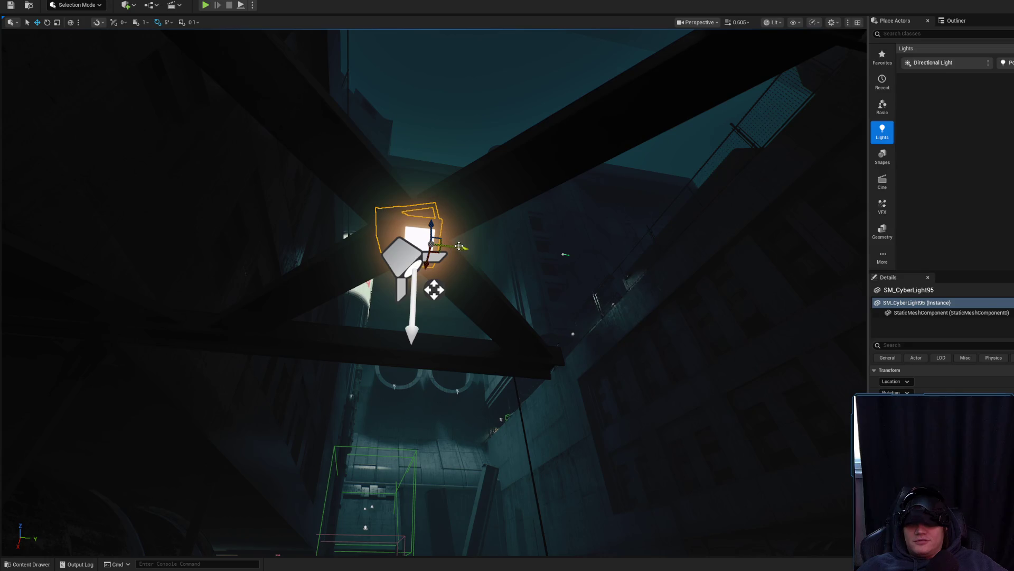